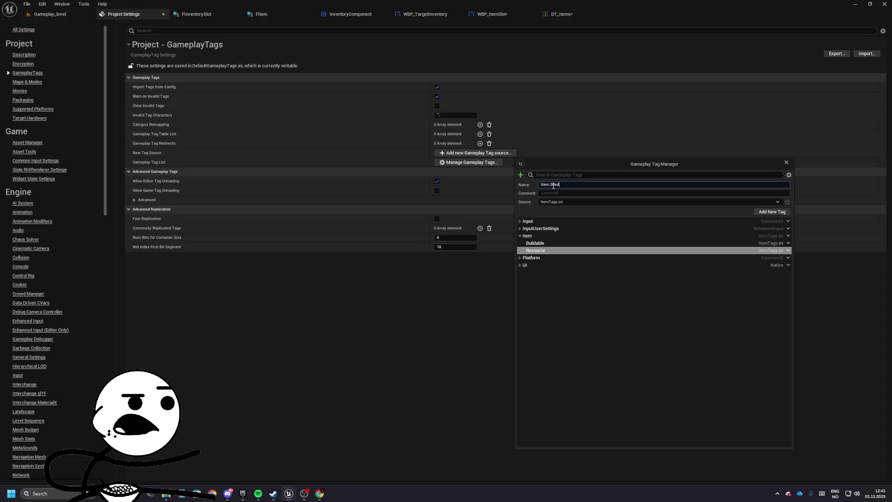
- Add the Item.Tool and Item.Upgrade gameplay tags
text(Item)
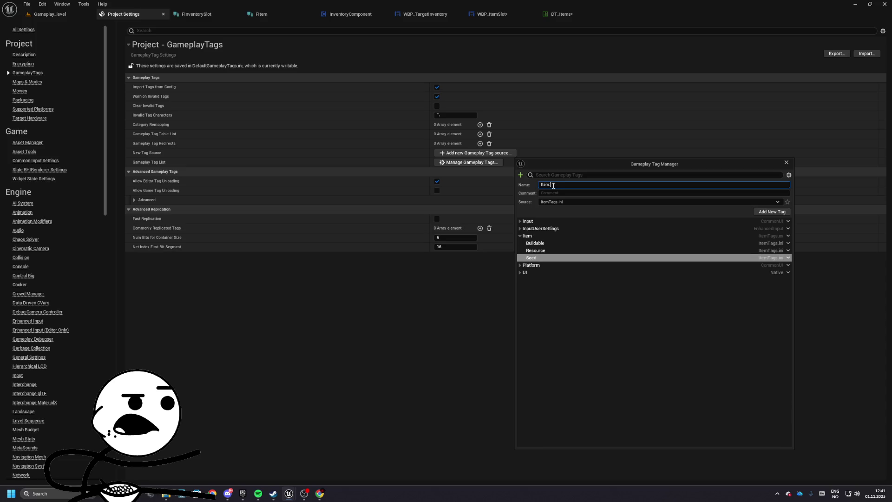
text(ool)
key(Return)
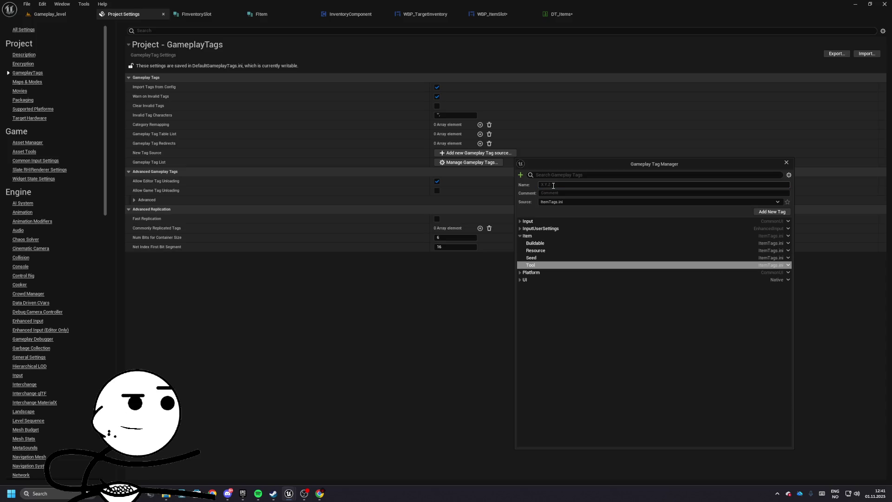
text(Item)
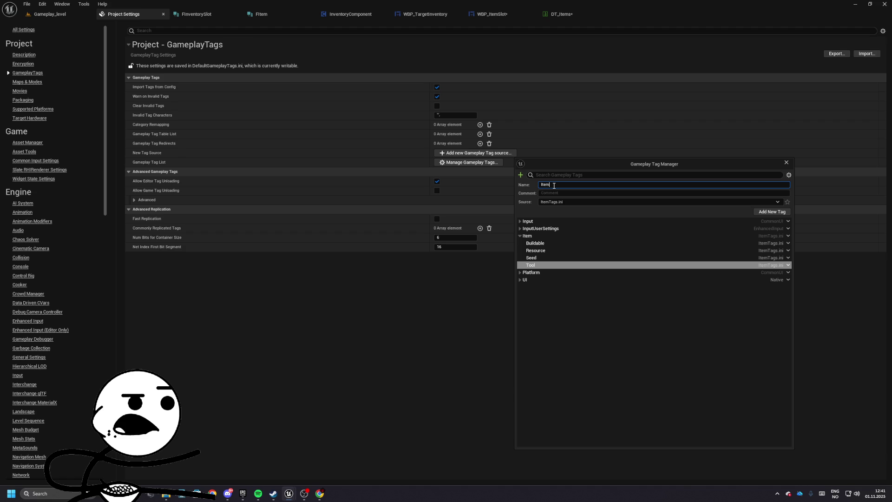
text(.Upgrade)
click(758, 213)
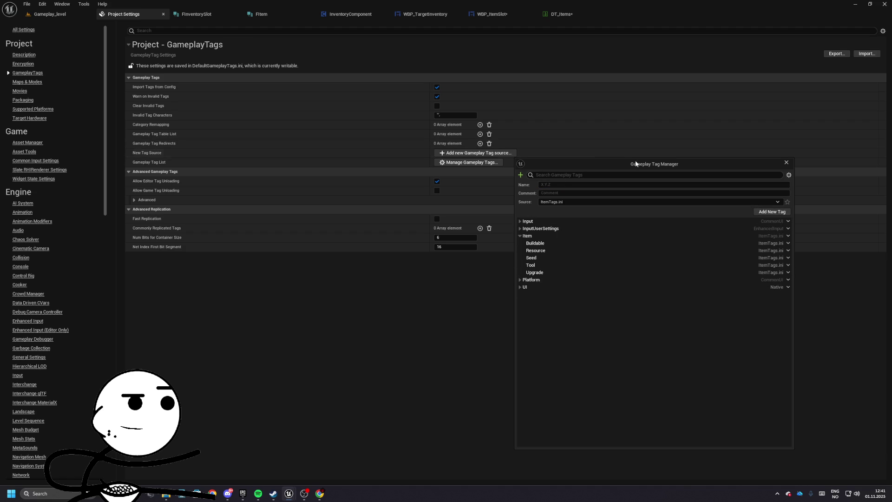
- Check the Platform tags, then close the gameplay tag manager and project settings
double_click(543, 281)
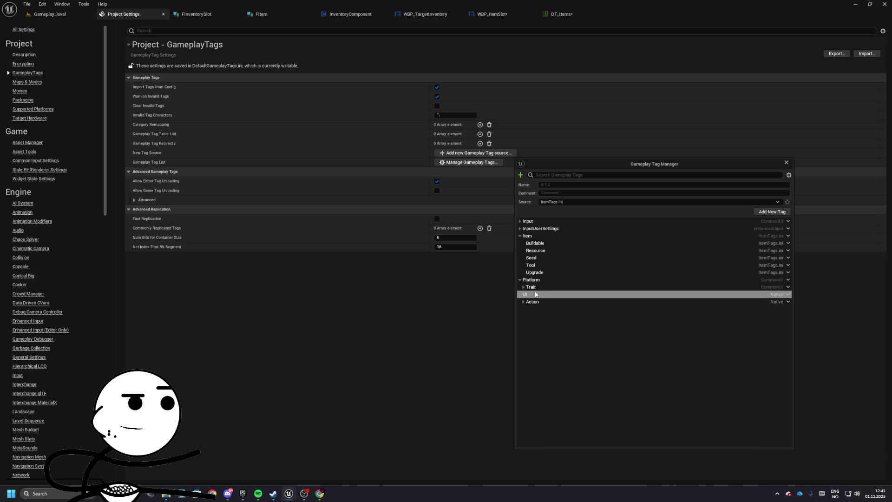
click(787, 162)
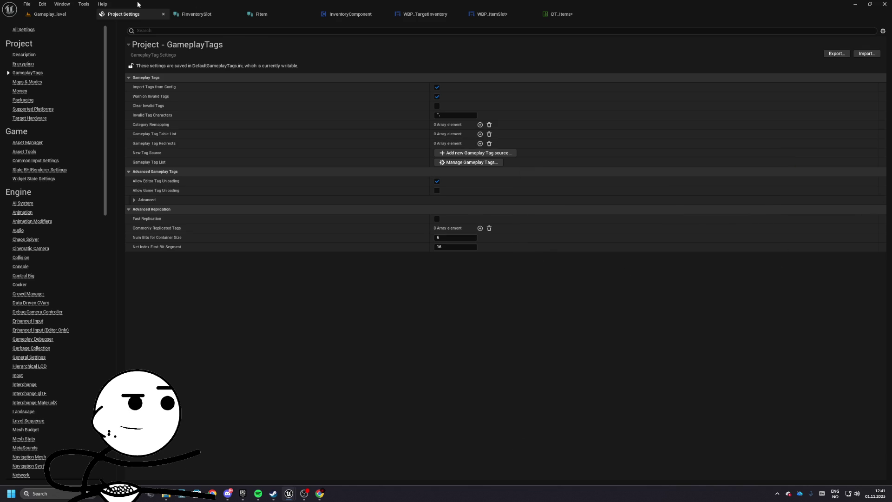
click(163, 14)
- Open DT_Items_Old from GameData/SystemUtilities/DataTable for reference
click(487, 14)
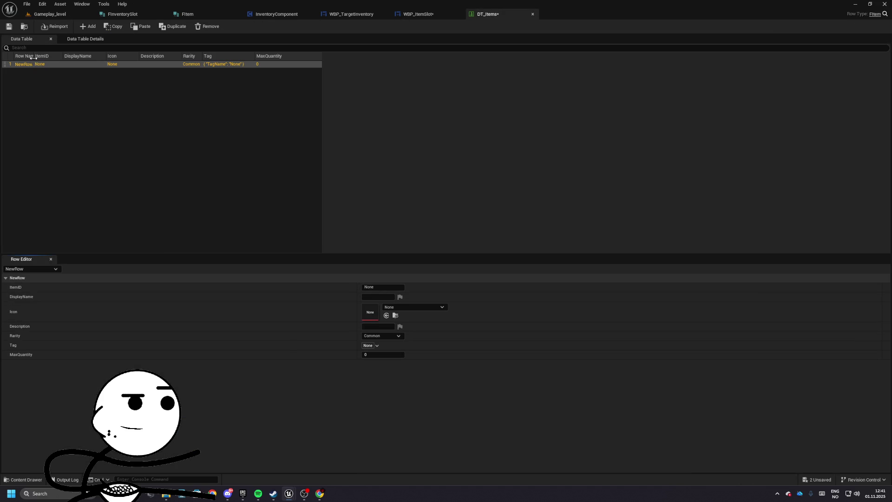
click(49, 14)
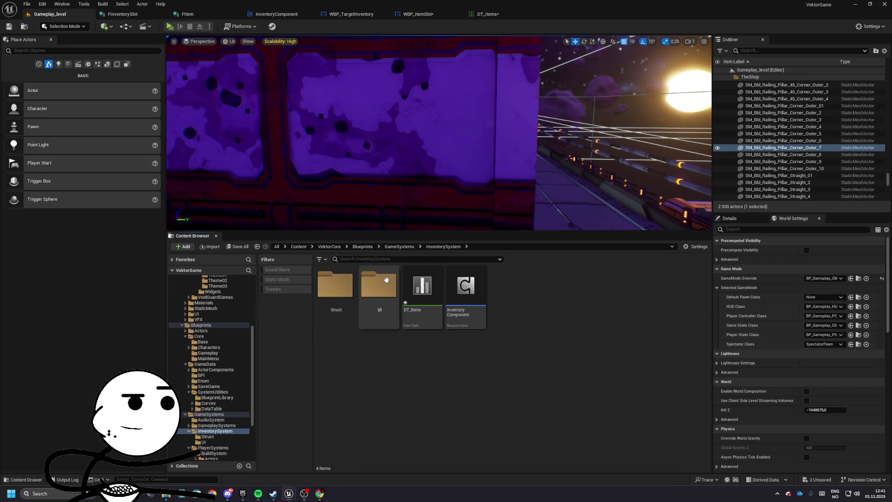
click(362, 247)
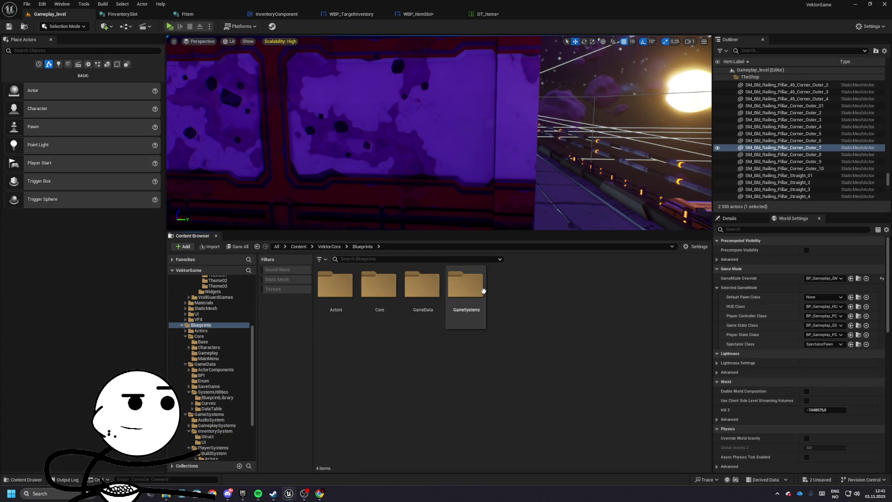
double_click(432, 297)
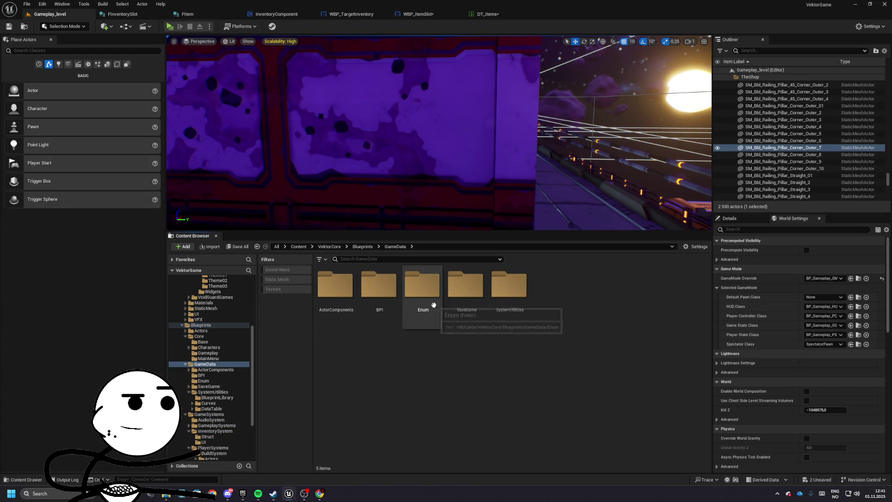
double_click(509, 309)
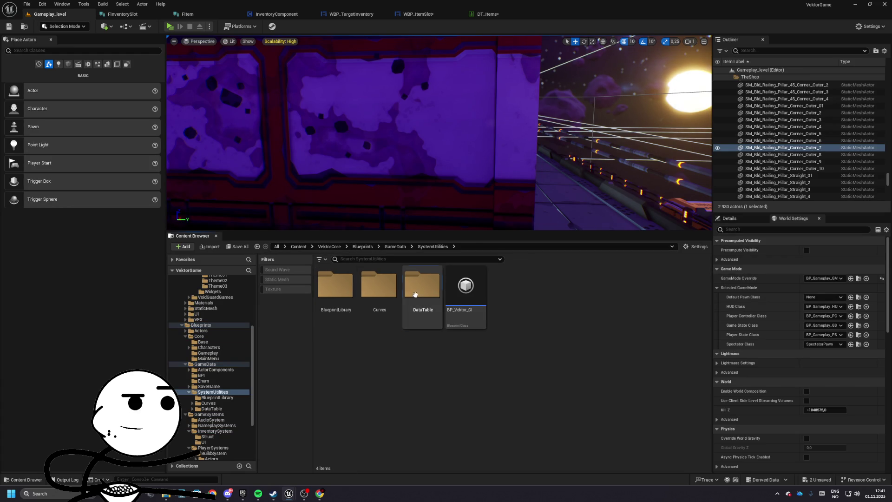
double_click(415, 294)
double_click(509, 292)
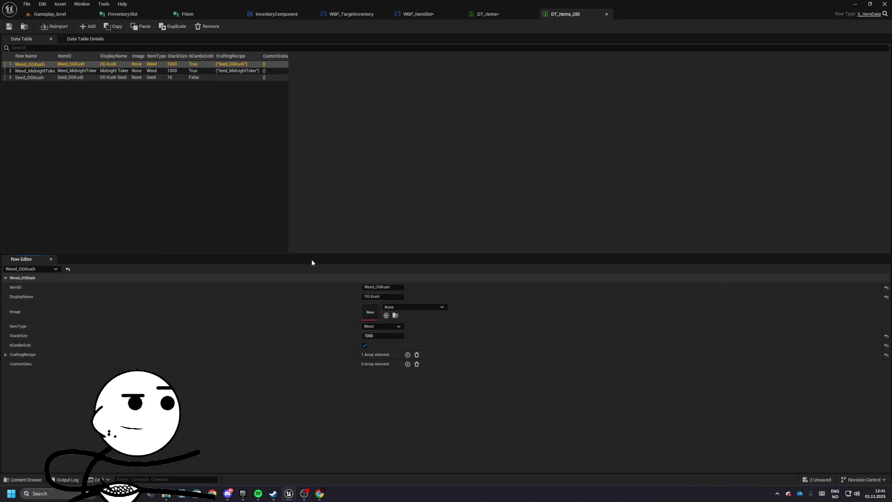
- Rename DT_Items' first row to Weed_OGKush, copied from the old table
double_click(32, 66)
key(ctrl+c)
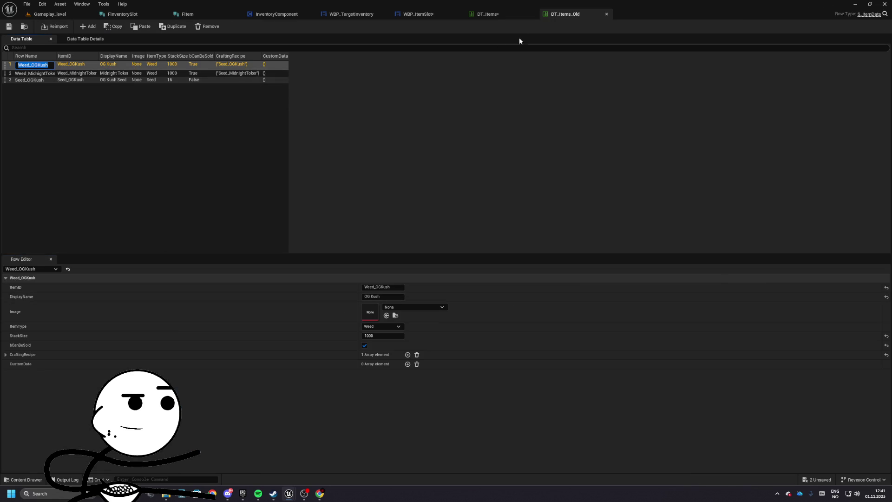
click(488, 14)
double_click(32, 64)
key(ctrl+v)
key(Return)
- Set the row's ItemID to Weed_OGKush and display name to OG Kush
click(382, 287)
key(ctrl+v)
click(377, 296)
key(ctrl+v)
key(ctrl+a)
text(OG Kush)
key(Return)
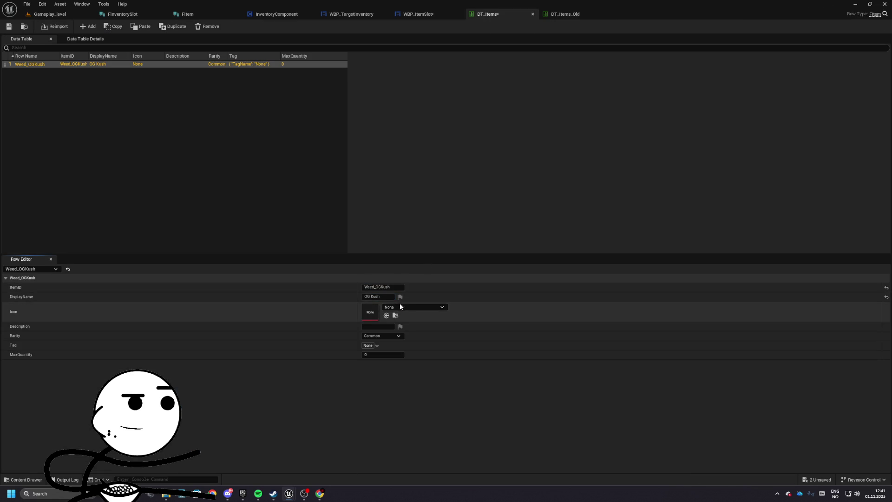
click(407, 310)
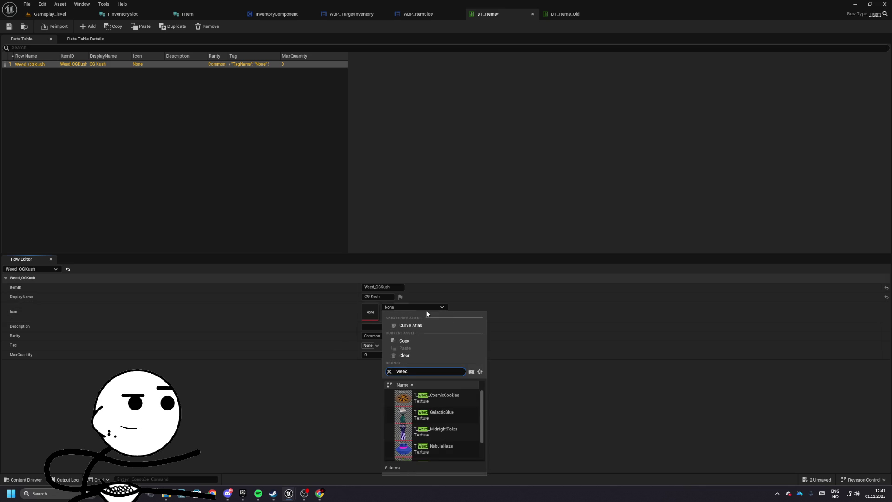
- Set the icon to T_Weed_OGKush and compare fields with DT_Items_Old
text(og)
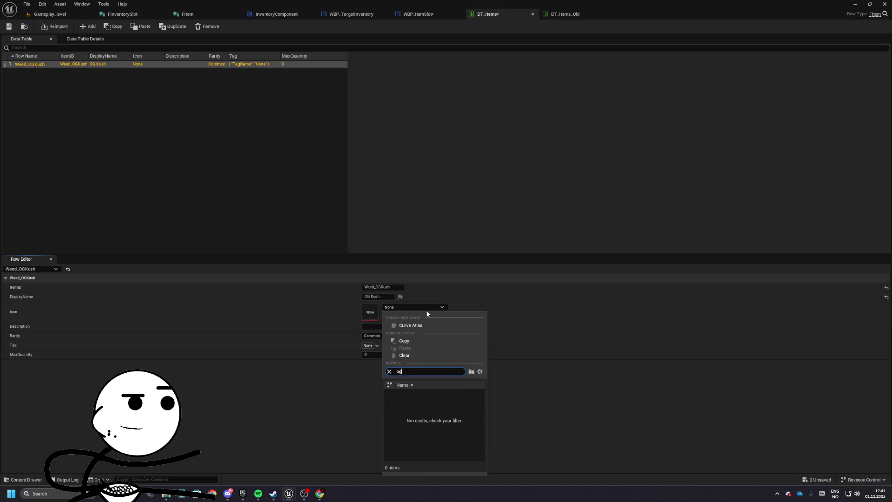
text(kush)
click(404, 398)
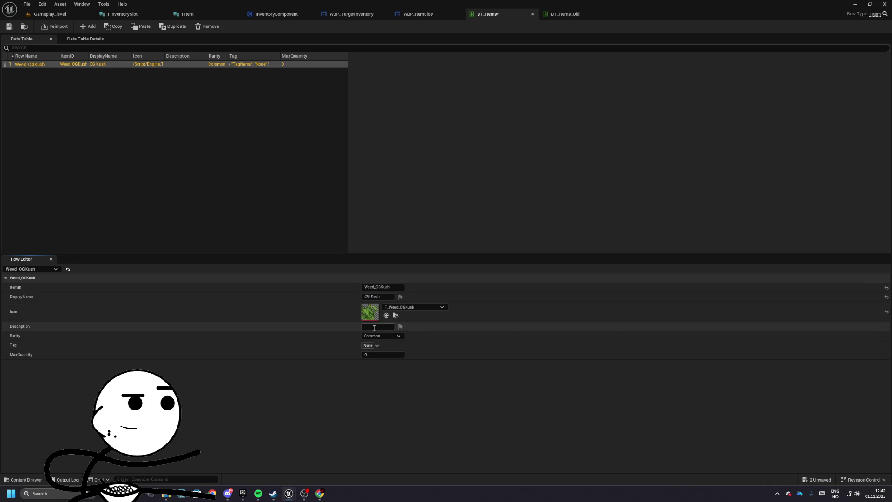
click(565, 14)
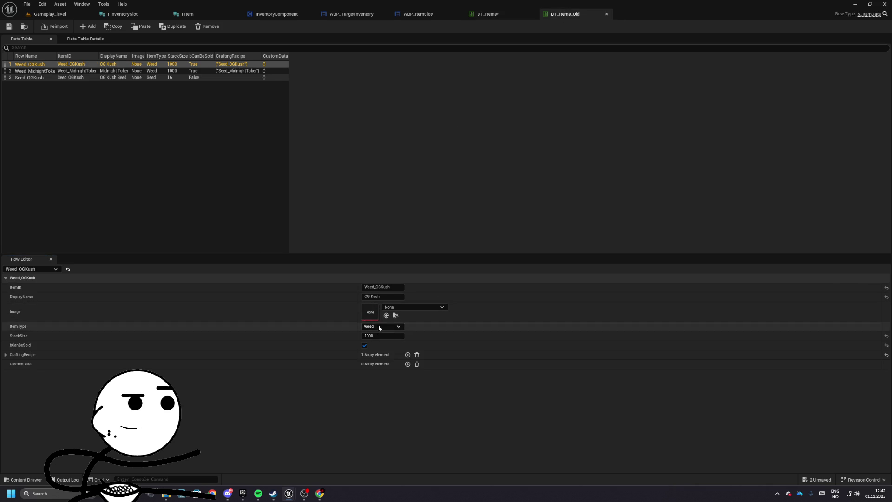
click(511, 14)
- Enter the description 'Its OG Kush' and max quantity 100
click(388, 326)
text(Its OG K)
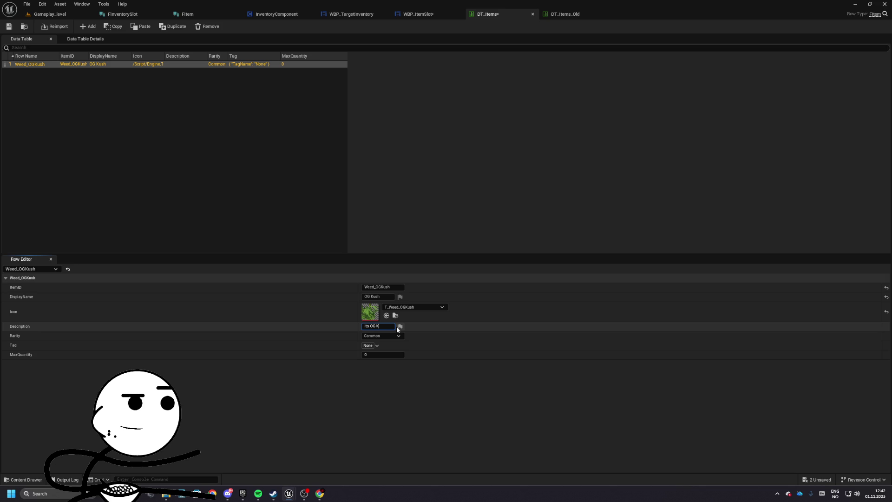
text(ush)
key(Return)
click(373, 355)
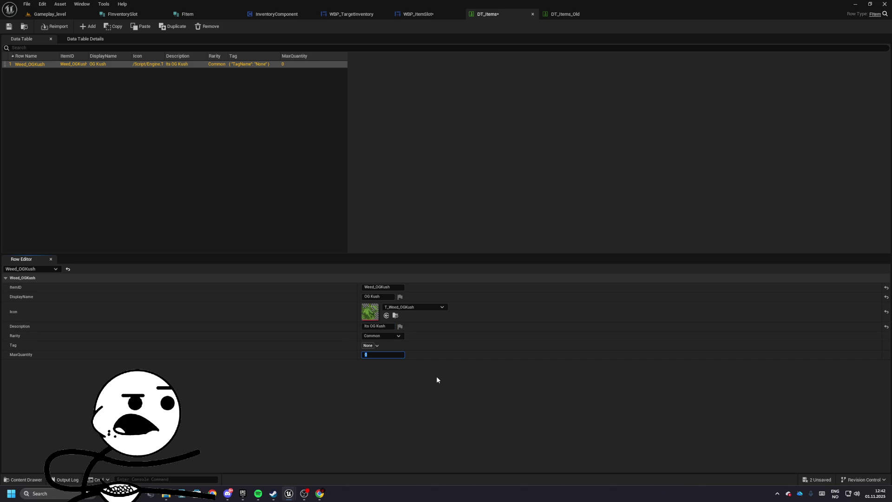
text(100)
key(Return)
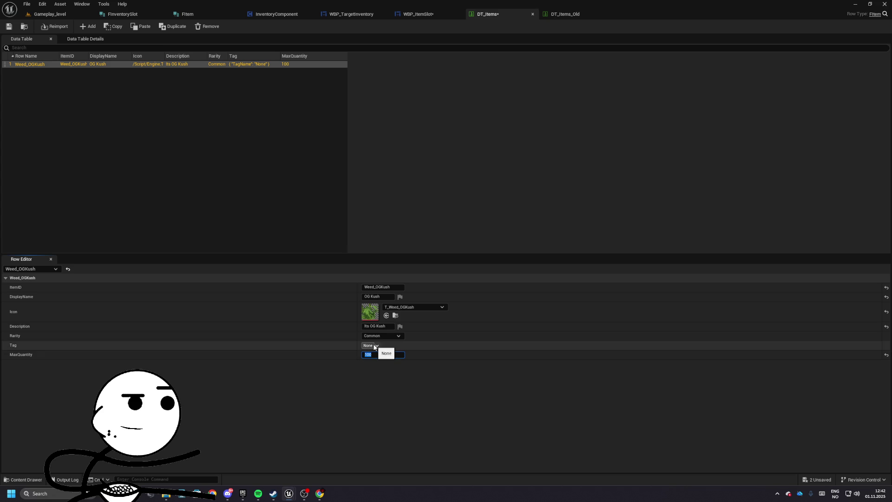
- Tag the Weed_OGKush row as Item.Resource
click(375, 346)
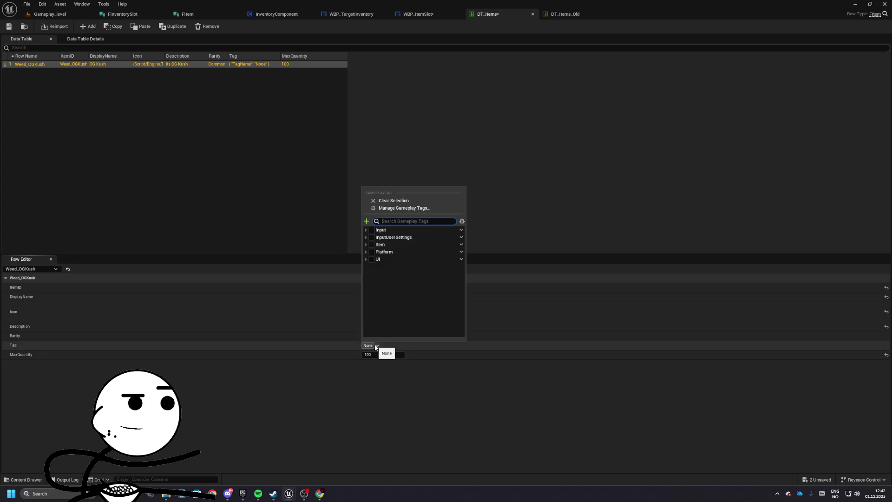
click(366, 245)
click(374, 260)
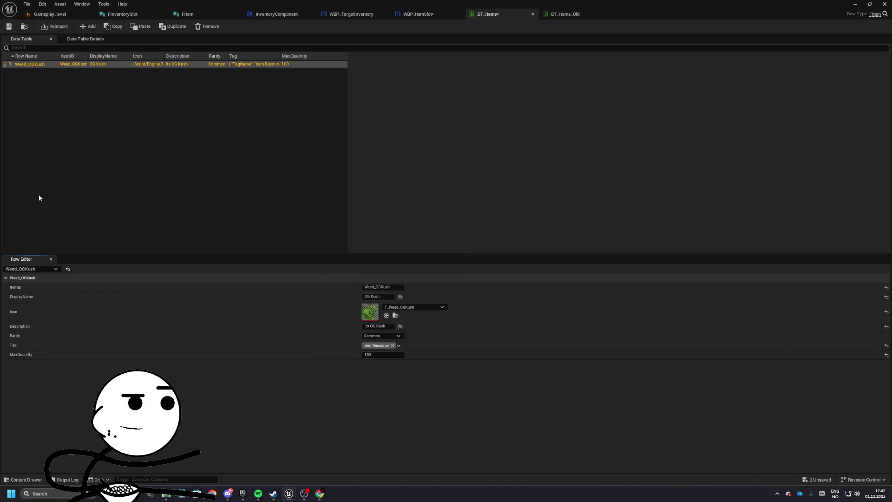
- Duplicate the Weed_OGKush row and rename the copy Weed_MidnightToker
right_click(38, 65)
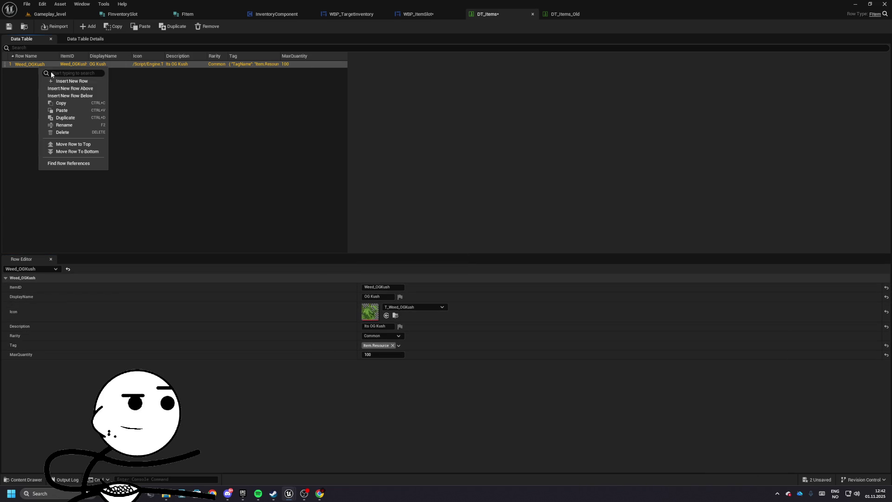
click(65, 115)
click(569, 14)
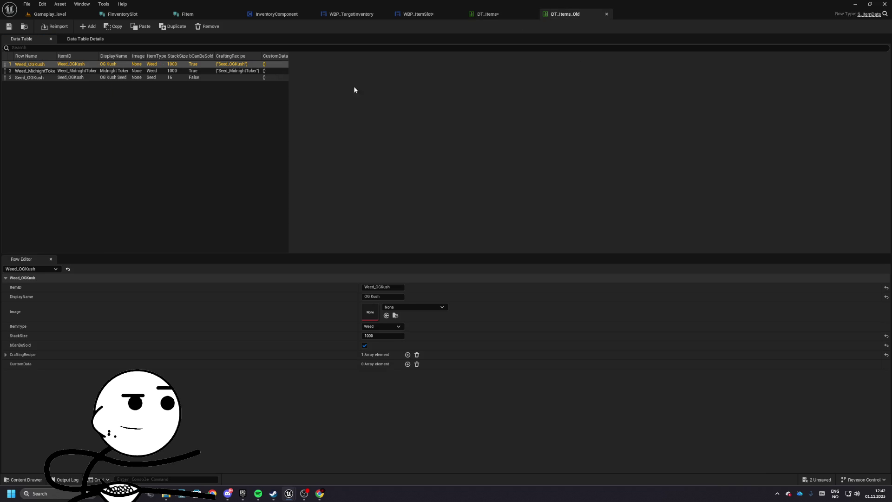
double_click(33, 71)
click(486, 14)
double_click(34, 71)
key(ctrl+v)
key(Return)
- Give it ItemID Weed_MidnightToker, display name Midnight Toker and icon T_Weed_MidnightToker
click(382, 287)
key(ctrl+v)
click(386, 296)
text(Midnight )
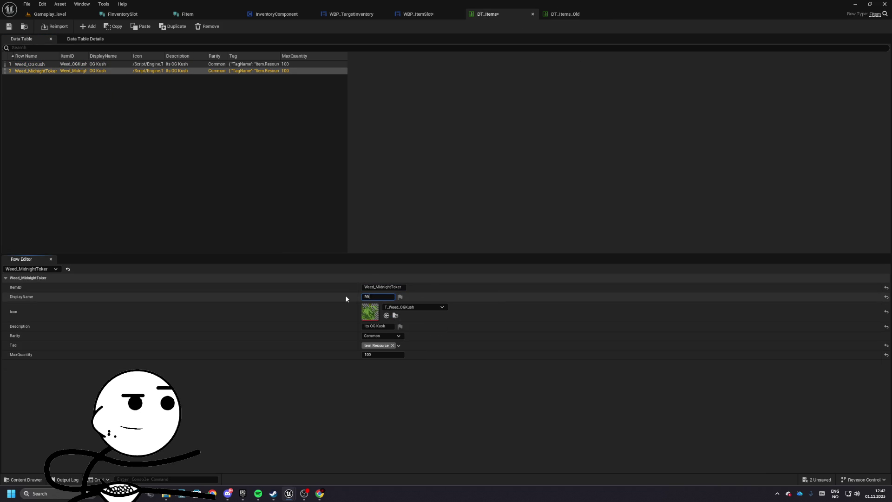
text(Toker)
key(Return)
click(410, 307)
text(midni)
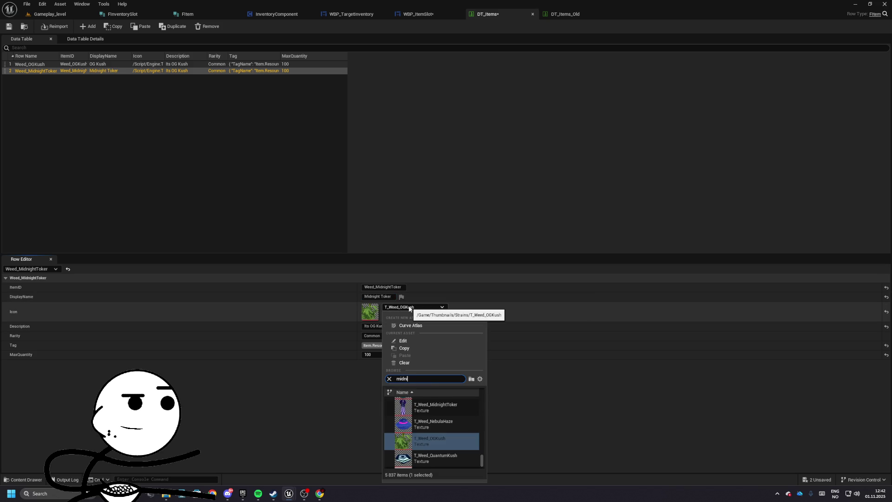
key(Return)
- Describe it as Midnight Toker with Uncommon rarity, then view Seed_OGKush in DT_Items_Old
click(370, 327)
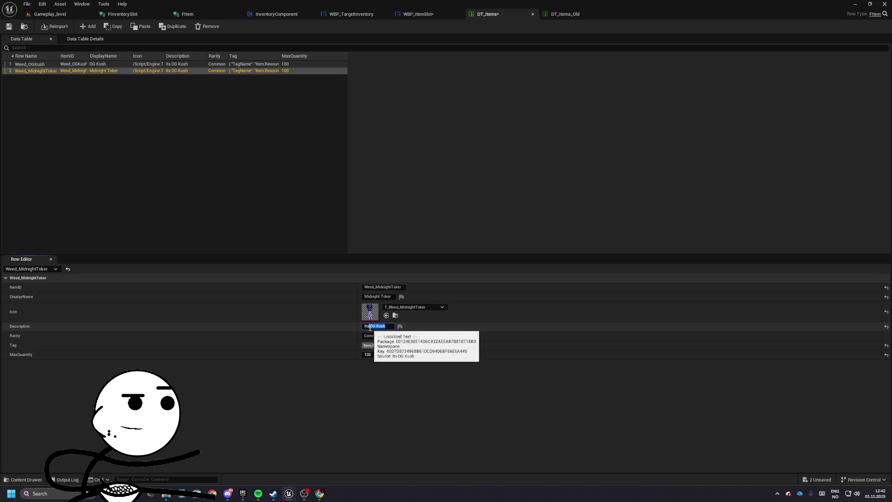
text(Midnight Toker)
click(381, 336)
click(404, 350)
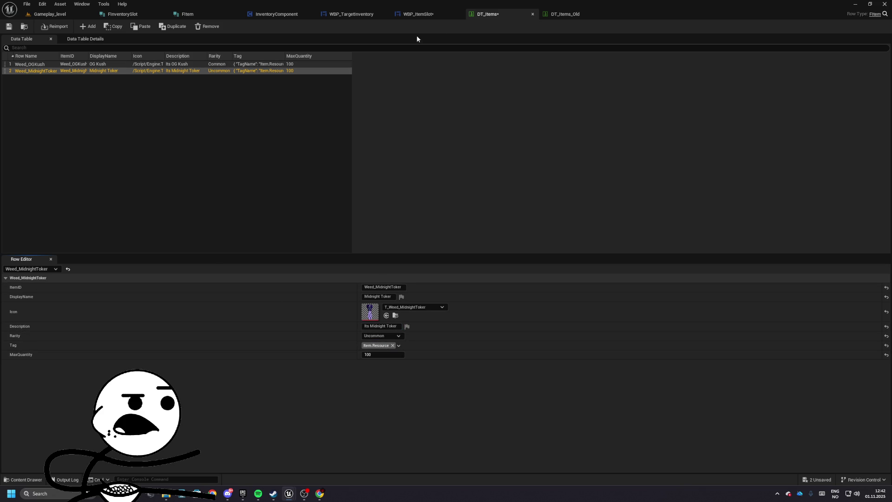
click(576, 15)
click(38, 77)
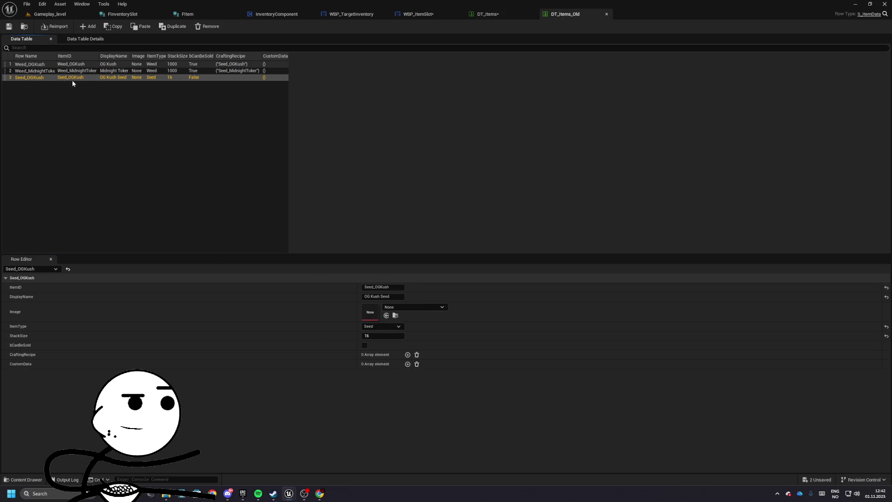
- Review the old Weed_MidnightToker and Seed_OGKush rows, then open DT_WeedStrains' Weed_GalacticGlue row
click(34, 72)
click(25, 78)
click(47, 14)
double_click(509, 297)
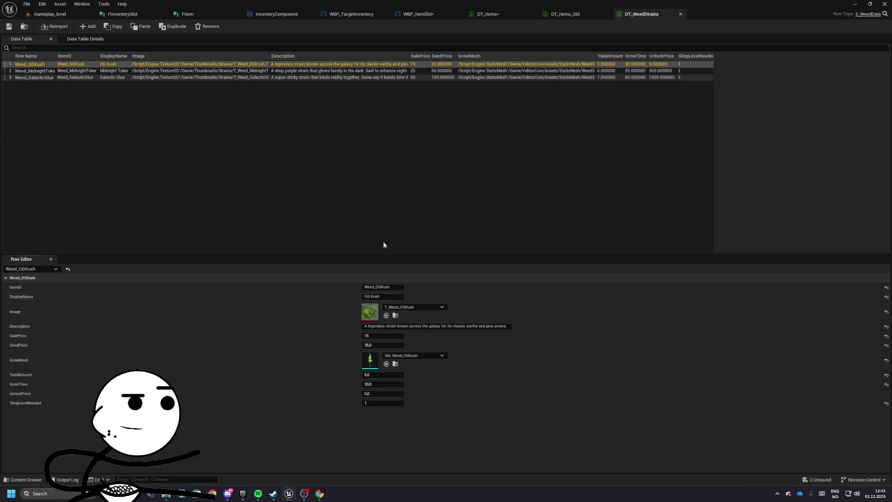
double_click(36, 78)
key(ctrl+c)
- Check DT_Items_Old's item types, then duplicate the Midnight Toker row in DT_Items
click(574, 15)
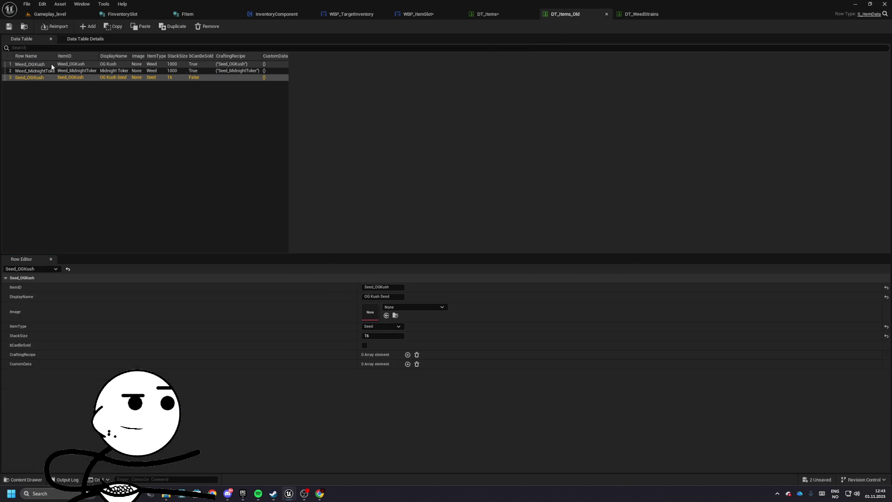
click(380, 327)
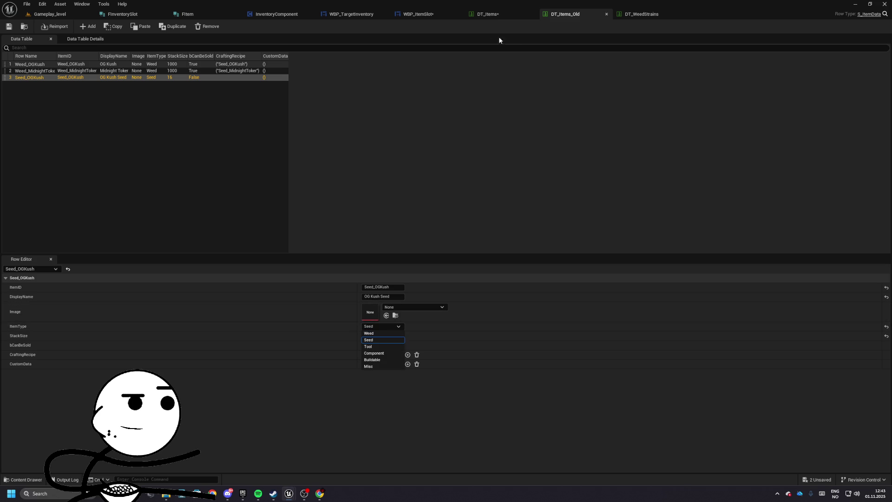
click(487, 14)
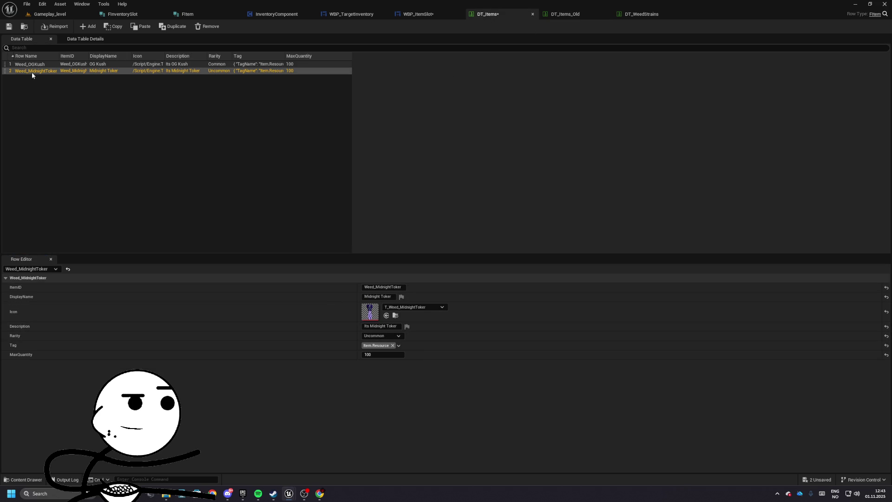
click(173, 26)
- Rename the copy Weed_GalacticGlue with matching ItemID and display name Galactic Glue
text(Weed_GalacticGlue)
key(Return)
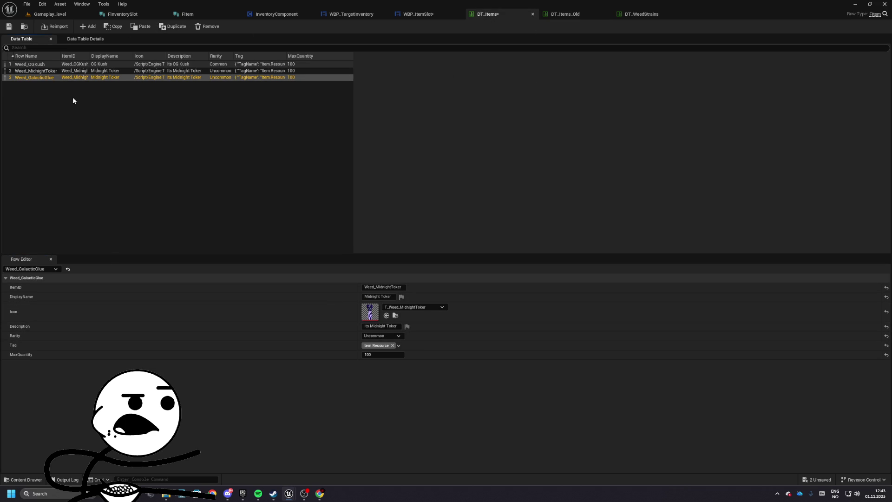
click(381, 286)
key(ctrl+v)
click(386, 297)
key(ctrl+v)
click(379, 296)
key(BackSpace)
key(BackSpace)
key(BackSpace)
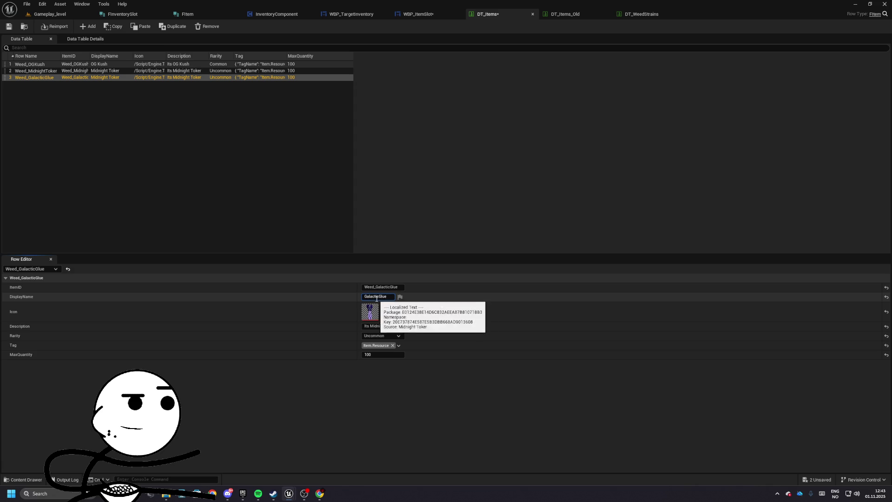
- Set description 'Its Galactic Glue', rarity Rare and icon T_Weed_GalacticGlue
click(379, 326)
text(Its Galactic)
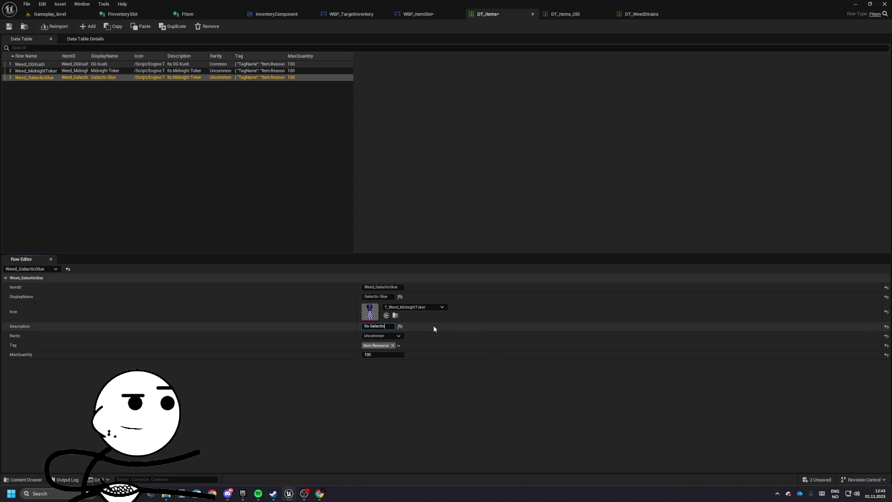
text( Glue)
key(Return)
click(381, 335)
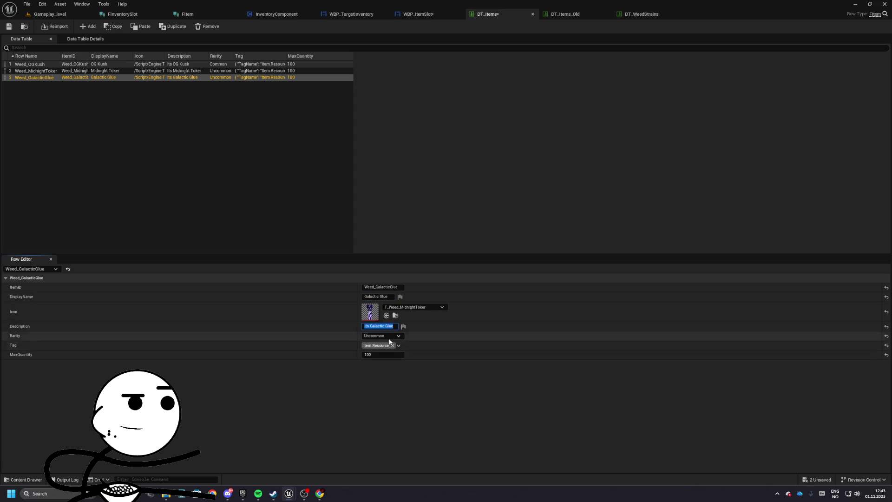
click(378, 356)
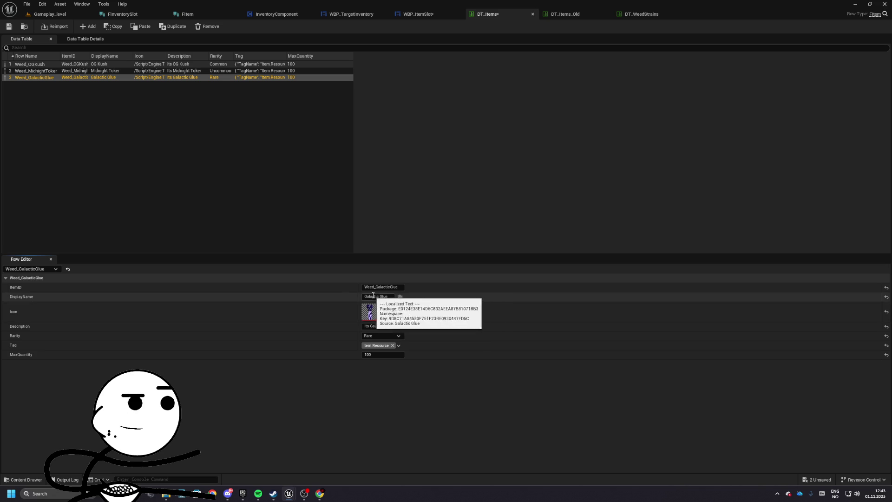
click(409, 308)
text(galac)
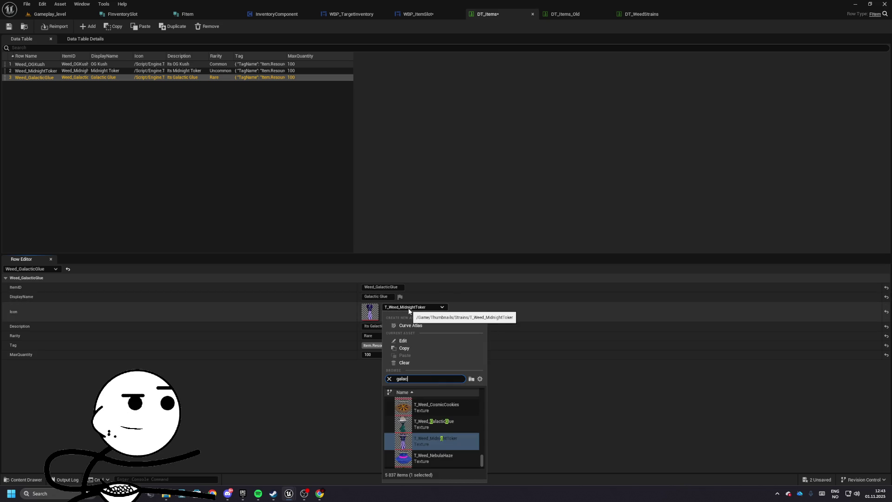
key(Return)
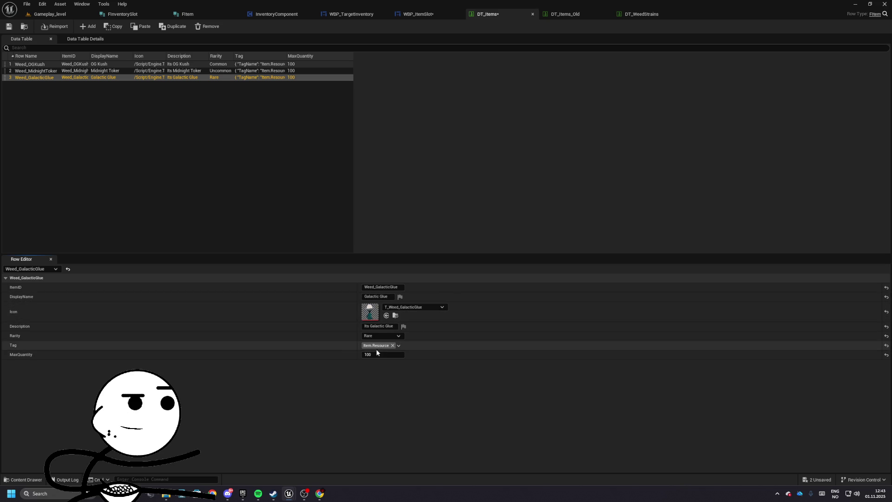
- Add a new row to DT_Items named Seed_OGKush
click(46, 103)
click(34, 63)
click(109, 44)
click(89, 27)
double_click(24, 85)
text(Weed_OGKush)
drag(30, 84, 0, 89)
text(Seed)
key(Return)
- Set Seed_OGKush's ItemID to Seed_OGKush and display name to OG Kush Seed
double_click(24, 70)
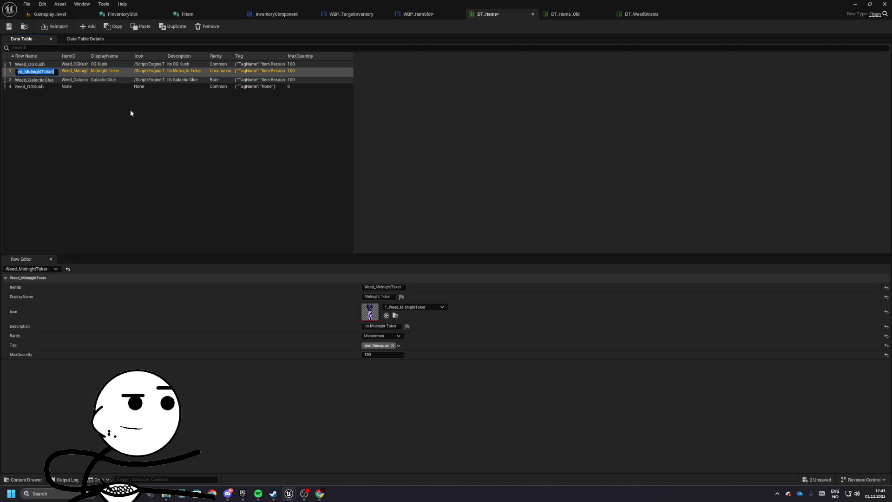
click(127, 116)
click(37, 85)
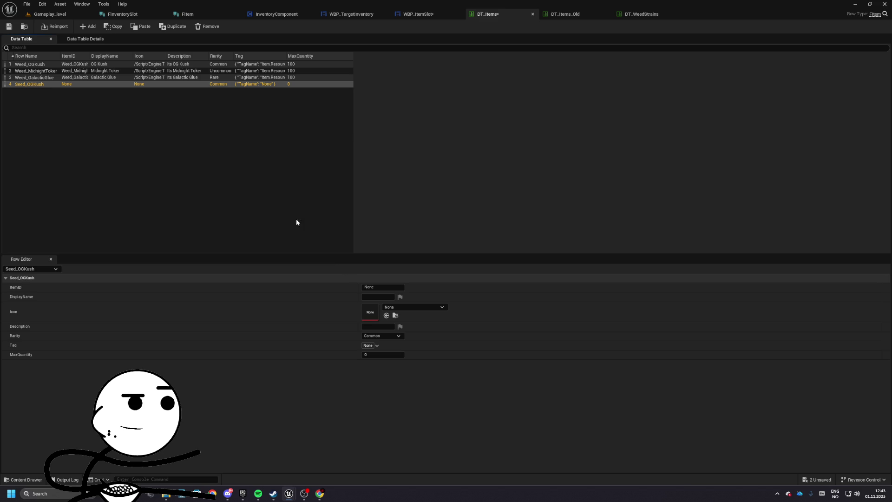
click(382, 287)
text(Seed_OGKush)
click(385, 297)
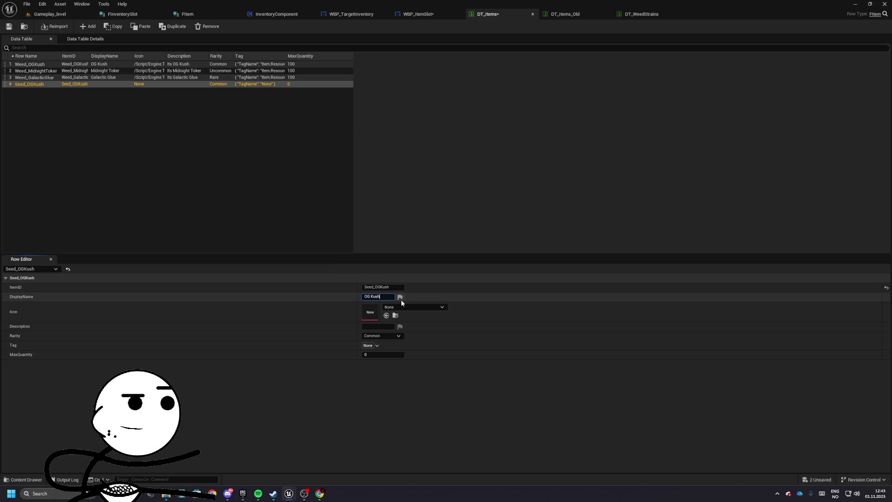
text( Seed)
key(Return)
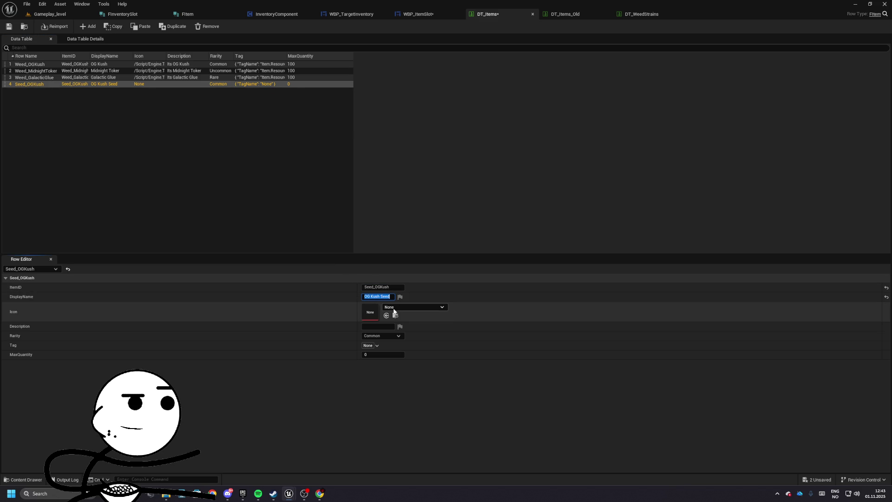
- Give it the description 'Its OG Kush Seed' and keep rarity Common
click(381, 327)
text(Its OG K)
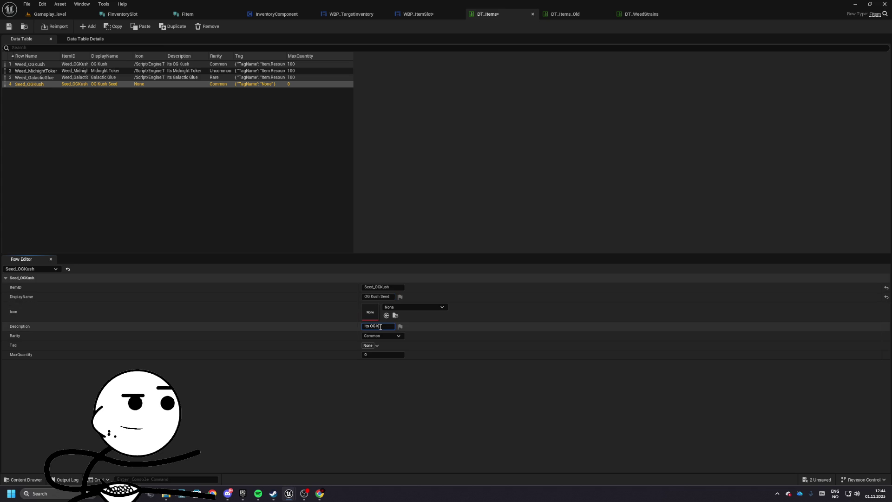
text(ush Seed)
key(Return)
click(392, 335)
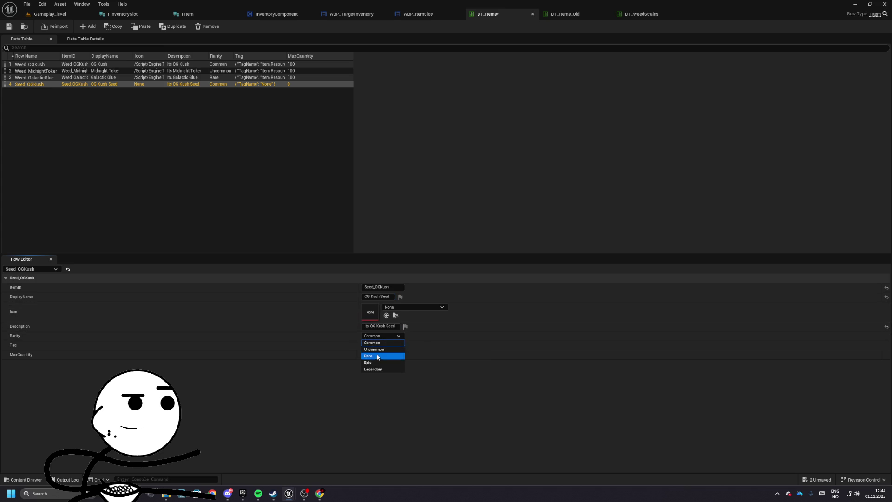
click(374, 342)
- Tag it Item.Seed with a max quantity of 16
click(369, 345)
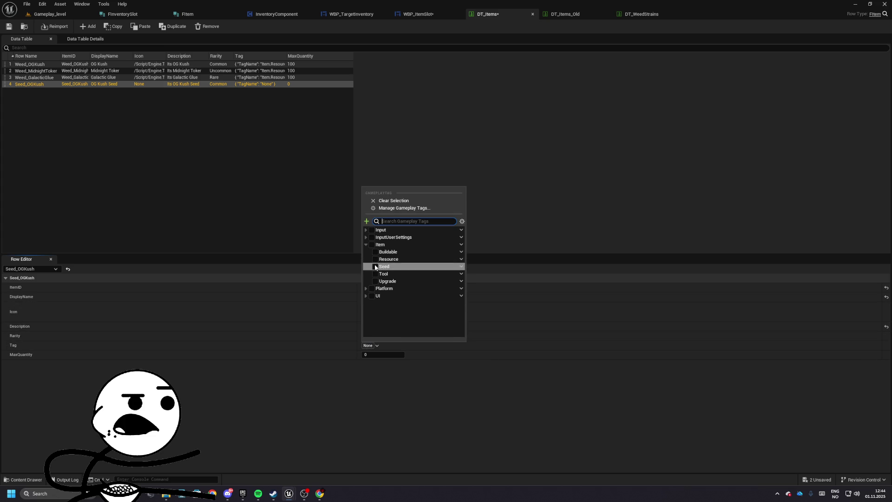
click(376, 267)
click(374, 355)
text(16)
key(Return)
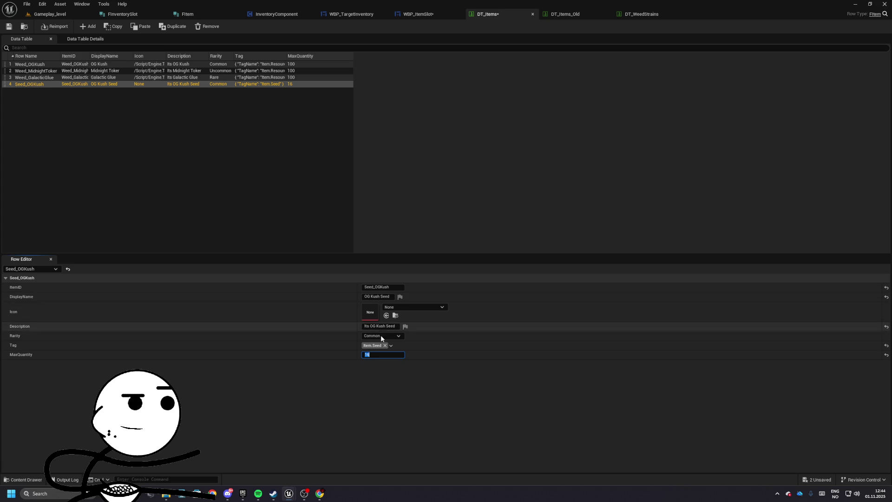
click(52, 134)
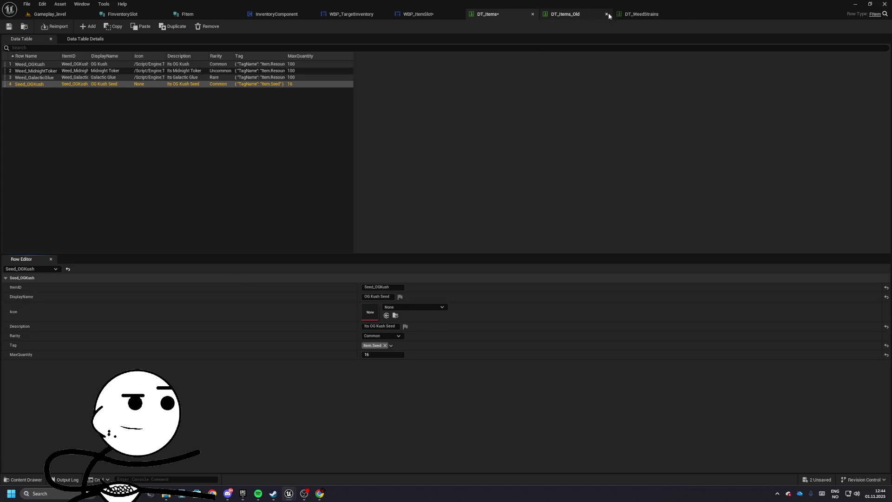
- Move the DT_WeedStrains tab beside DT_Items, review its Weed_MidnightToker row, then return to DT_Items
drag(642, 14, 566, 16)
double_click(39, 72)
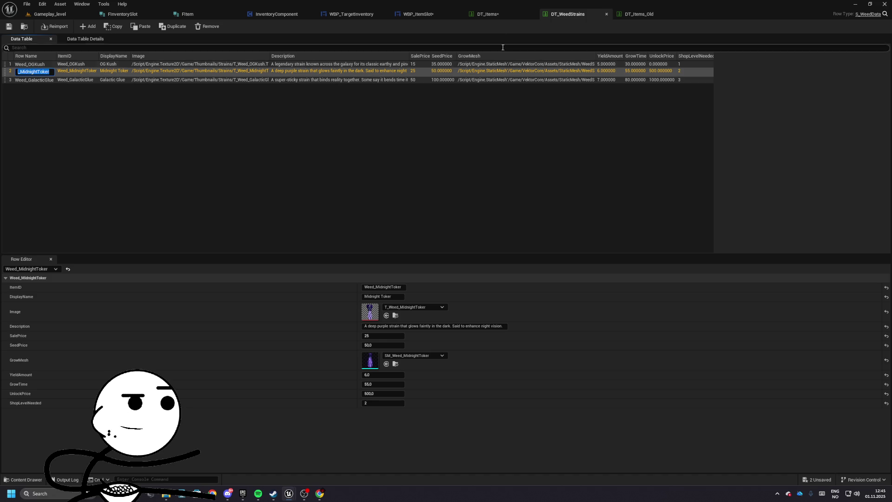
click(487, 14)
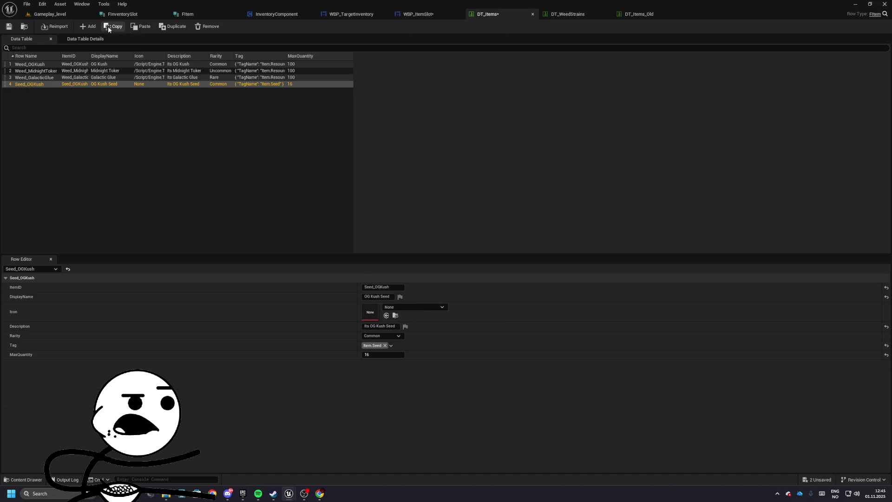
- Attempt to add a new items-table row, then undo it after the duplicate-name warning
click(88, 26)
key(Return)
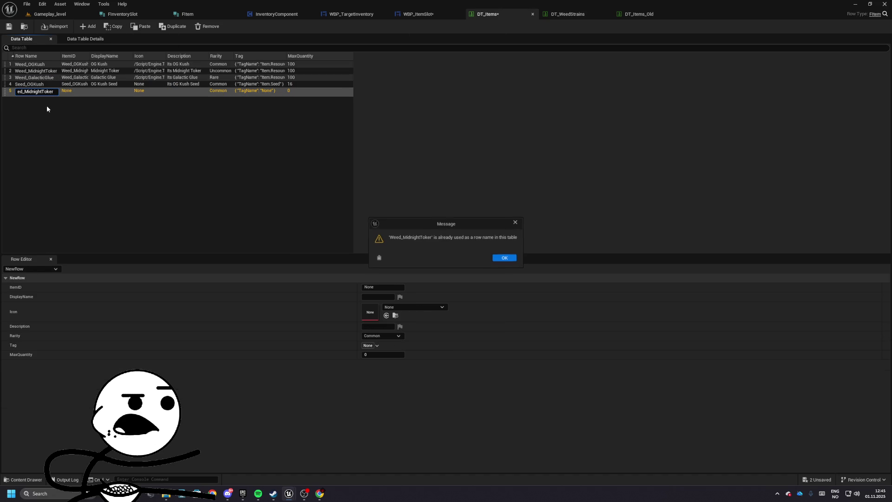
click(503, 261)
key(Home)
key(ctrl+z)
- Duplicate the Seed_OGKush row and rename it and its ItemID to Seed_MidnightToker
click(164, 85)
click(166, 27)
key(ctrl+a)
key(ctrl+v)
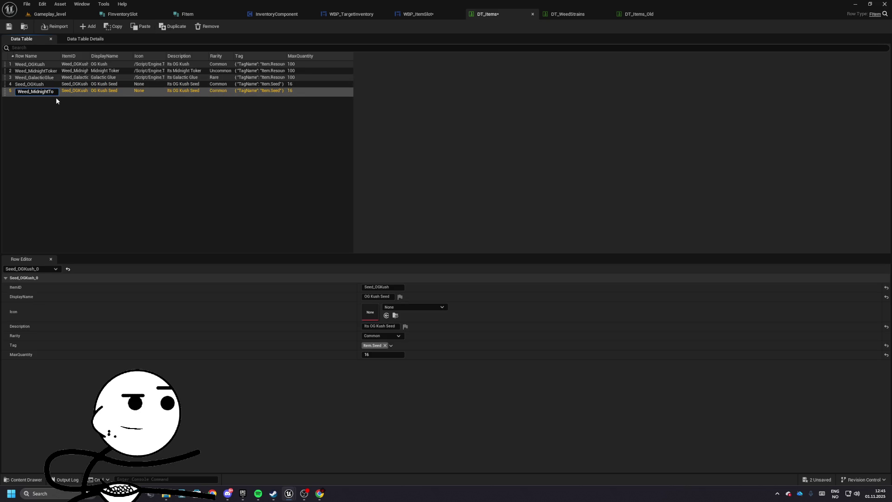
key(Delete)
text(S)
key(Return)
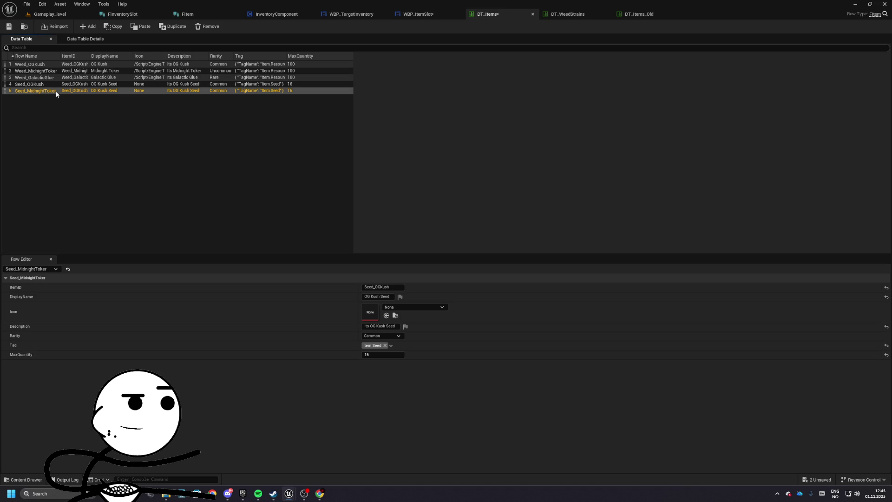
click(372, 287)
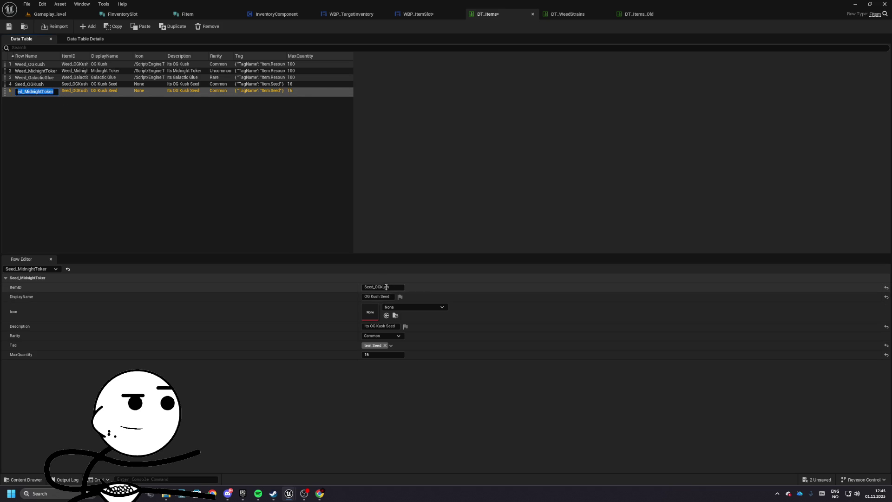
text(Seed_MidnightToker)
- Set display name 'Midnight Toker Seed' and description 'Its Midnight Toker Seed'
click(391, 298)
key(ctrl+v)
text(Midnight Toker )
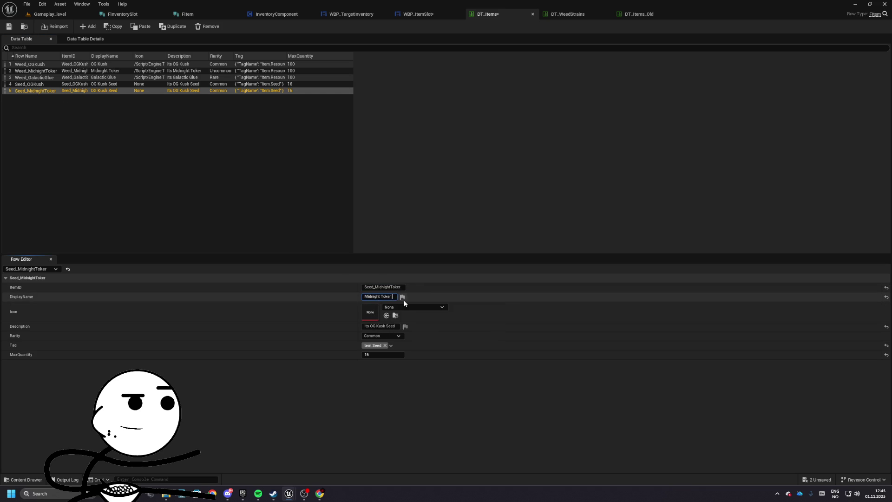
text(Seed)
click(380, 326)
text(Its Midnigh To)
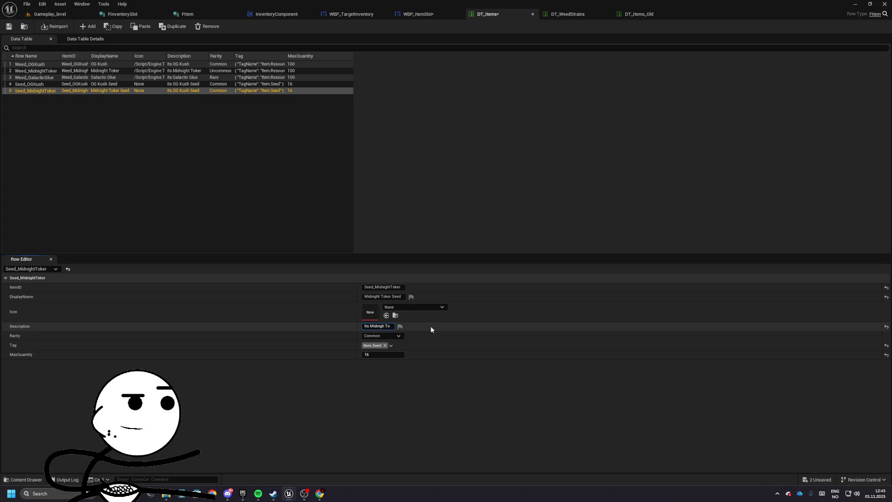
text(Toker Seed)
key(Return)
- Give the Midnight Toker seed Uncommon rarity and duplicate the row
click(385, 335)
click(378, 352)
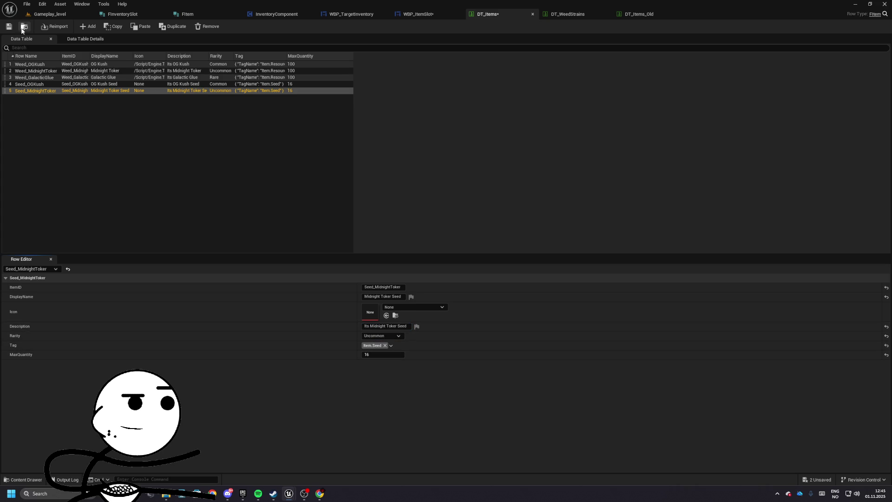
click(173, 26)
- Rename the duplicated row from Seed_MidnightToker_0 to Seed_GalacticGlue
double_click(41, 98)
key(End)
key(BackSpace)
key(BackSpace)
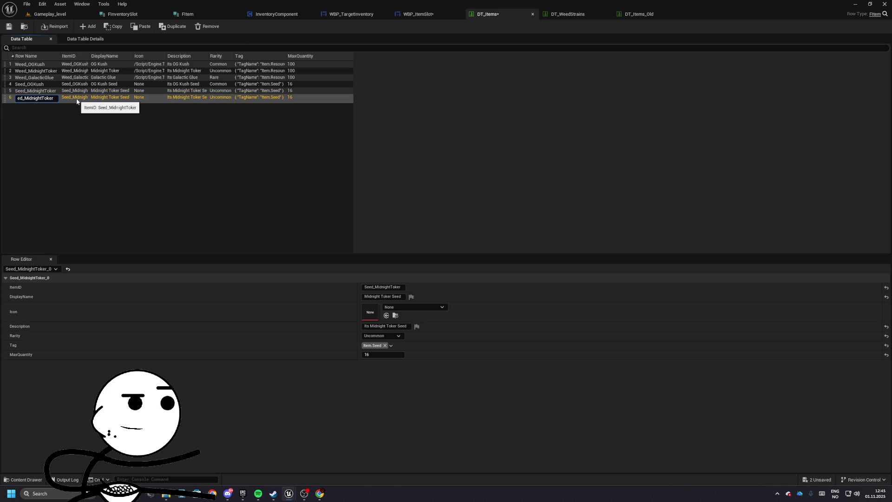
key(Left)
key(Left)
key(Left)
key(Right)
key(Right)
key(Right)
key(BackSpace)
text(u)
text(e)
key(Return)
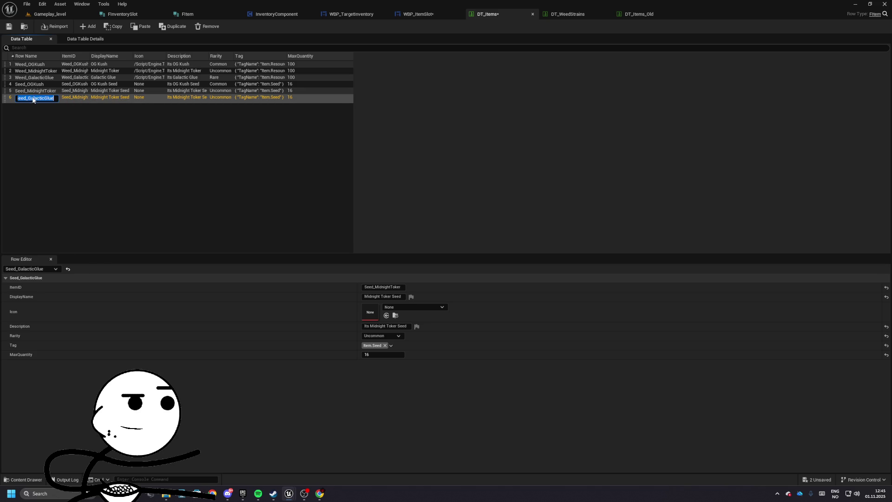
- Set the row's ItemID to Seed_GalacticGlue and display name to 'Galactic Glue Seed'
key(ctrl+c)
click(383, 287)
key(ctrl+v)
click(403, 297)
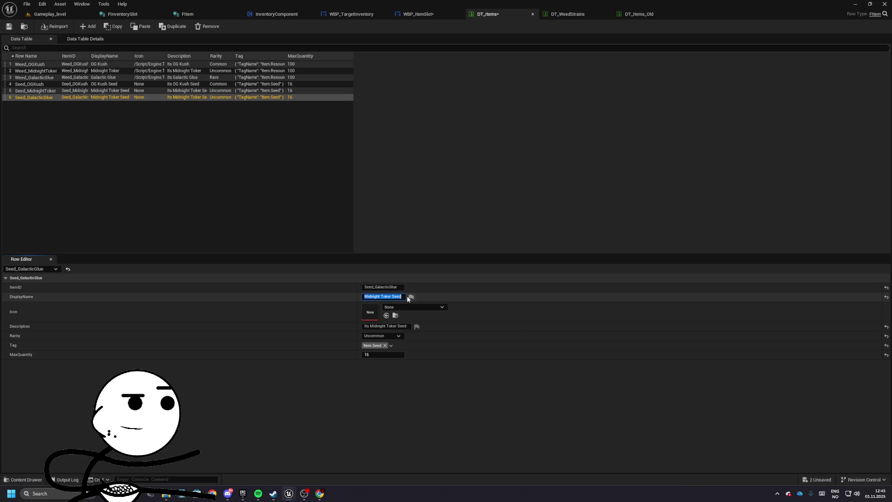
text(Galactic Glue)
text( Seed)
key(Return)
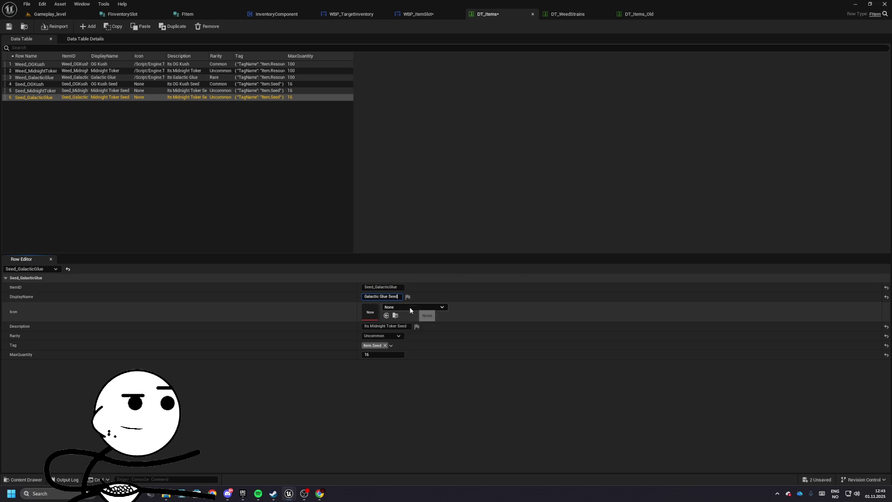
click(411, 306)
text(galact)
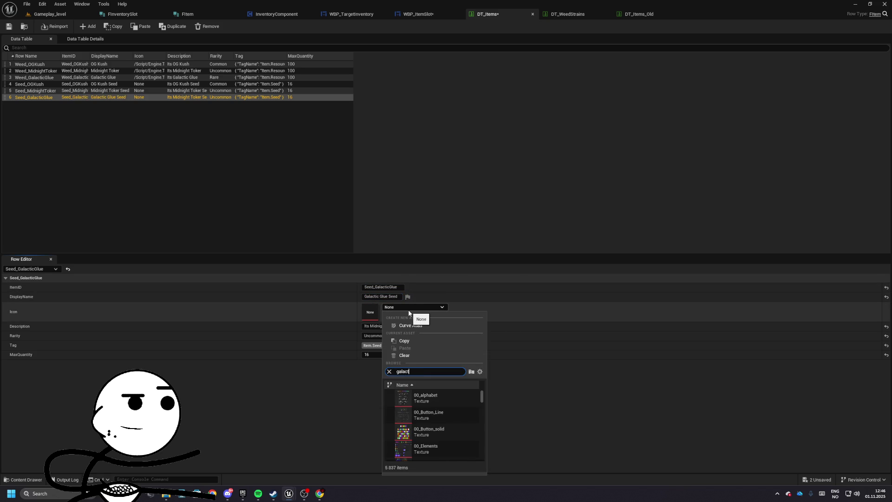
- Assign icons T_Weed_GalacticGlue, T_Weed_MidnightToker and T_Weed_OGKush to their seed rows
key(Return)
key(Up)
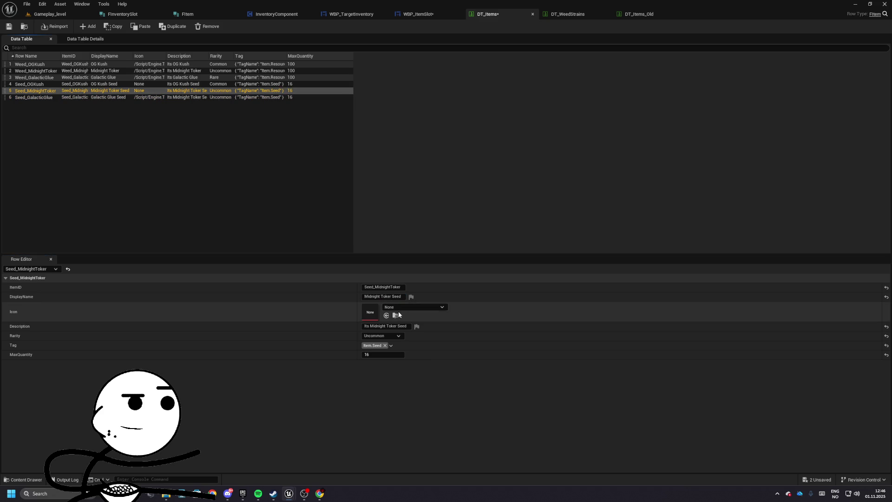
click(401, 309)
text(dnigh)
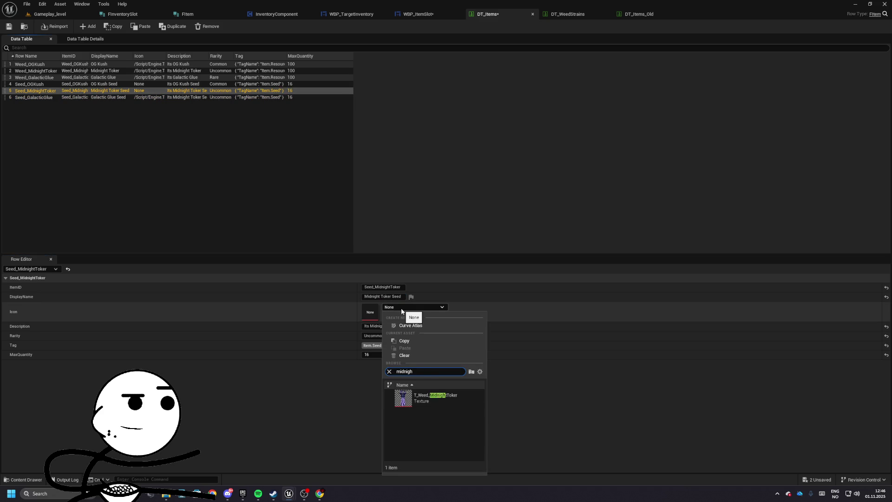
key(Return)
click(85, 84)
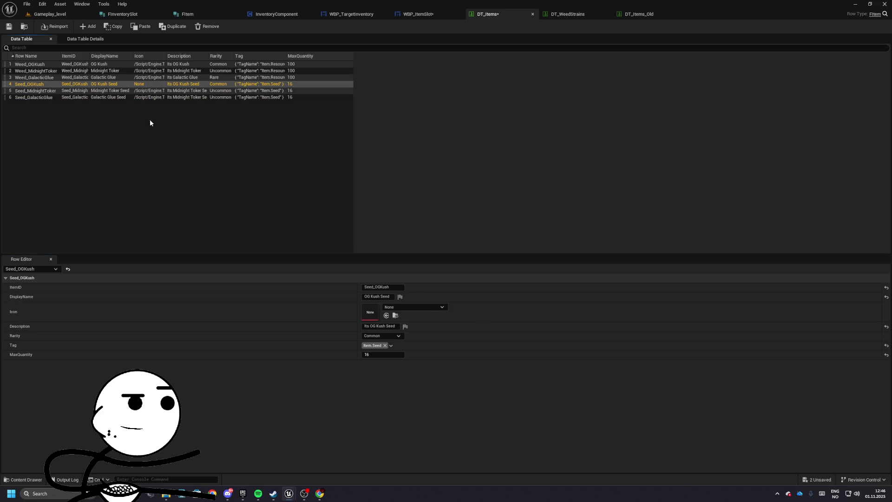
click(402, 308)
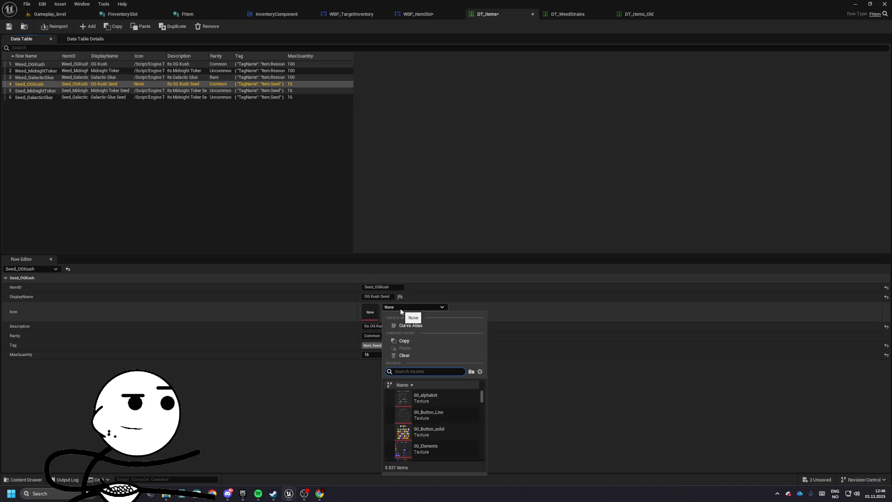
text(op)
key(BackSpace)
text(gkush)
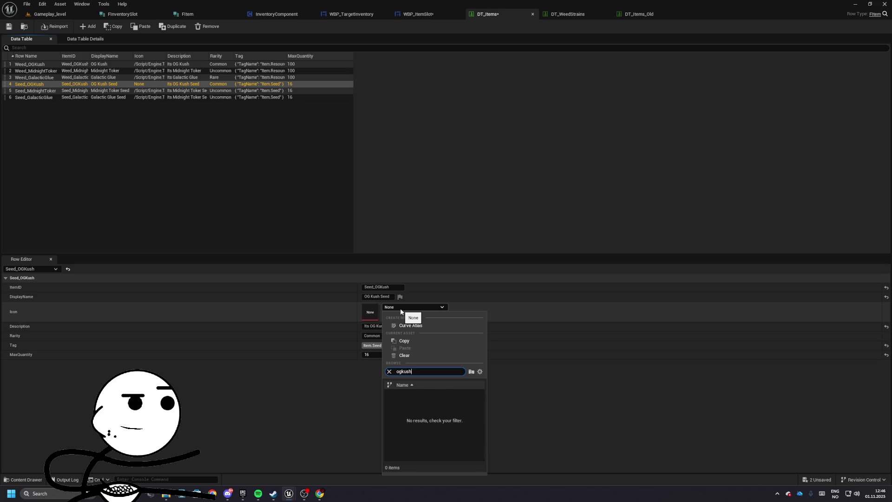
key(Return)
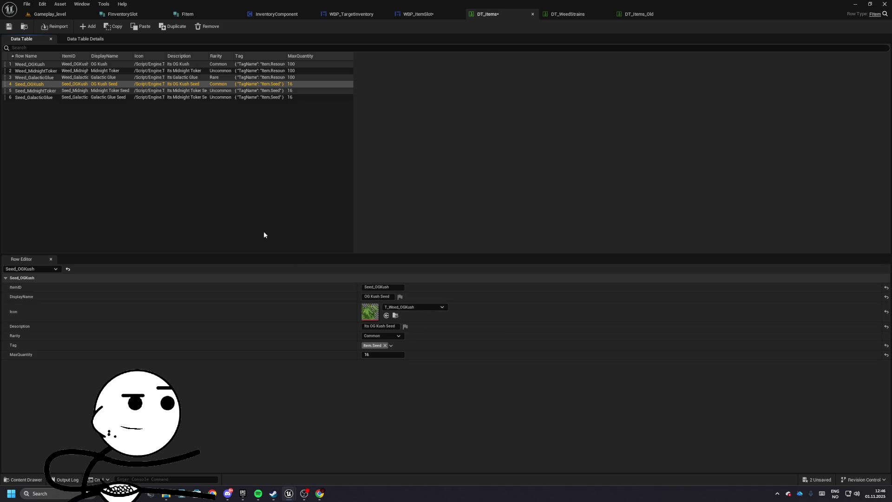
- Set Seed_GalacticGlue rarity to Rare and save DT_Items
click(82, 99)
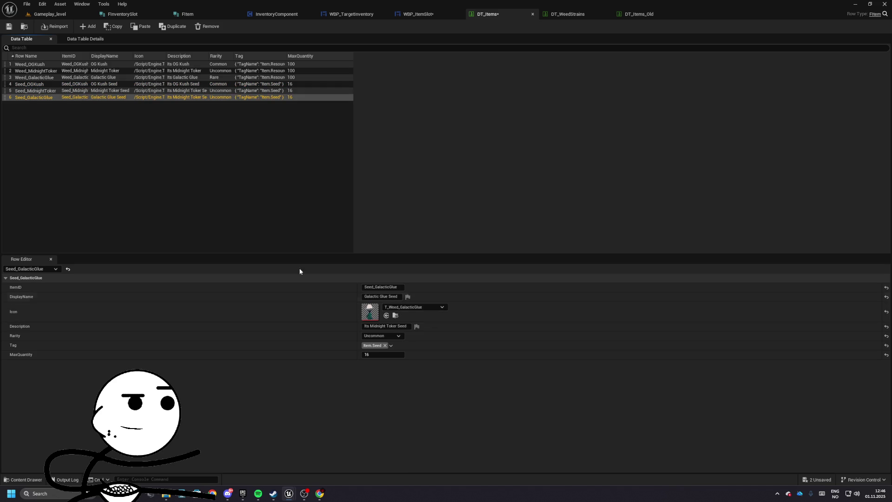
click(385, 336)
click(379, 362)
key(ctrl+s)
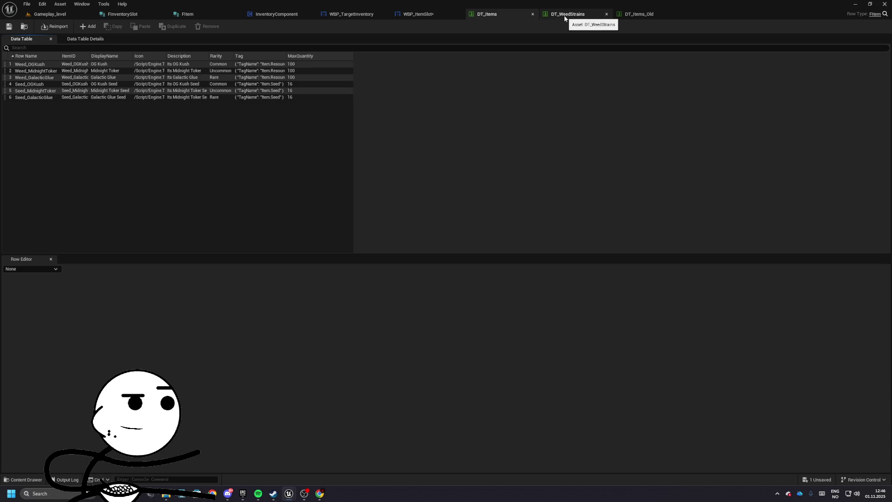
- Compile WBP_ItemSlot and inspect the failing comparison and data table lookup nodes
click(419, 14)
click(52, 27)
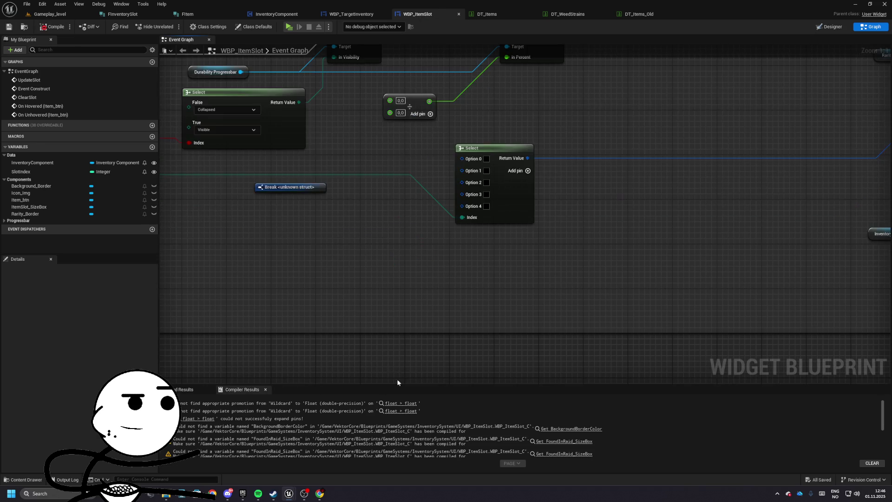
click(409, 407)
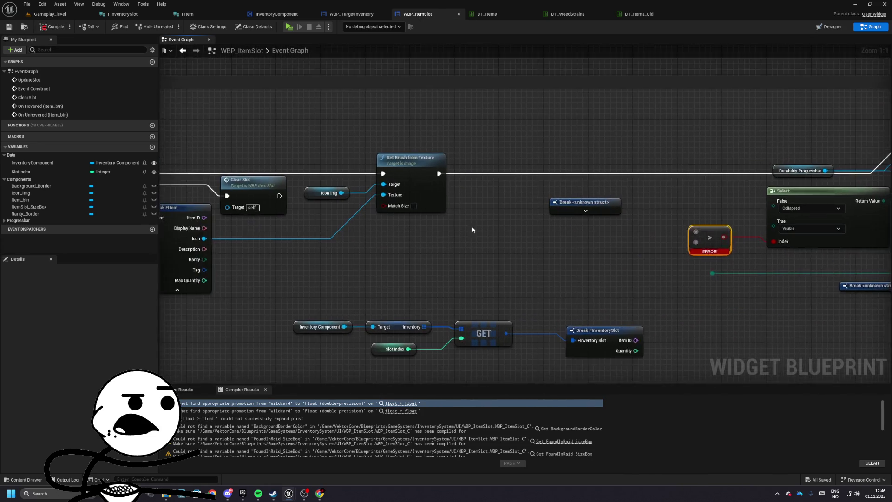
drag(240, 214, 304, 261)
drag(465, 226, 219, 227)
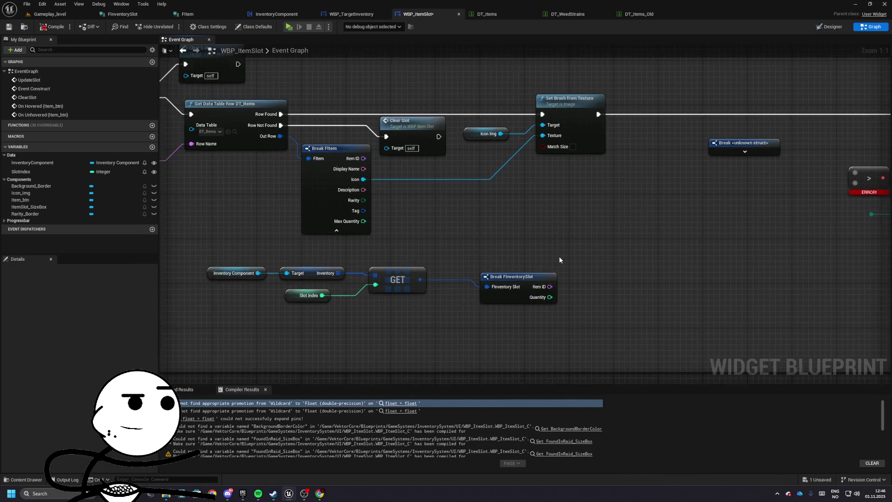
click(417, 264)
mouse_move(418, 264)
mouse_down()
mouse_move(338, 256)
mouse_move(530, 225)
mouse_move(531, 191)
mouse_up()
- Compare with the reference Vektor project's item lookup graph, then save WBP_ItemSlot
key(alt+Tab)
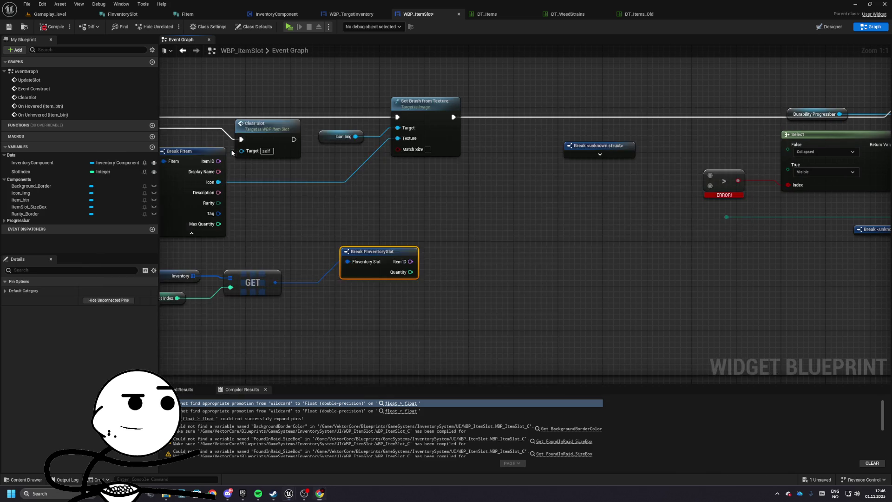
key(Tab)
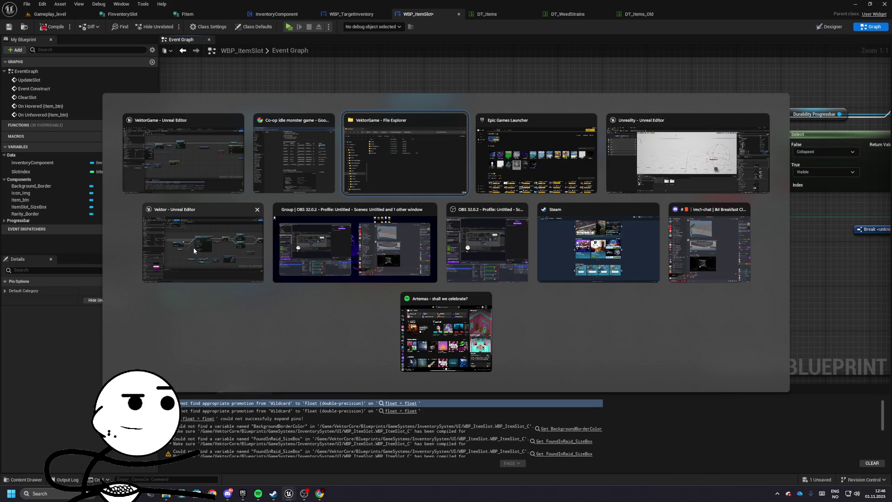
click(203, 245)
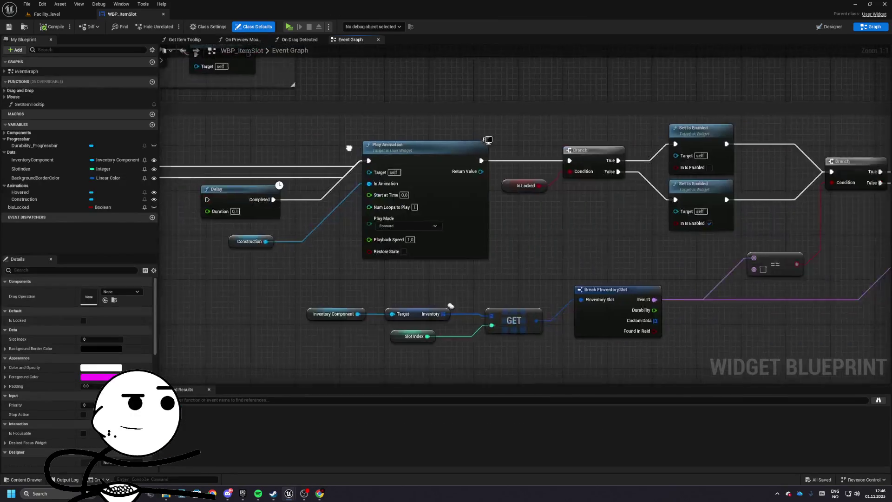
drag(358, 184, 363, 178)
mouse_move(523, 114)
mouse_down()
mouse_move(381, 80)
mouse_move(585, 81)
mouse_up()
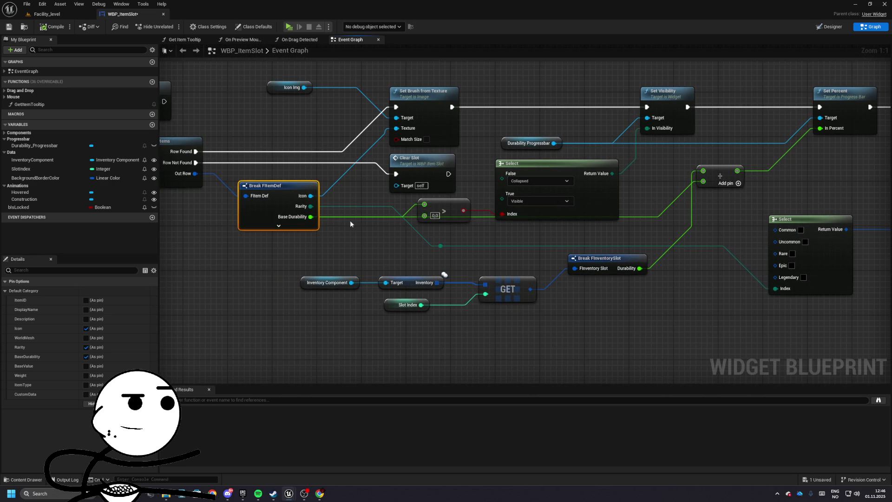
drag(662, 134, 526, 172)
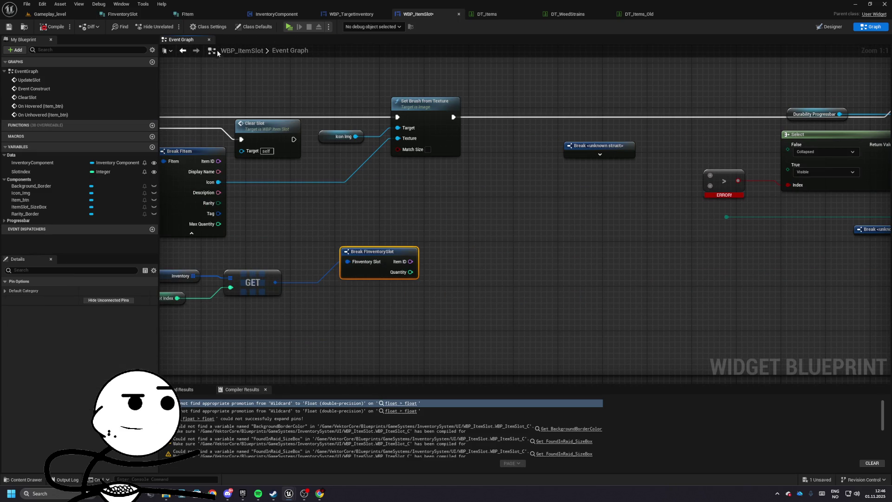
click(9, 26)
click(187, 14)
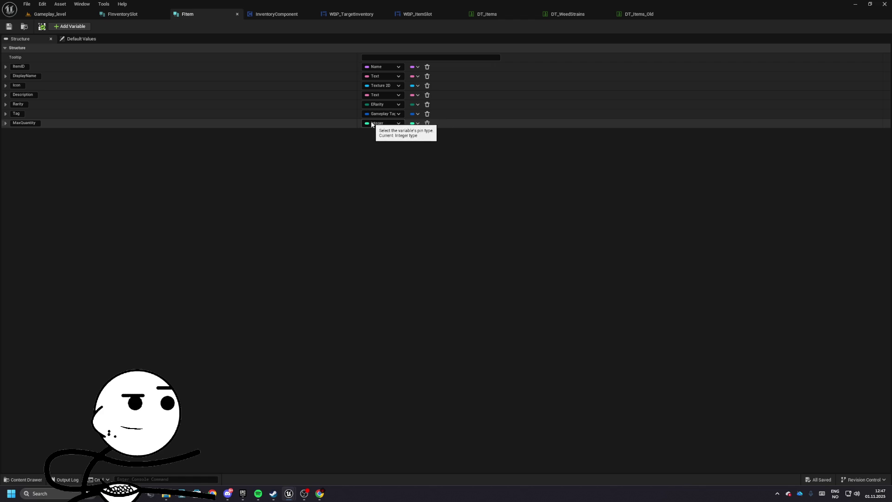
- Add a Float member named Durability to FInventorySlot, then bring up InventoryComponent
click(114, 14)
click(70, 26)
text(Dur)
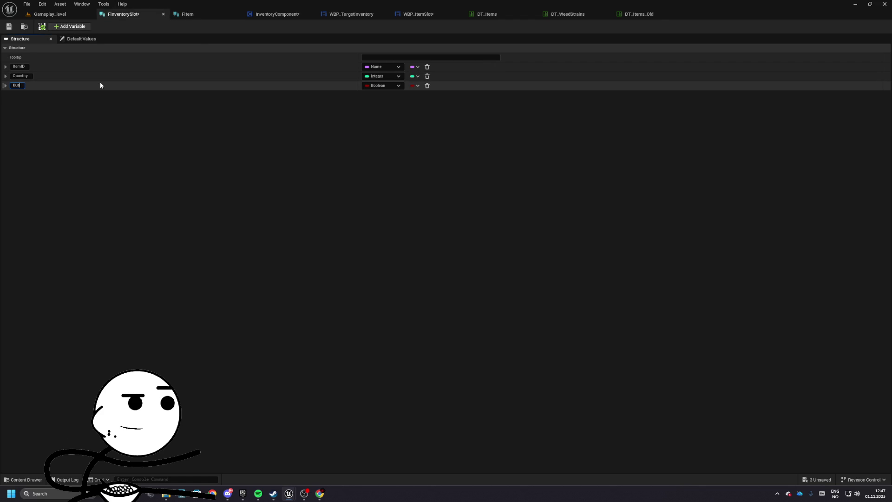
text(ability)
key(Return)
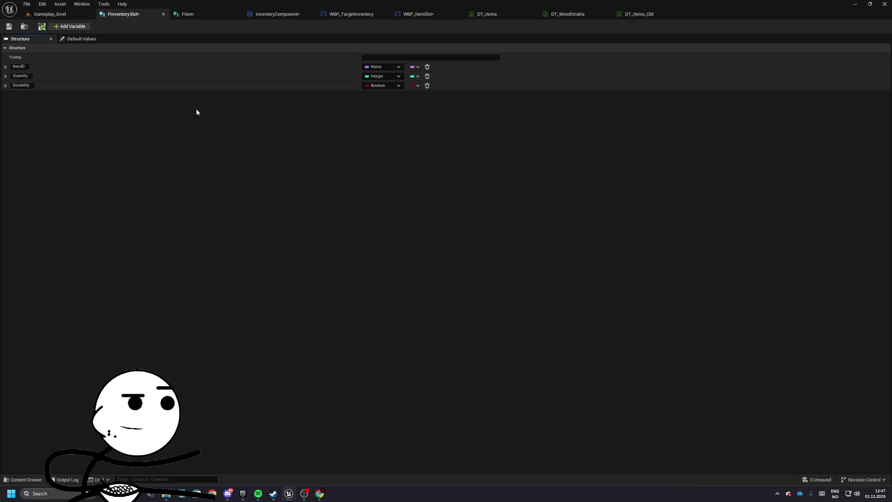
click(383, 86)
click(380, 133)
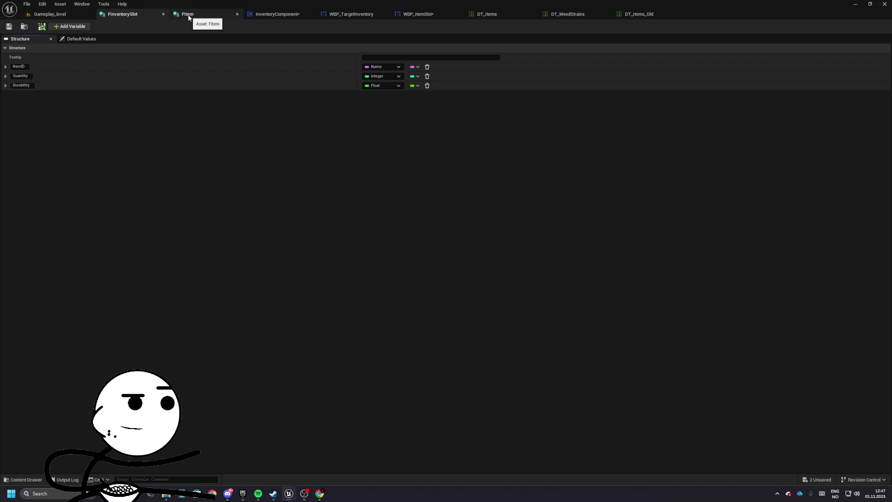
click(188, 18)
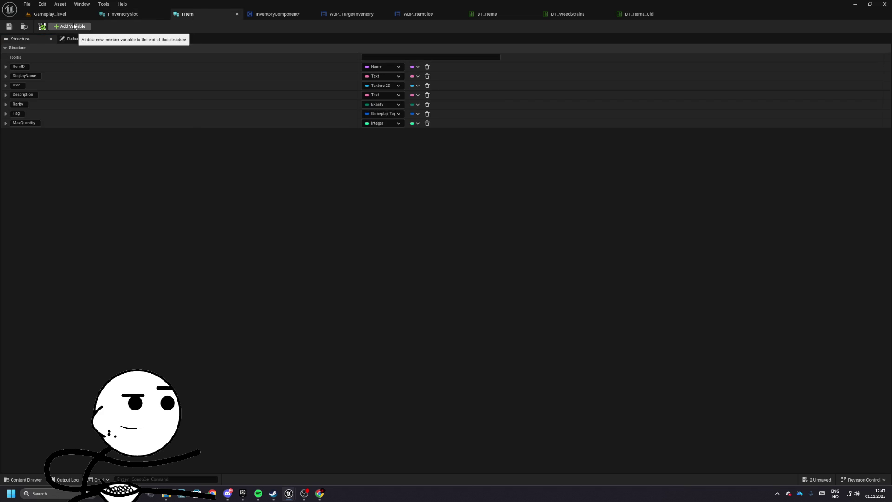
click(284, 15)
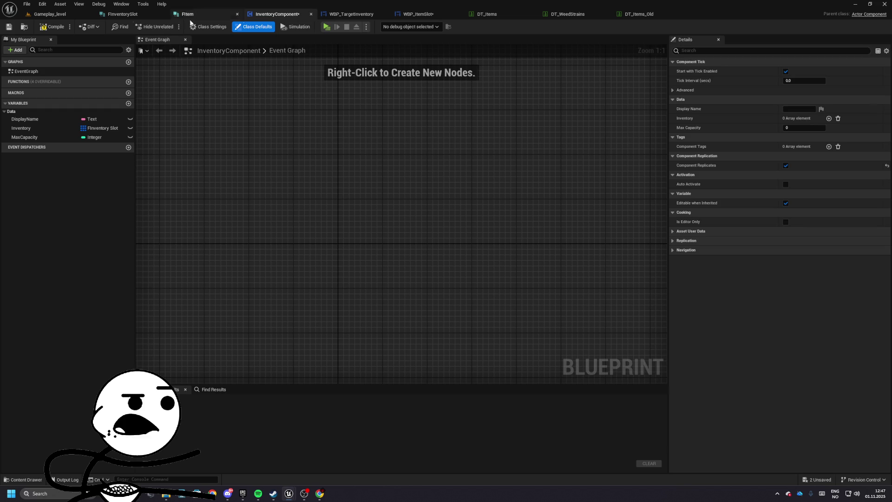
- Compile the InventoryComponent blueprint
click(64, 28)
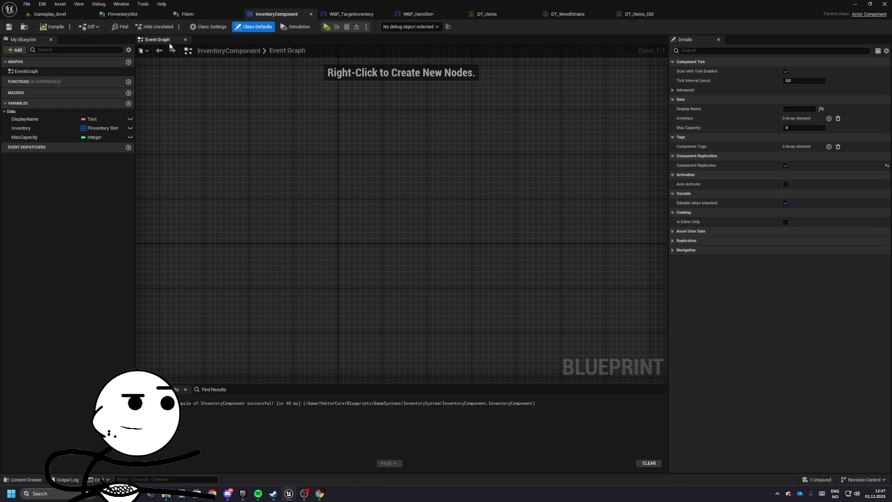
click(130, 14)
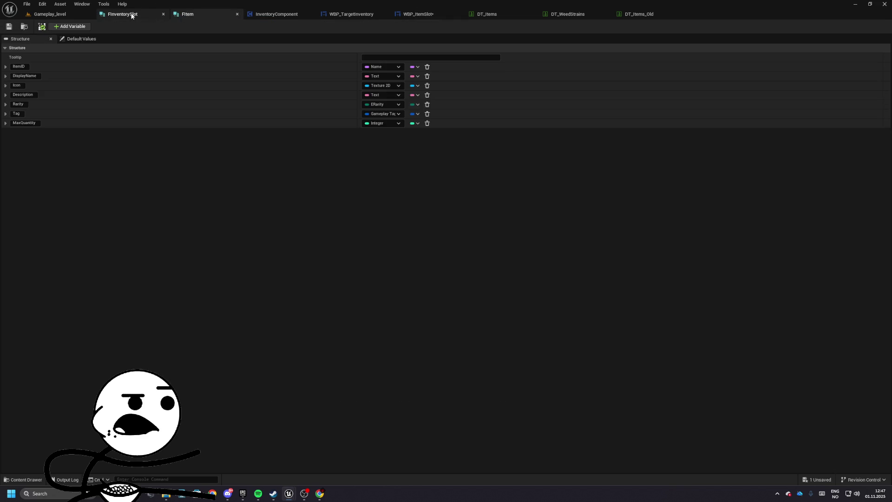
click(208, 16)
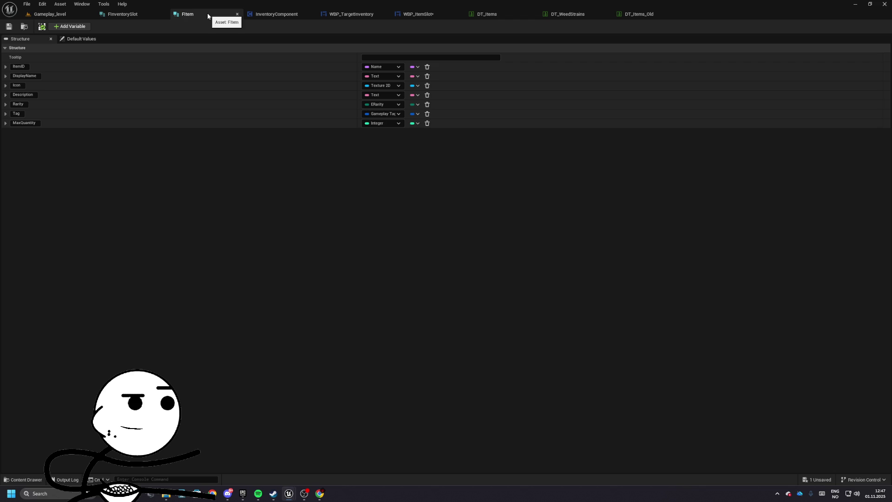
- Add a Float member named BaseDurability to the FItem structure
click(61, 26)
text(BaseDurability)
key(Return)
drag(2, 135, 3, 126)
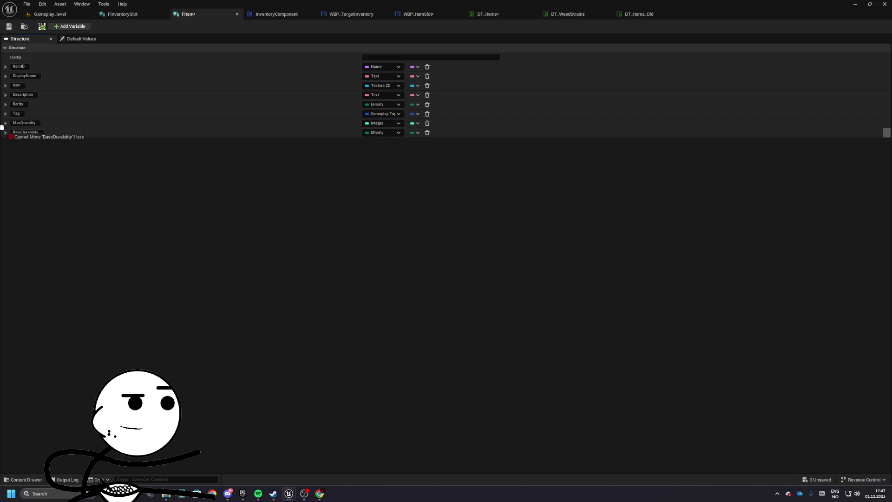
click(382, 133)
click(386, 173)
click(383, 133)
click(386, 181)
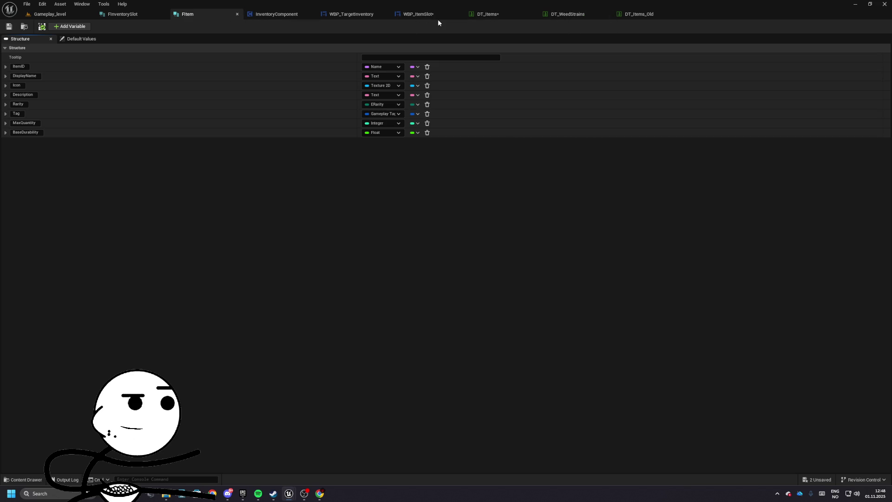
click(437, 15)
- Wire Durability into the comparison node and delete the broken Break unknown struct node
mouse_move(395, 244)
mouse_down()
mouse_move(500, 228)
mouse_move(716, 161)
mouse_move(658, 167)
mouse_move(604, 153)
mouse_up()
mouse_move(261, 272)
mouse_down()
mouse_move(558, 165)
mouse_move(326, 235)
mouse_up()
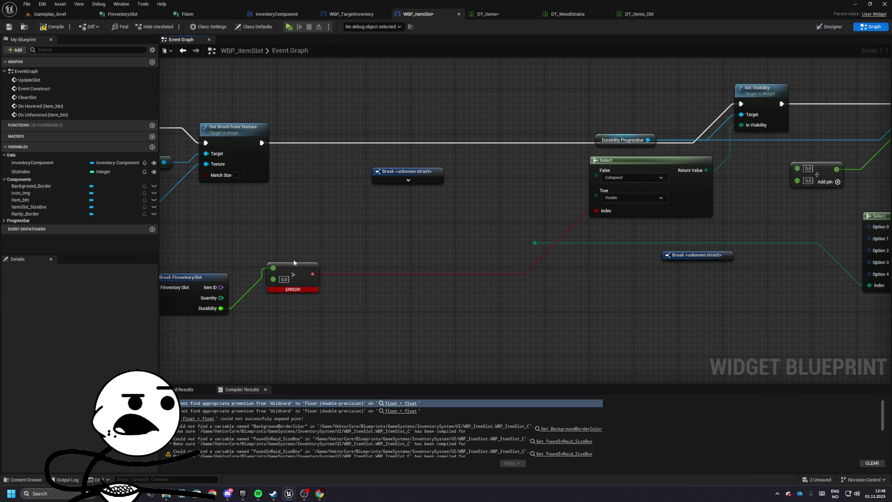
drag(292, 262, 313, 258)
click(409, 171)
key(Delete)
- Add a Select node and feed its output into Set Brush Color's colour input
mouse_move(470, 190)
mouse_down()
mouse_move(382, 189)
mouse_move(480, 169)
mouse_move(604, 196)
mouse_move(655, 223)
mouse_move(428, 151)
mouse_up()
mouse_move(876, 189)
mouse_down()
mouse_move(663, 247)
mouse_move(784, 218)
mouse_up()
mouse_move(559, 200)
mouse_down()
mouse_move(606, 200)
mouse_move(659, 171)
mouse_move(702, 202)
mouse_up()
text(select)
key(Return)
mouse_move(766, 216)
mouse_down()
mouse_move(887, 196)
mouse_move(777, 183)
mouse_move(736, 103)
mouse_up()
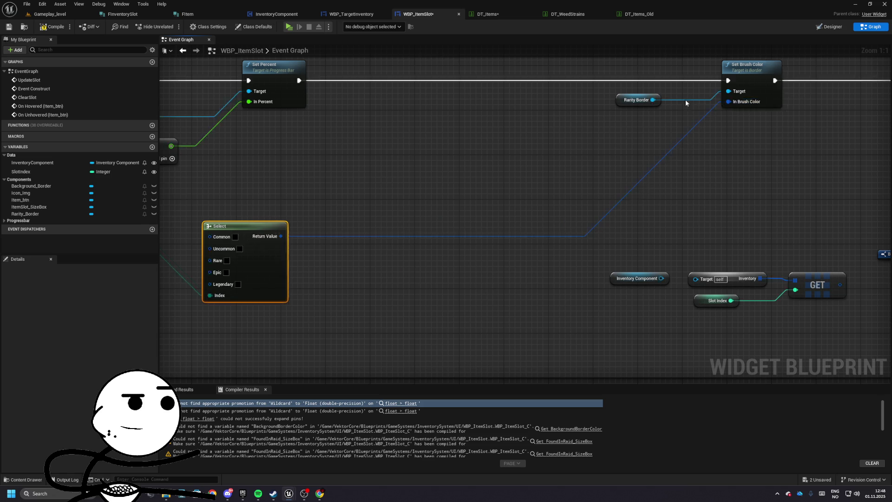
drag(800, 117, 604, 61)
- Arrange Set Brush Color, Rarity Border and Select beside Set Percent
drag(767, 123, 459, 122)
drag(406, 106, 516, 101)
drag(463, 154, 402, 170)
mouse_move(562, 119)
mouse_down()
mouse_move(484, 123)
mouse_move(577, 107)
mouse_up()
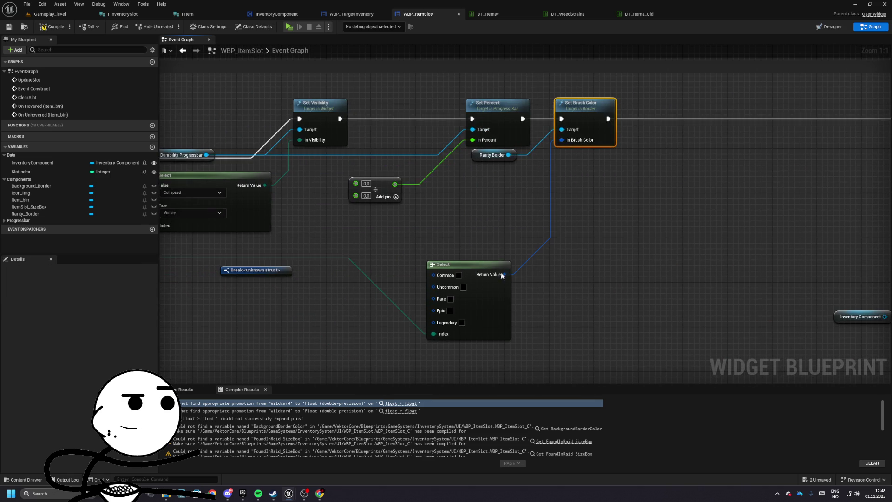
mouse_move(492, 263)
mouse_down()
mouse_move(506, 179)
mouse_move(519, 175)
mouse_move(420, 177)
mouse_move(456, 176)
mouse_up()
mouse_move(669, 218)
mouse_down()
mouse_move(613, 172)
mouse_move(471, 127)
mouse_move(474, 35)
mouse_move(615, 113)
mouse_move(426, 169)
mouse_move(413, 153)
mouse_up()
scroll(413, 154, down, 2)
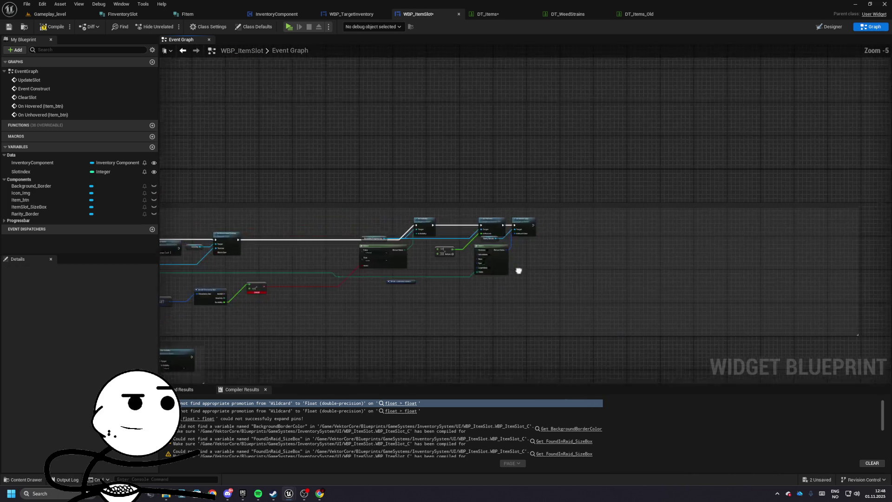
drag(524, 239, 528, 223)
click(528, 229)
scroll(528, 229, down, 2)
drag(709, 195, 762, 181)
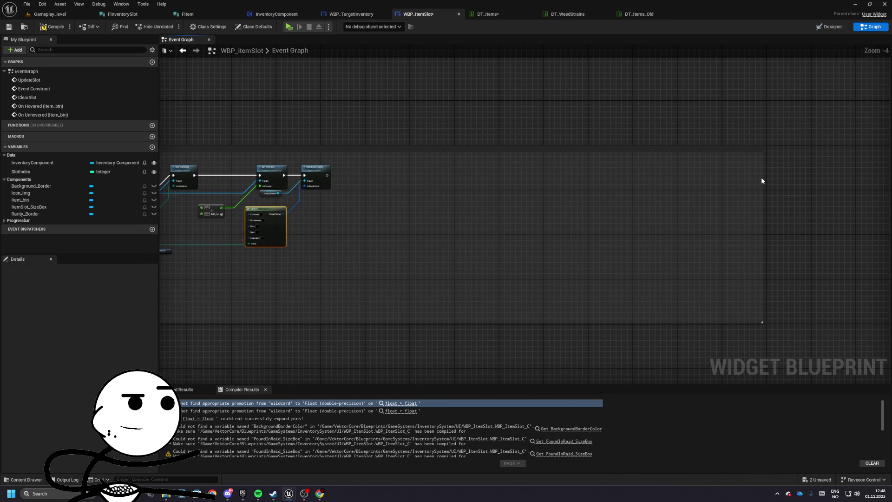
scroll(323, 163, up, 3)
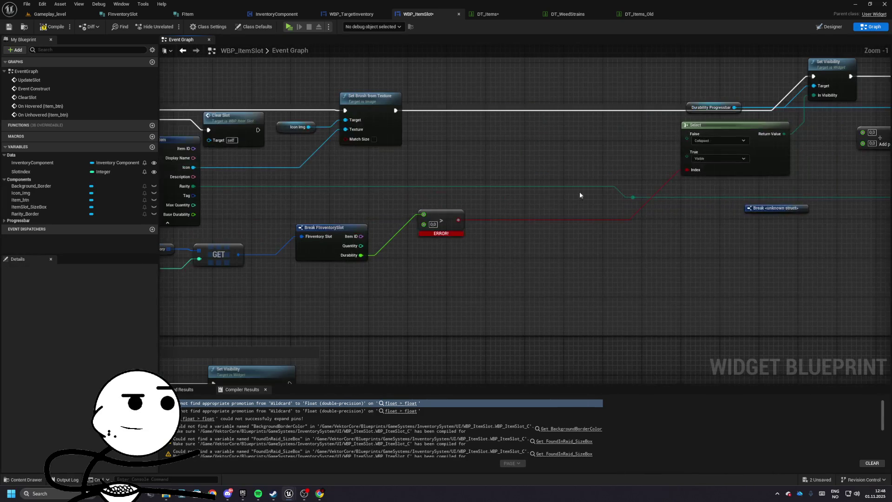
- Reposition the reroute, comparison, Set Visibility and Durability Progressbar nodes into a tidy cluster
drag(639, 202, 284, 199)
click(483, 218)
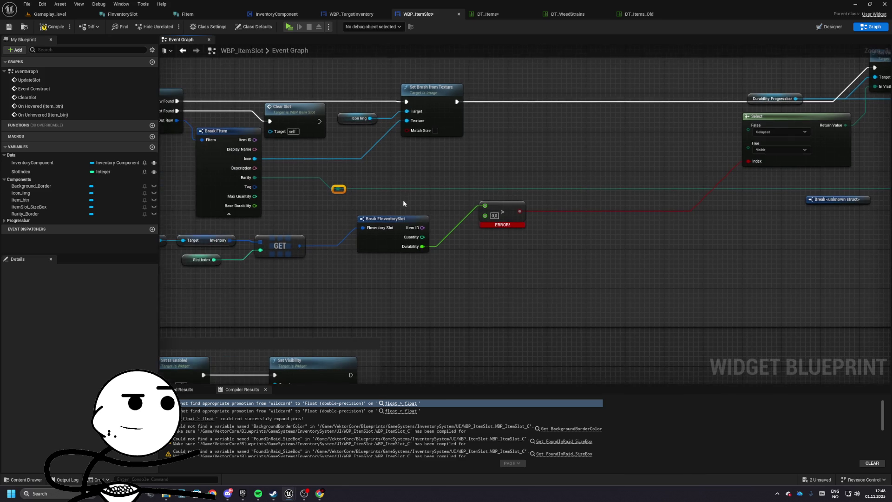
drag(364, 203, 279, 243)
mouse_move(710, 158)
mouse_down()
mouse_move(498, 159)
mouse_move(495, 255)
mouse_up()
drag(633, 171, 575, 163)
click(631, 130)
ctrl+click(748, 93)
mouse_move(754, 101)
mouse_down()
mouse_move(527, 124)
mouse_move(571, 129)
mouse_up()
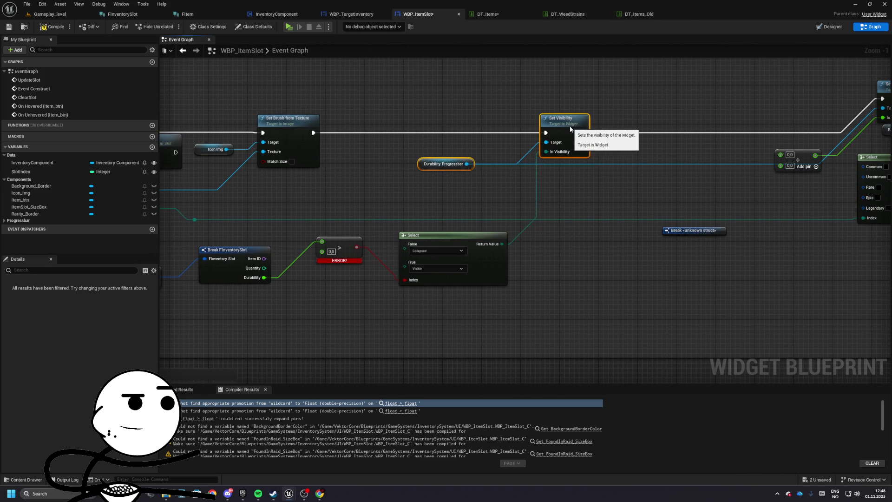
drag(630, 135, 406, 147)
drag(542, 85, 724, 213)
mouse_move(750, 103)
mouse_down()
mouse_move(672, 135)
mouse_move(626, 133)
mouse_up()
mouse_move(501, 194)
mouse_down()
mouse_move(589, 202)
mouse_move(751, 147)
mouse_move(872, 205)
mouse_up()
mouse_move(491, 254)
mouse_down()
mouse_move(479, 301)
mouse_move(430, 308)
mouse_up()
- Wire Durability and Base Durability into the Add node driving the durability bar's percent
mouse_move(363, 307)
mouse_down()
mouse_move(755, 220)
mouse_move(760, 235)
mouse_move(753, 219)
mouse_up()
mouse_move(210, 266)
mouse_down()
mouse_move(850, 225)
mouse_move(756, 188)
mouse_up()
drag(817, 176, 466, 248)
drag(780, 186, 634, 186)
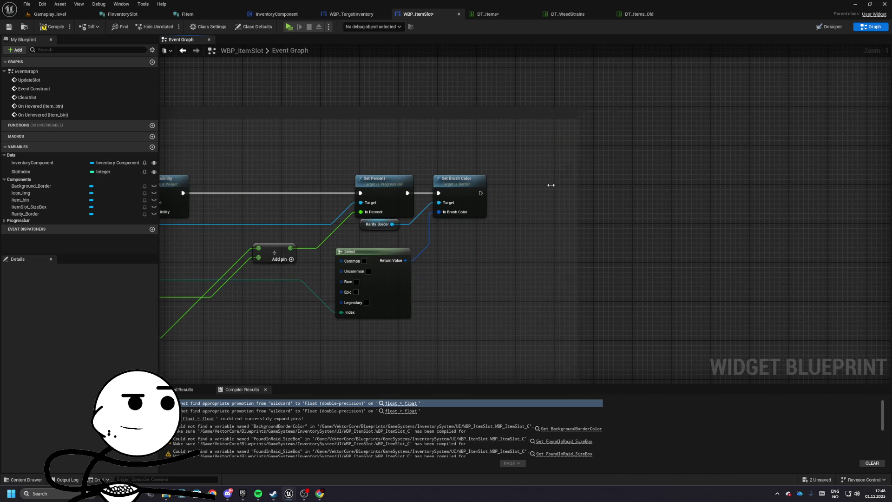
scroll(498, 185, down, 1)
drag(270, 202, 575, 219)
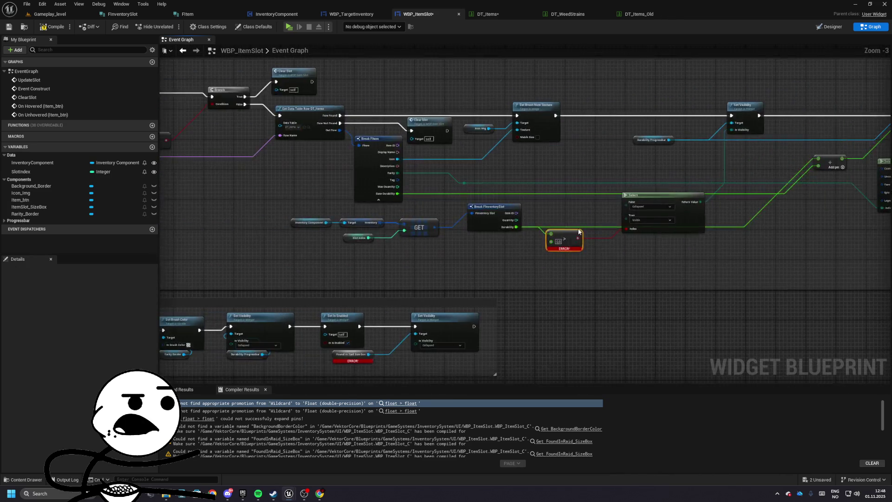
- Remove the Set Is Enabled node from the Clear Slot sequence
scroll(576, 218, up, 3)
scroll(580, 290, down, 4)
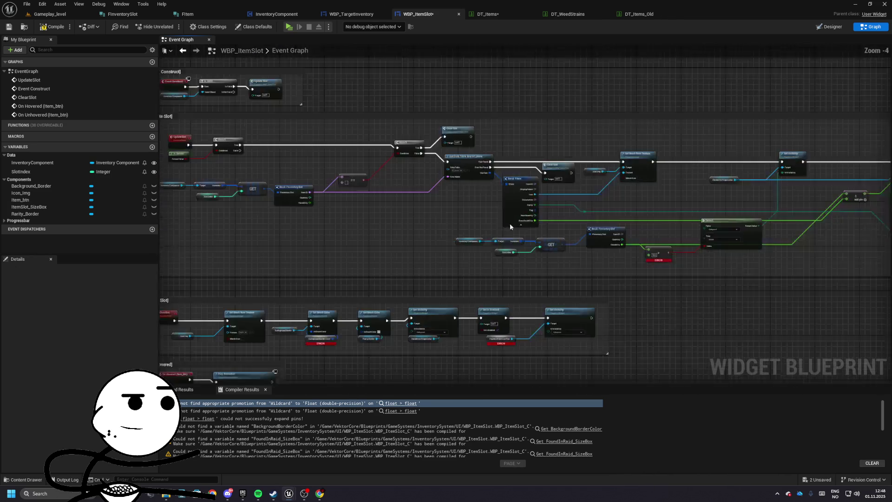
scroll(465, 223, up, 2)
mouse_move(635, 197)
mouse_down()
mouse_move(491, 173)
mouse_move(414, 175)
mouse_move(376, 190)
mouse_up()
key(Delete)
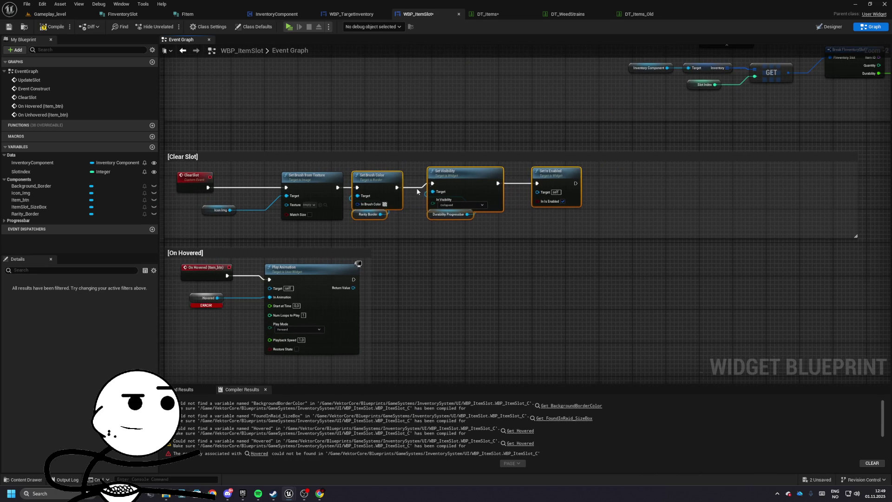
key(ctrl+z)
- Align Set Visibility and the Rarity Border and Durability Progressbar getters with their wires
drag(471, 181, 472, 186)
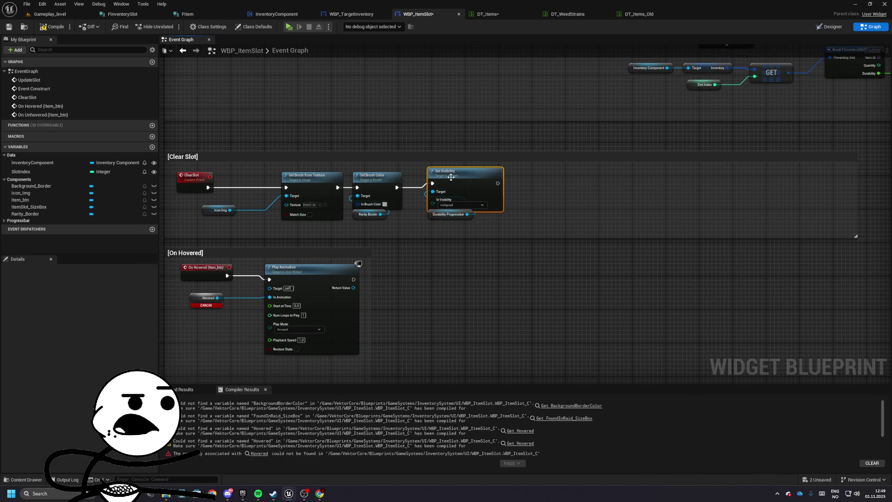
drag(356, 216, 357, 220)
drag(435, 221, 423, 222)
drag(749, 188, 642, 185)
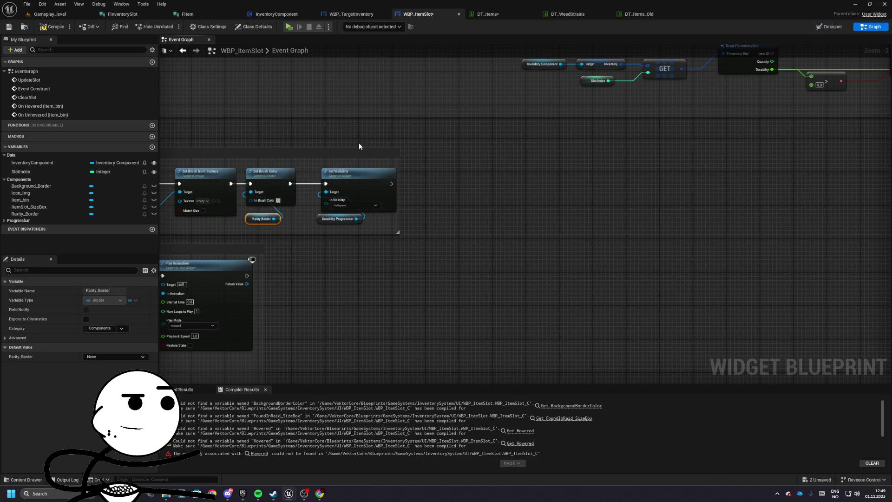
mouse_move(424, 146)
mouse_down()
mouse_move(665, 114)
mouse_move(681, 53)
mouse_up()
drag(295, 159, 814, 64)
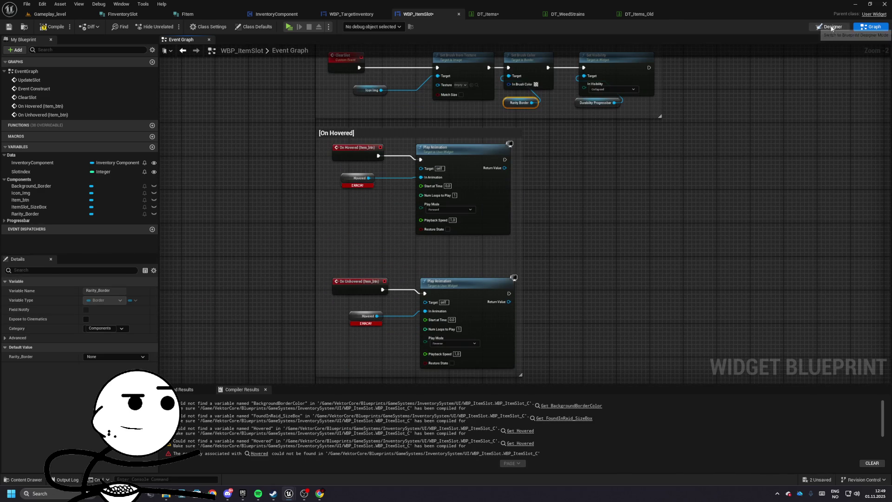
- Switch WBP_ItemSlot to the Designer, save it, and check Rarity_Border's brush image
click(832, 27)
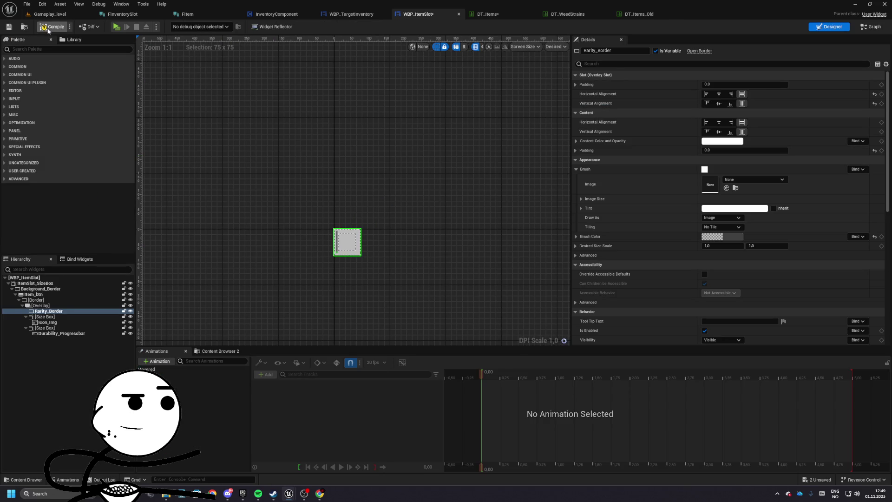
click(10, 27)
scroll(325, 244, up, 10)
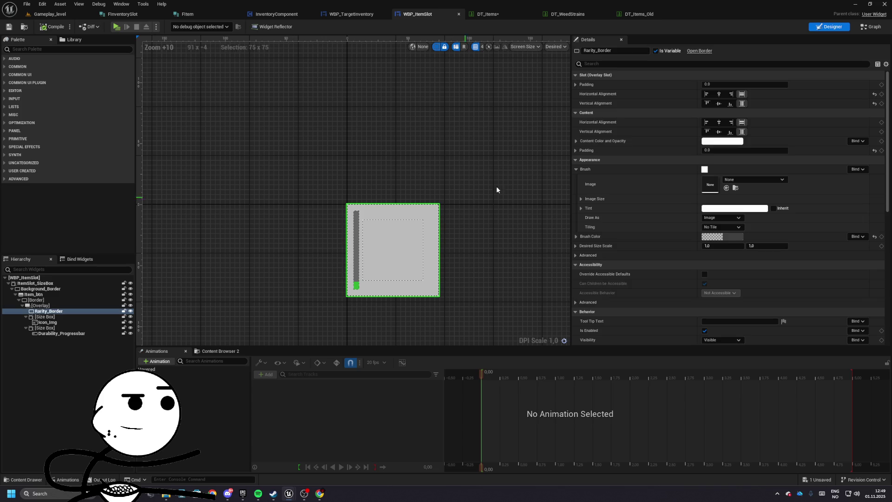
click(754, 179)
scroll(775, 267, down, 3)
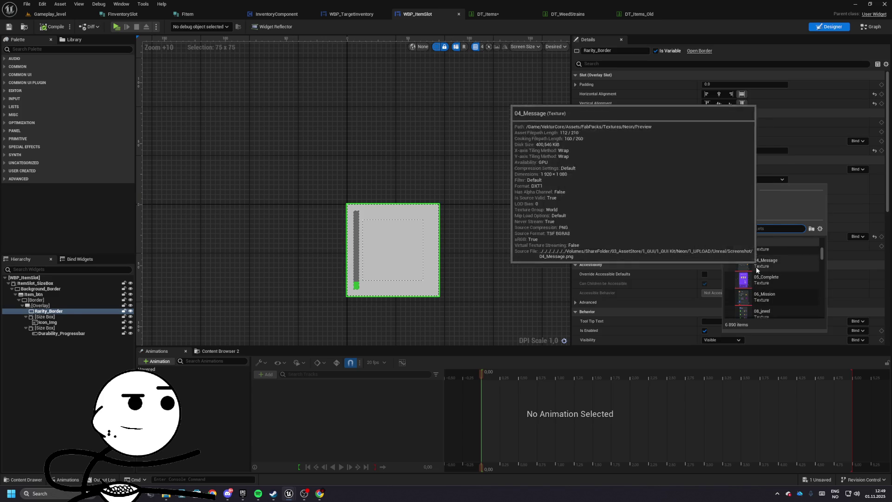
- Set Background_Border's brush image to T_Panel01_Light
click(41, 289)
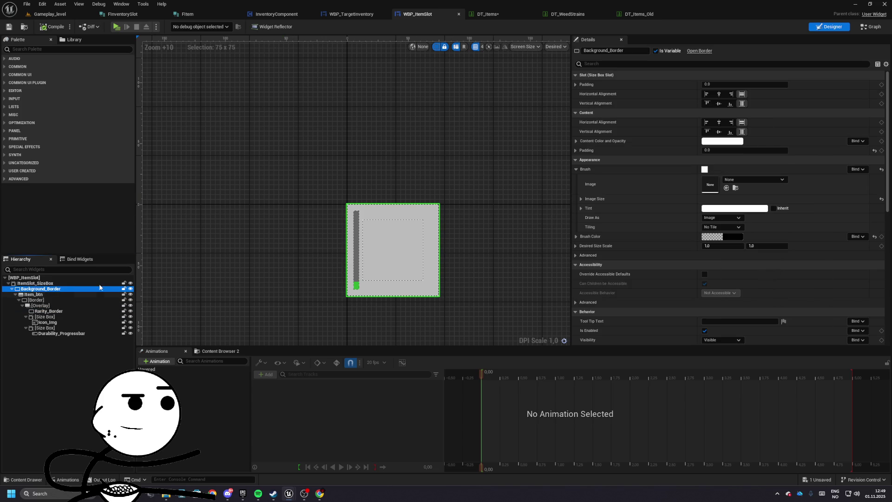
click(754, 179)
scroll(780, 271, down, 3)
scroll(780, 271, down, 10)
scroll(781, 271, down, 5)
drag(821, 257, 822, 277)
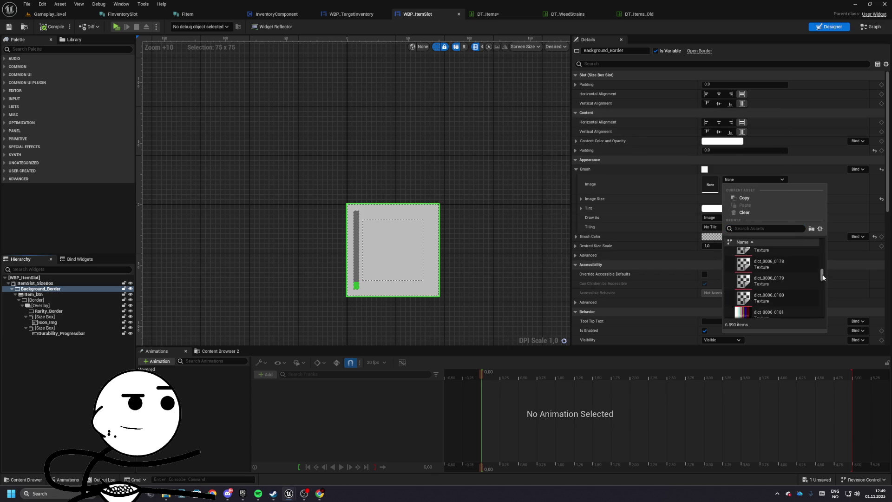
text(panel)
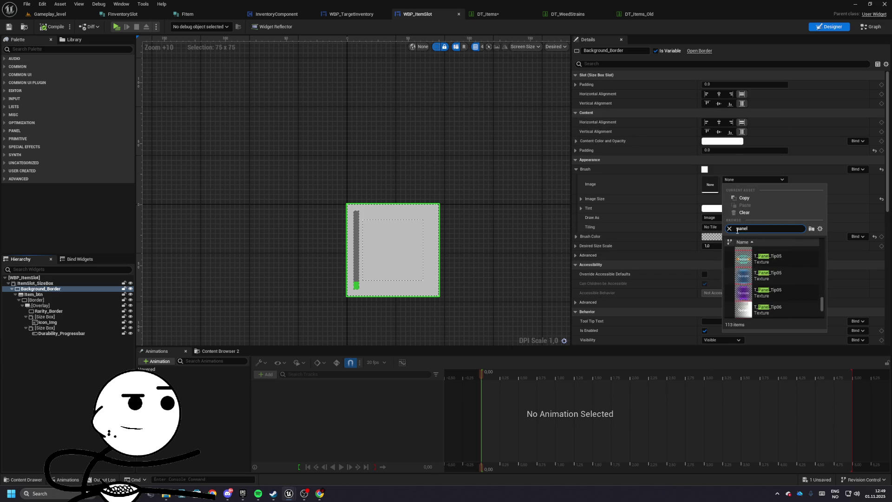
key(Down)
key(Down)
key(Down)
key(Up)
key(Up)
key(Down)
key(Down)
key(Return)
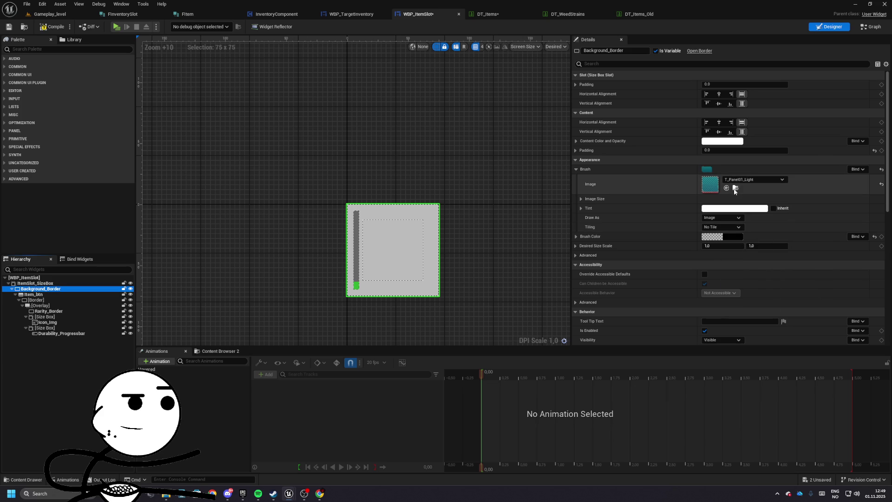
- Set Item_btn's Normal style image to None, leaving Normal, Hovered and Pressed images empty
click(34, 294)
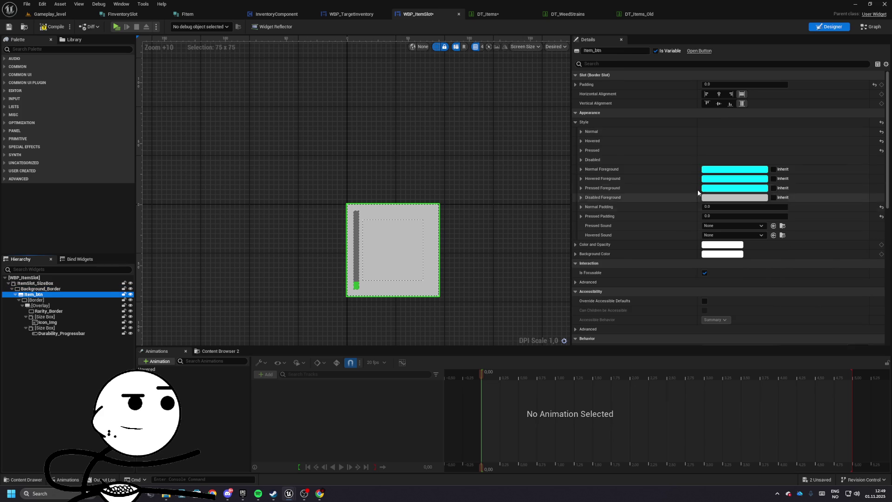
click(580, 150)
click(580, 141)
click(581, 132)
click(731, 142)
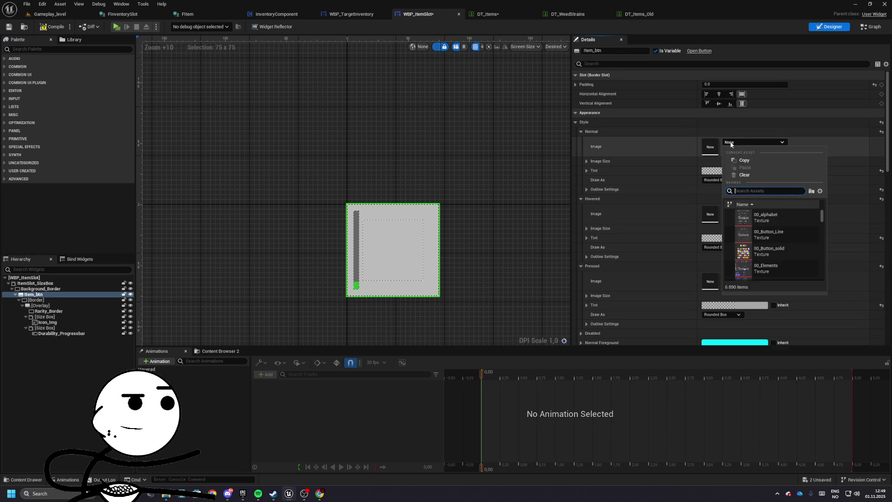
key(Down)
key(Return)
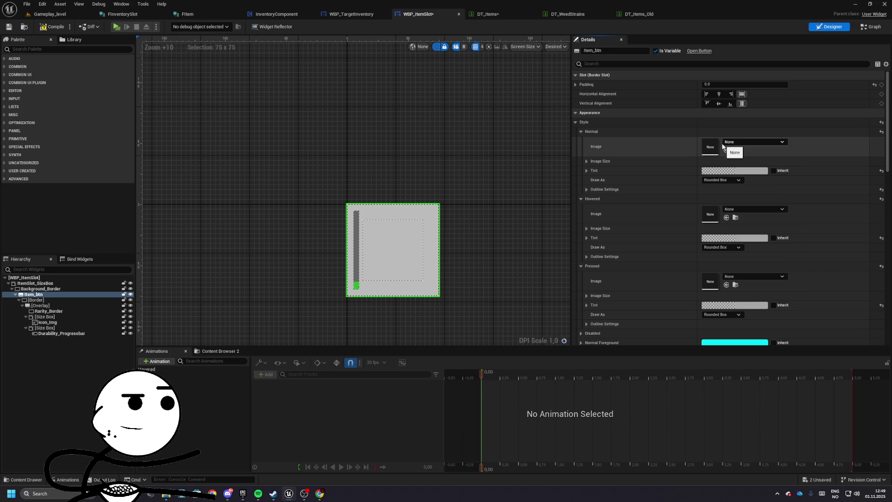
click(593, 132)
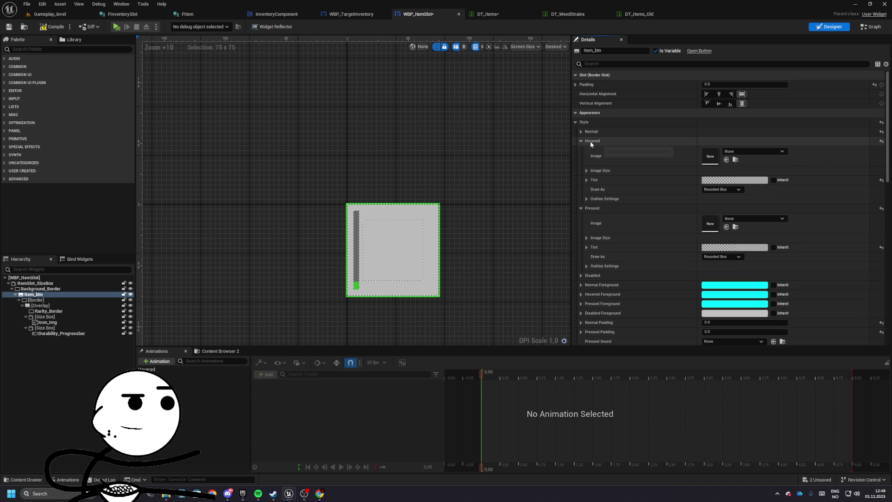
click(590, 141)
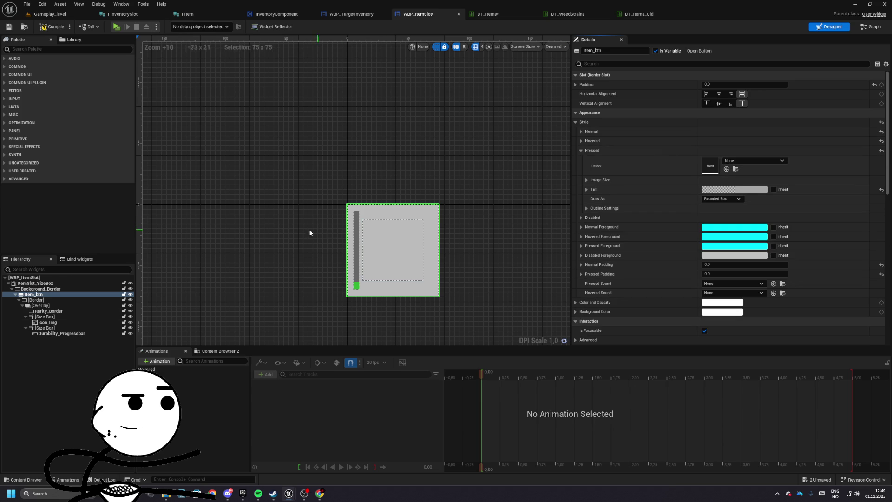
click(41, 300)
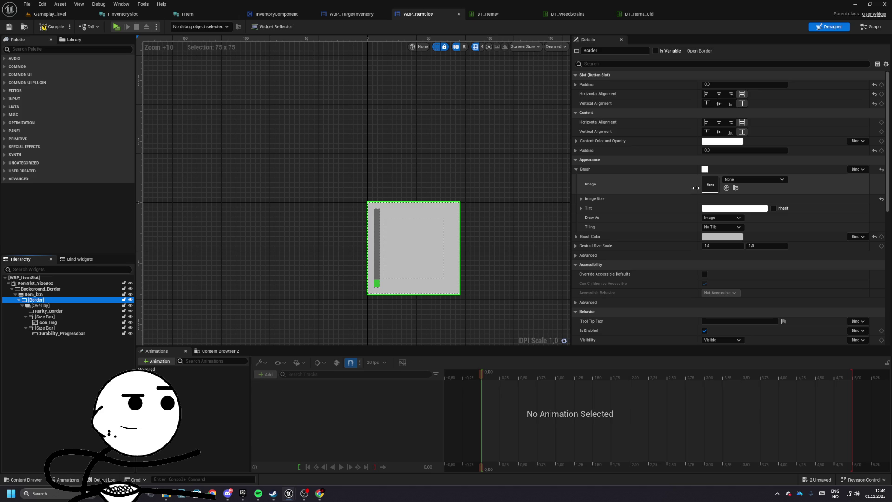
- Give the inner Border's brush image the T_Panel01_Light texture
click(39, 289)
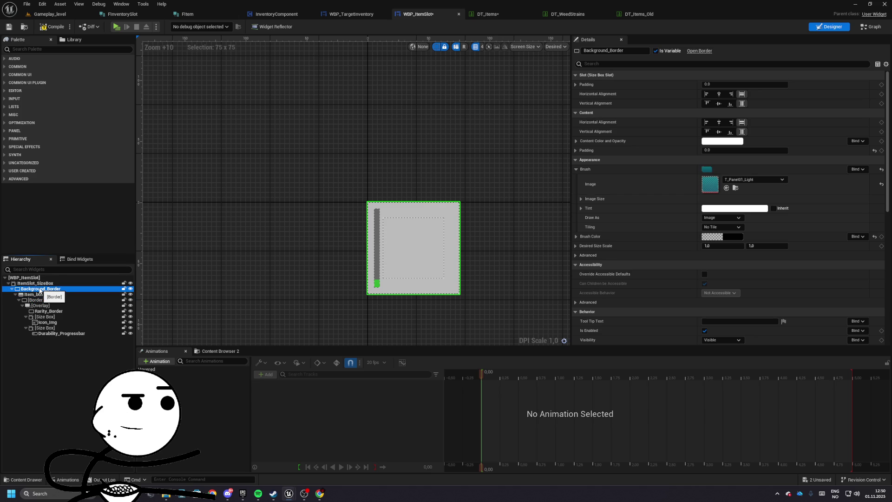
click(38, 301)
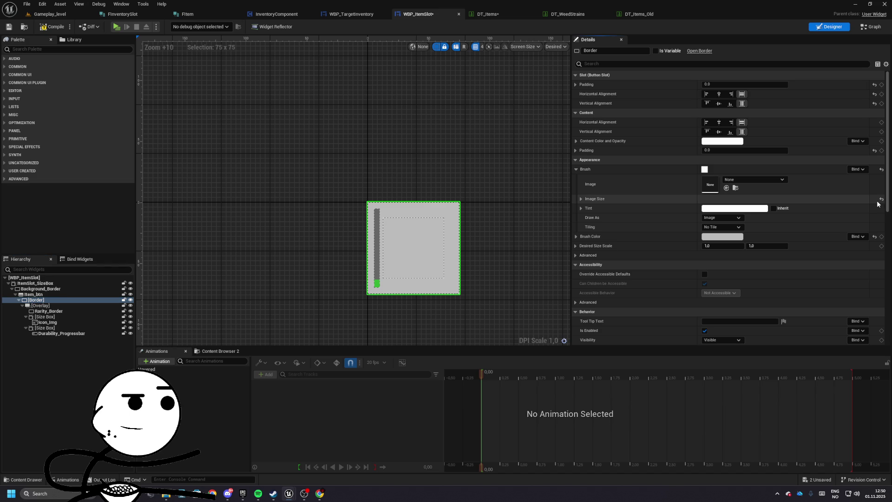
click(704, 238)
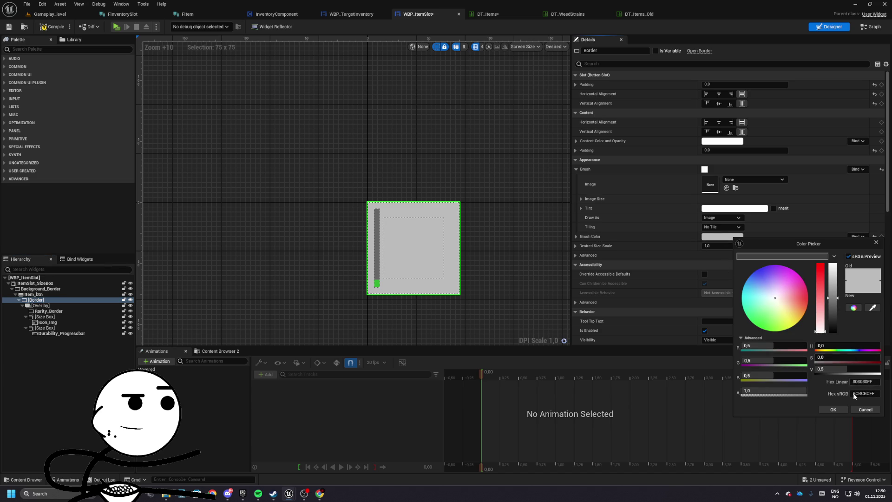
click(865, 409)
click(731, 180)
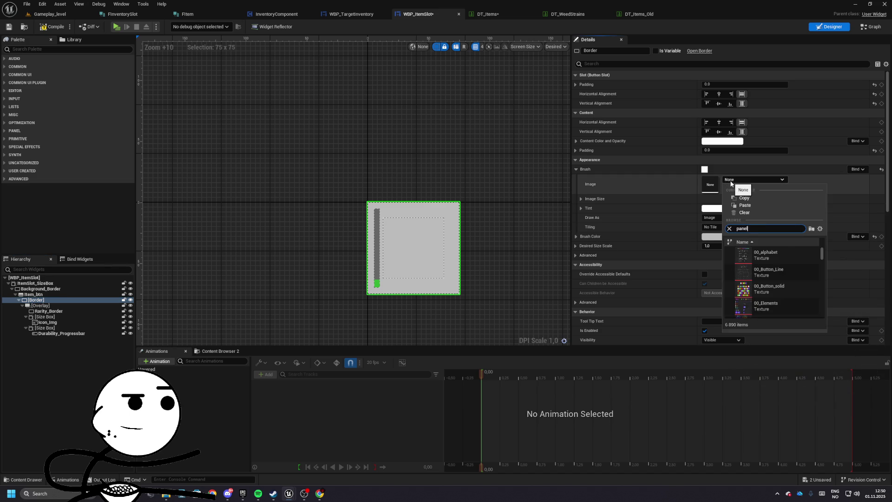
key(Down)
key(Down)
key(Down)
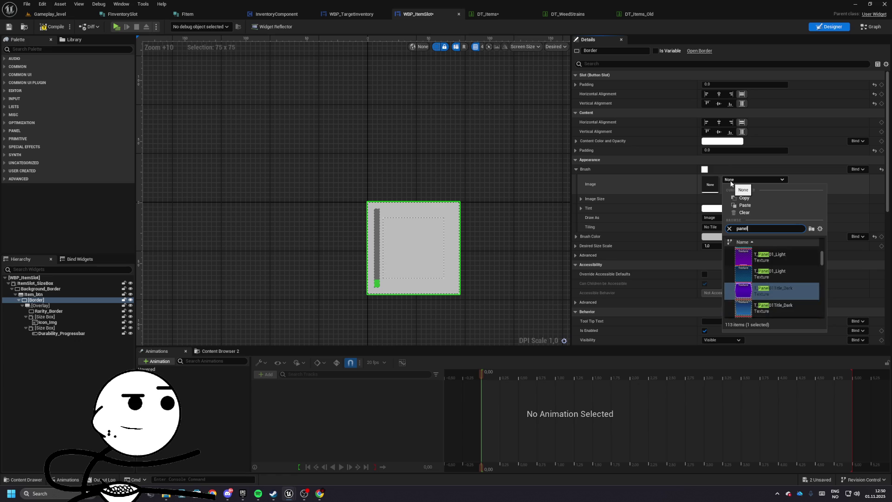
key(Up)
key(Up)
key(Up)
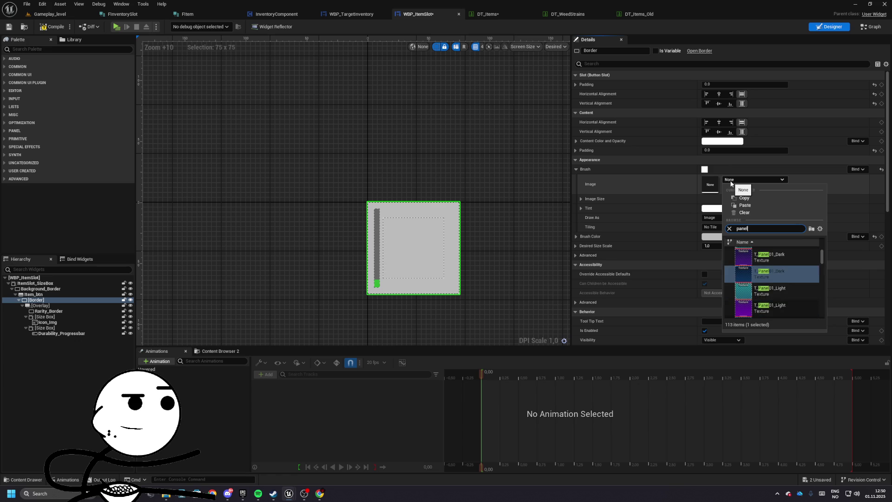
key(Down)
key(Return)
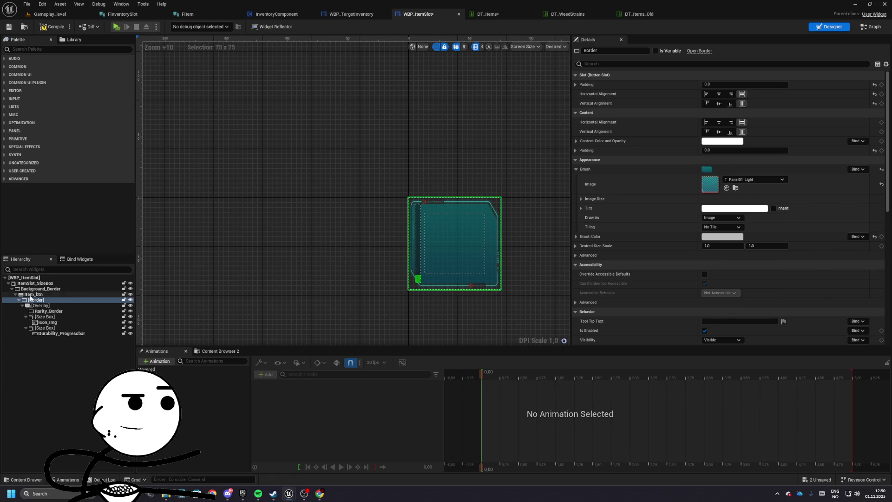
- Delete Background_Border and paste Item_btn directly into ItemSlot_SizeBox
click(41, 288)
key(Delete)
click(37, 283)
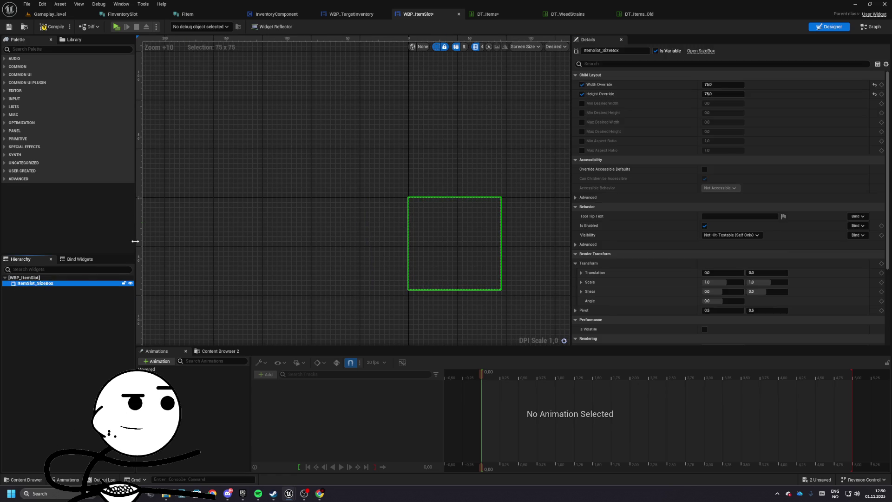
key(ctrl+v)
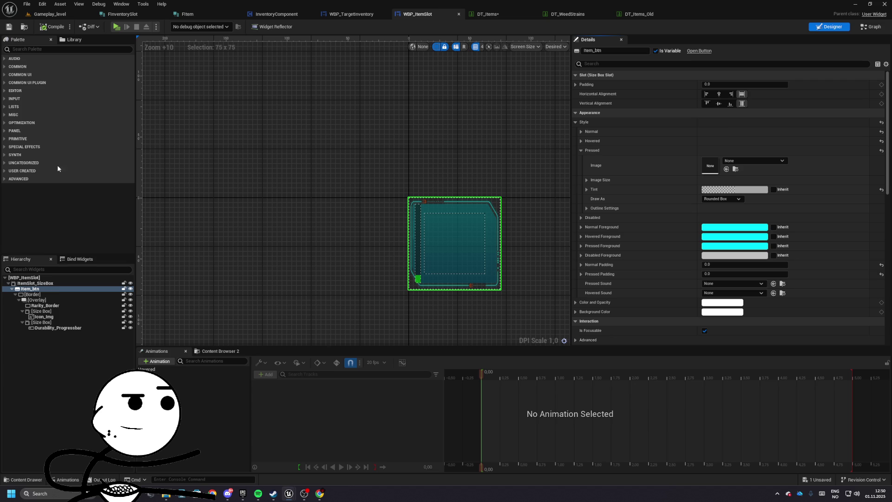
click(32, 294)
- Browse to the Border's texture and look through the Theme01 textures, such as T_Panel05_Light
click(735, 188)
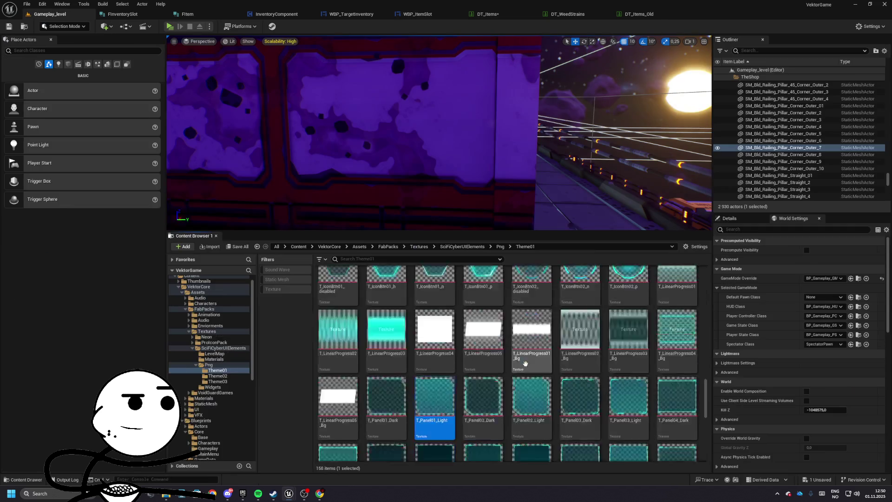
scroll(537, 353, down, 1)
click(483, 327)
scroll(483, 327, up, 2)
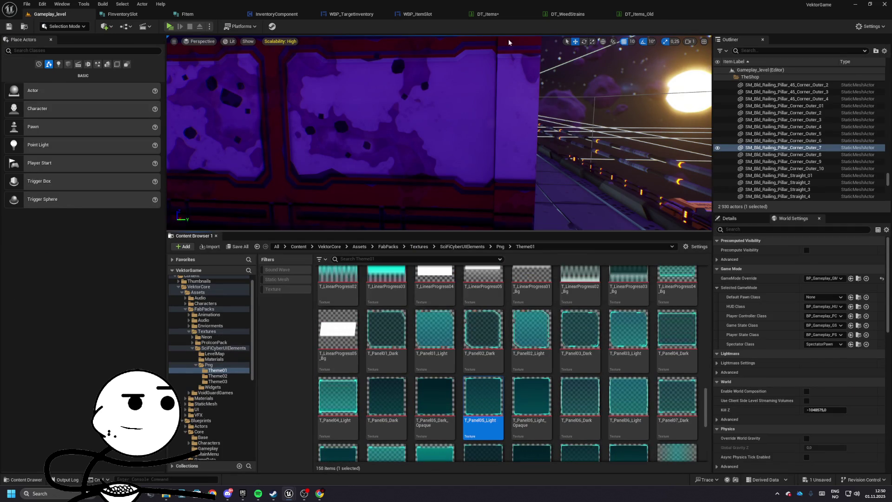
scroll(445, 371, down, 2)
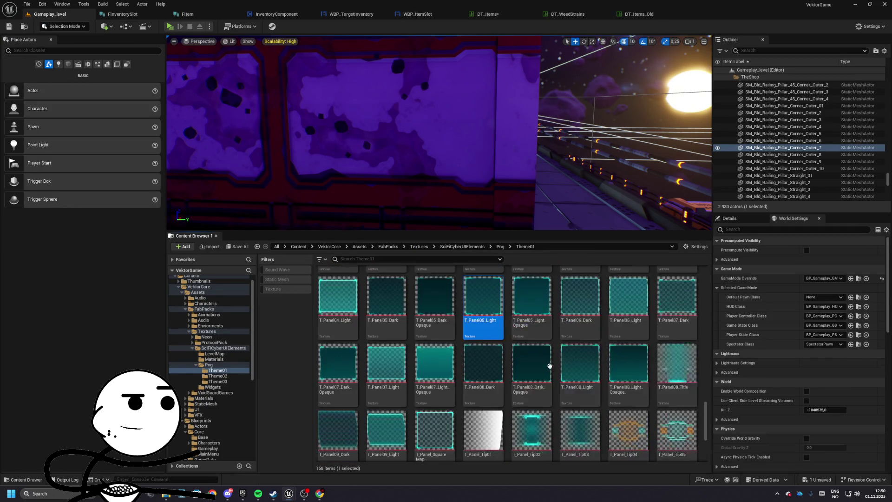
scroll(566, 361, down, 2)
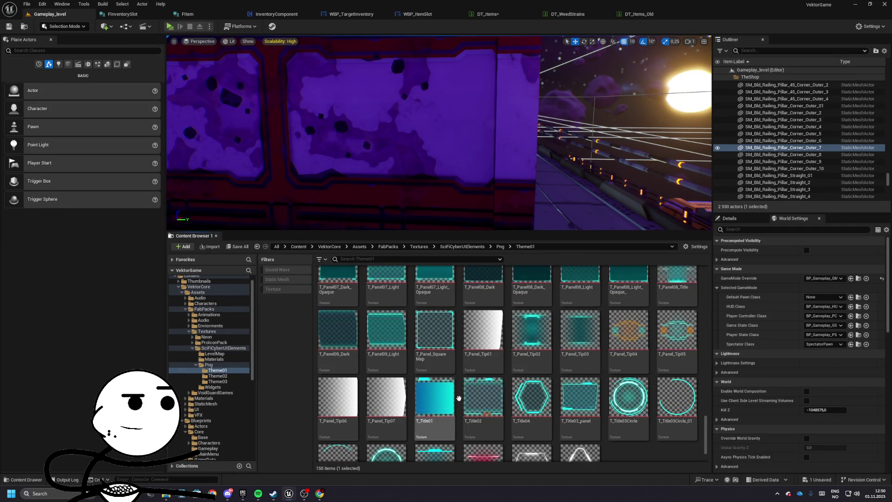
scroll(566, 360, up, 6)
- Select the T_Btn_SceneItem_n texture and bring up the DT_Items_Old data table
click(434, 342)
scroll(406, 336, up, 8)
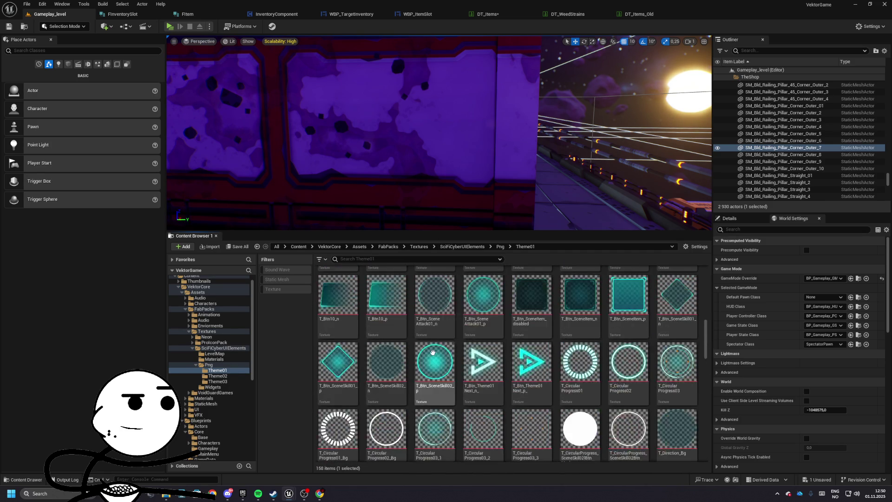
scroll(483, 359, down, 3)
scroll(511, 343, up, 2)
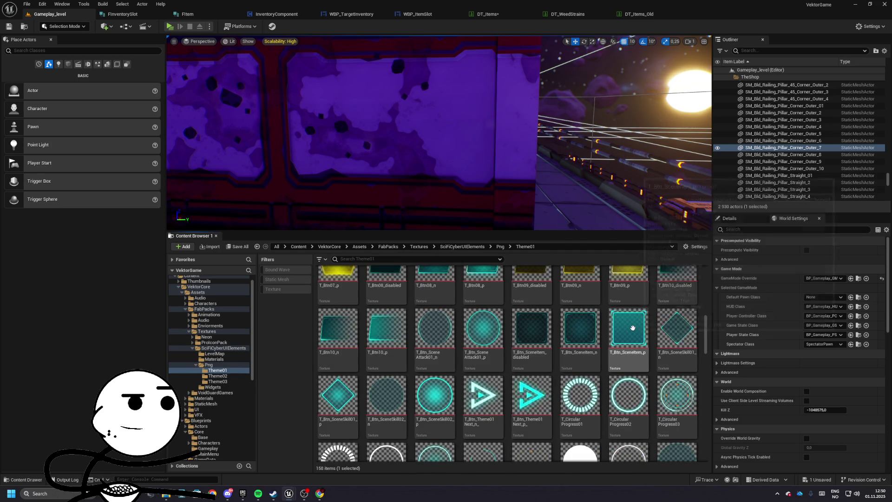
click(580, 330)
click(628, 16)
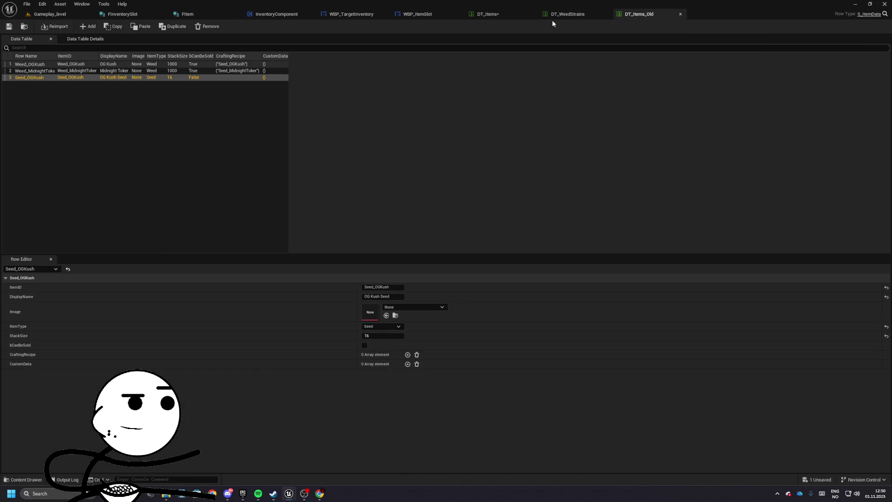
- Apply T_Btn_SceneItem_n as the inner Border's brush image in WBP_ItemSlot
drag(417, 14, 641, 14)
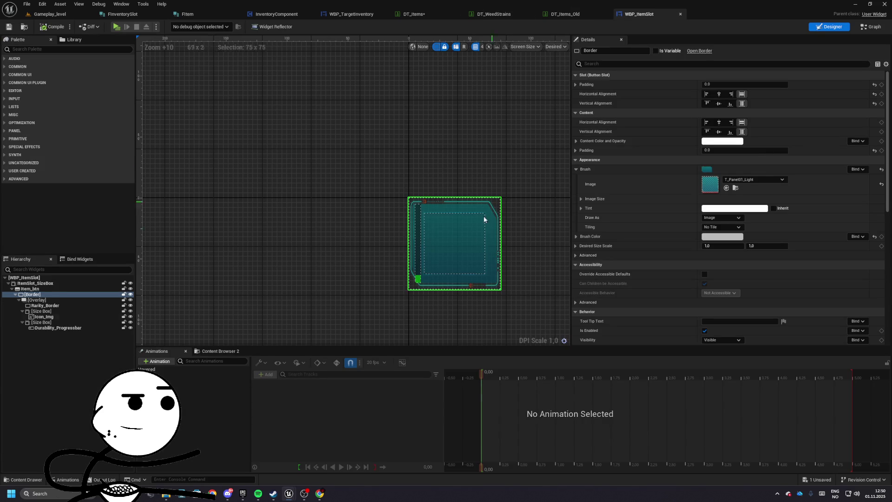
click(726, 187)
scroll(394, 208, up, 4)
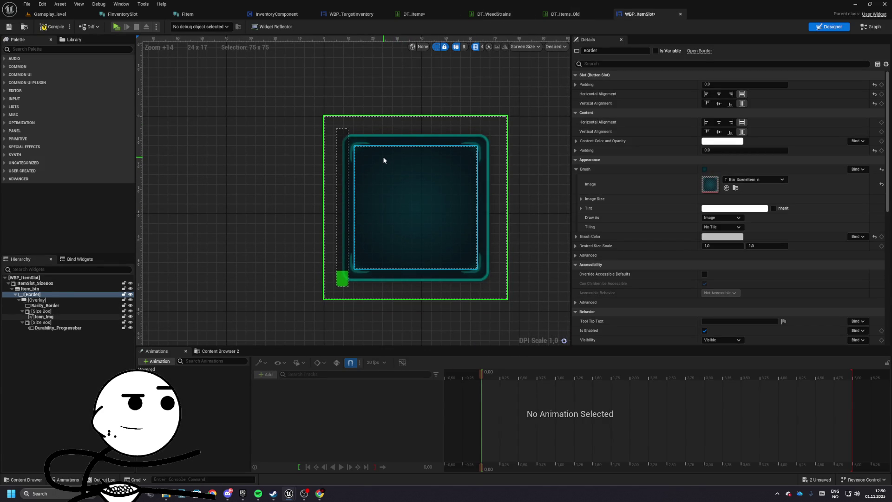
scroll(482, 299, up, 6)
scroll(488, 275, down, 10)
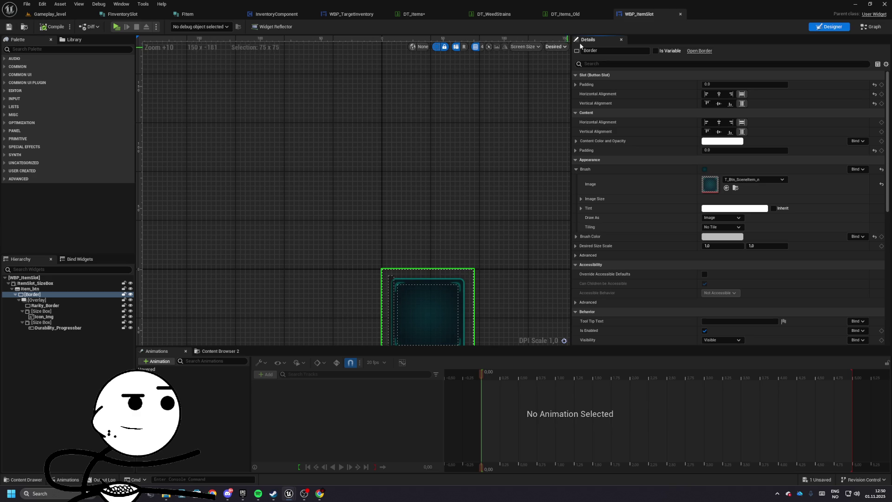
drag(446, 153, 450, 92)
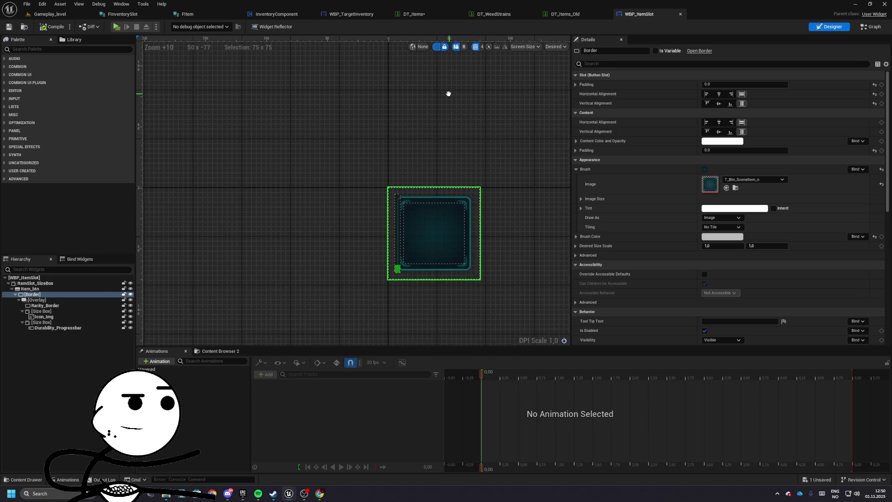
- Make the durability bar's size box fill the slot width with a height of 5
click(391, 274)
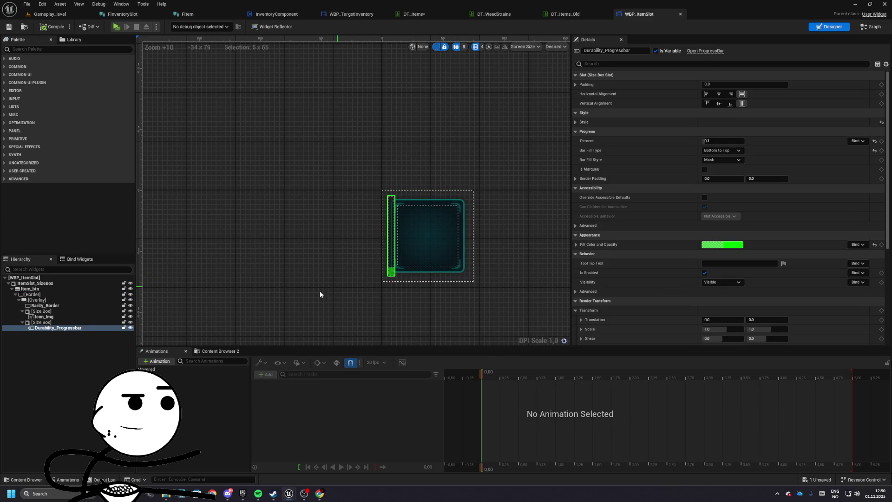
click(52, 322)
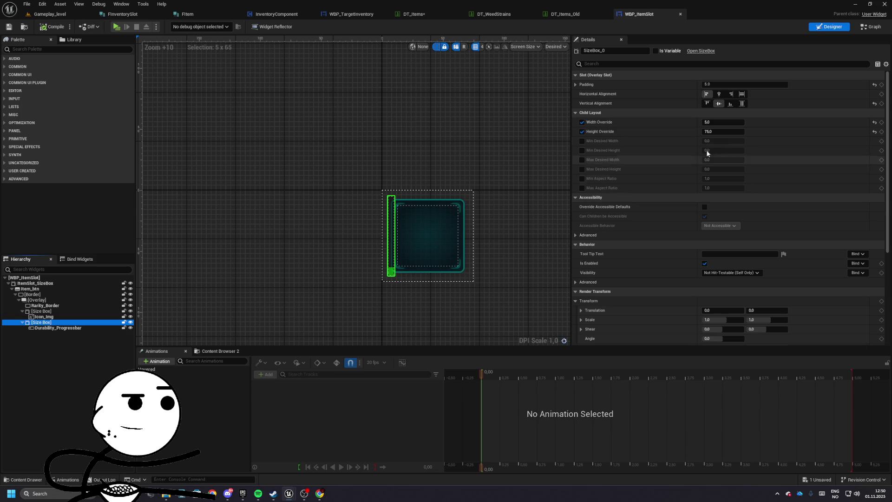
click(742, 95)
text(5)
click(716, 123)
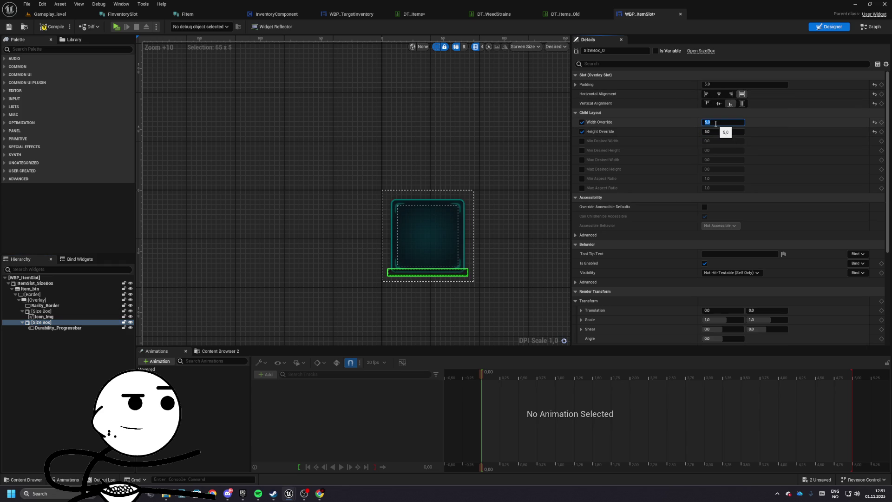
scroll(436, 274, up, 7)
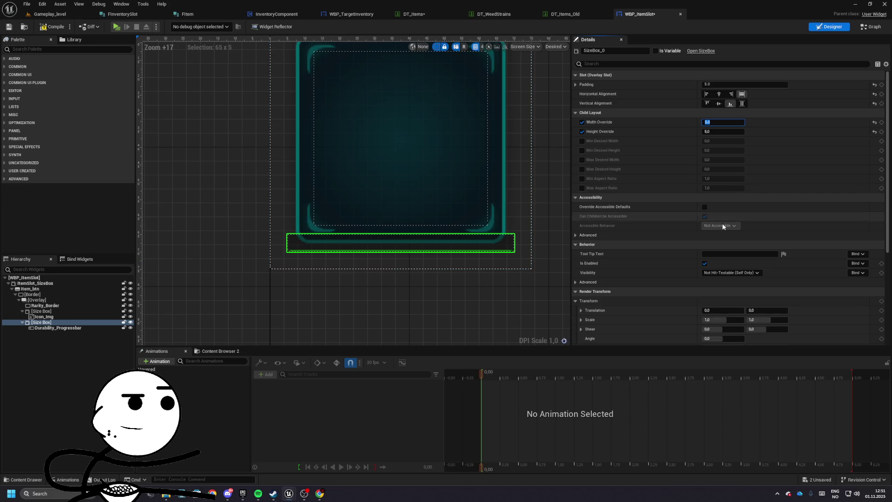
scroll(730, 278, down, 3)
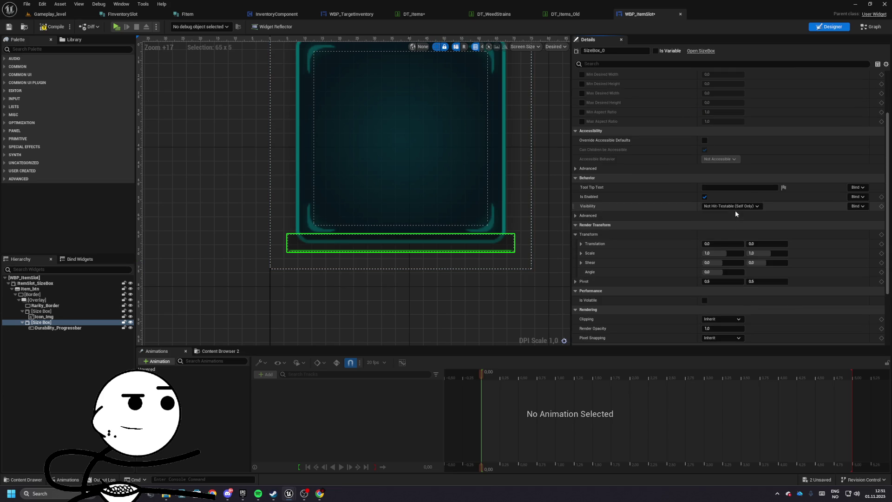
scroll(735, 210, up, 3)
- Set the durability progress bar's Bar Fill Type to Left to Right
click(424, 247)
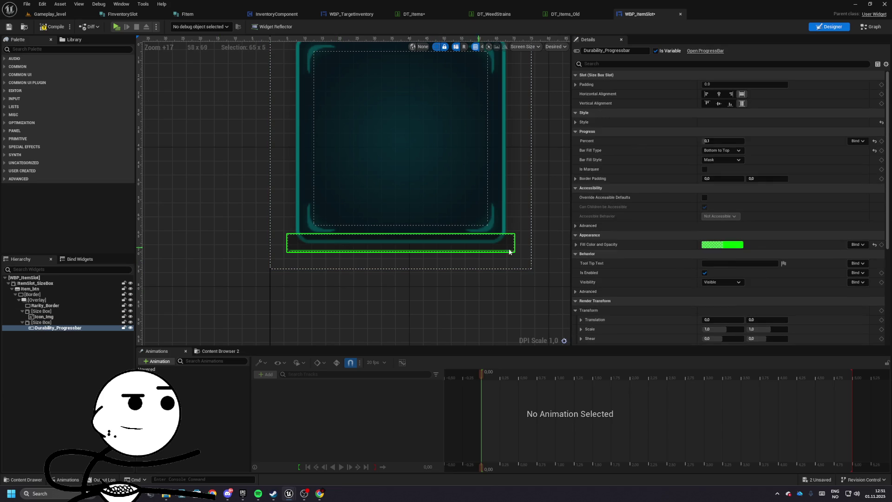
scroll(731, 259, down, 3)
click(720, 139)
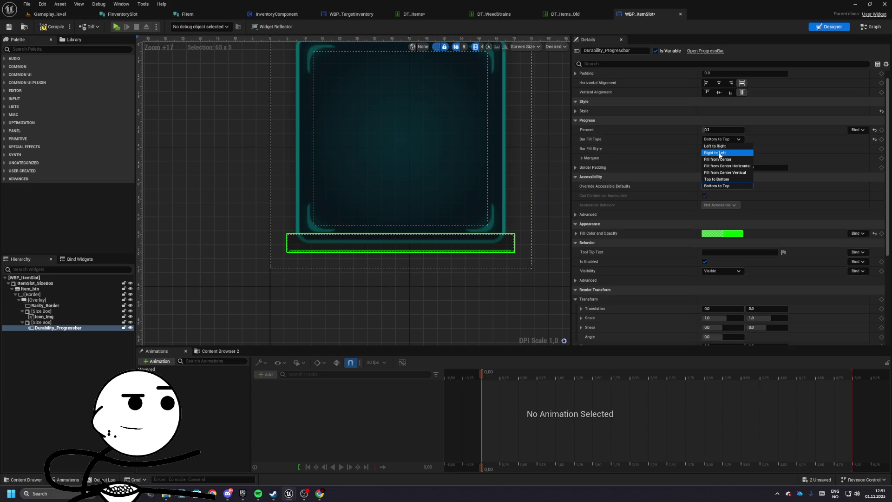
click(713, 145)
scroll(732, 118, up, 1)
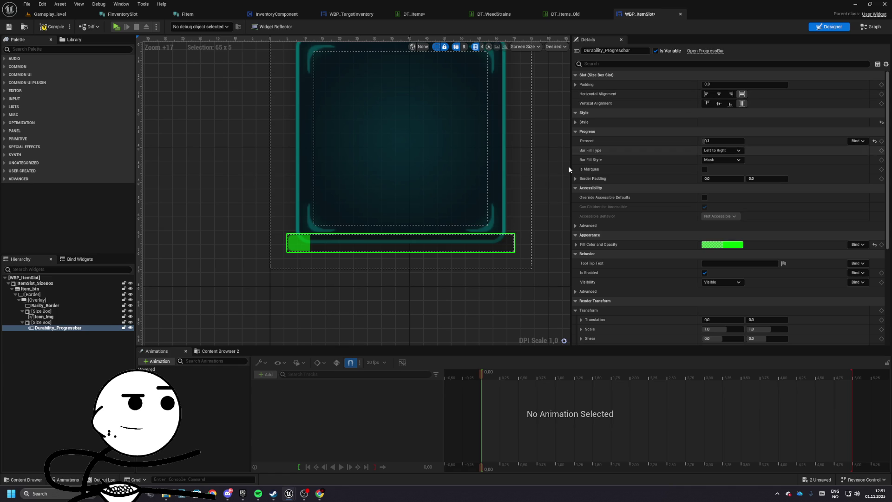
- Set the durability bar's size box padding to 2.0
click(65, 323)
text(2.5)
key(Return)
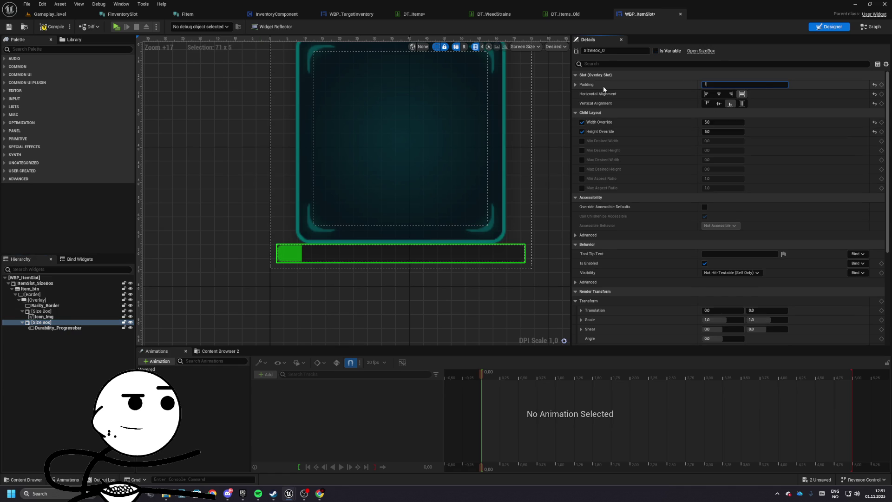
click(297, 298)
scroll(282, 259, down, 5)
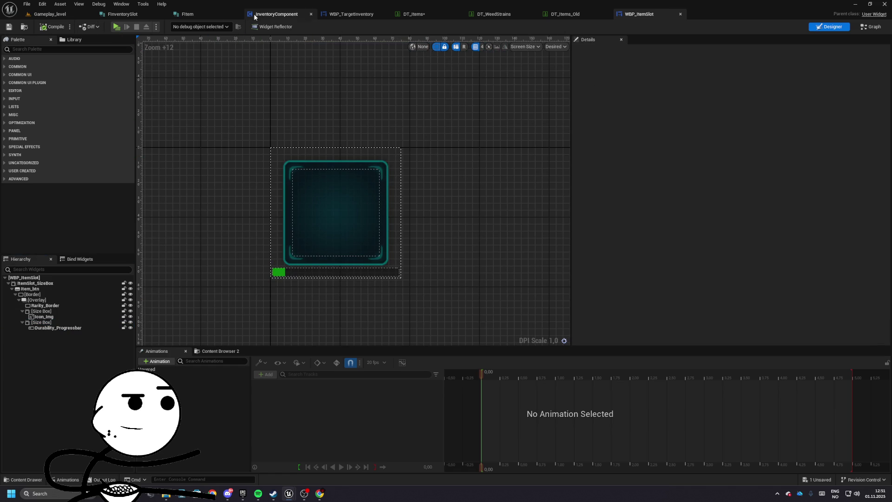
drag(352, 14, 596, 20)
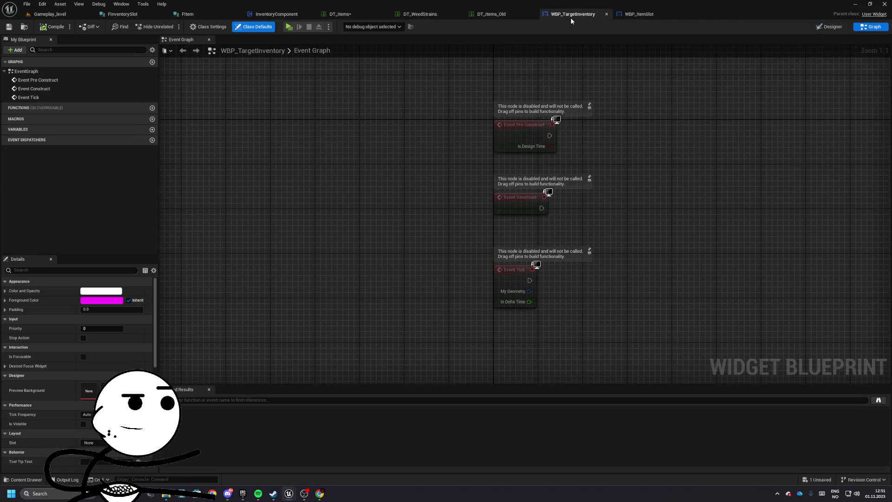
- Delete the three disabled default event nodes from WBP_TargetInventory's graph
drag(459, 208, 603, 319)
scroll(603, 319, down, 3)
mouse_move(298, 80)
mouse_down()
mouse_move(550, 306)
mouse_move(488, 326)
mouse_up()
key(Delete)
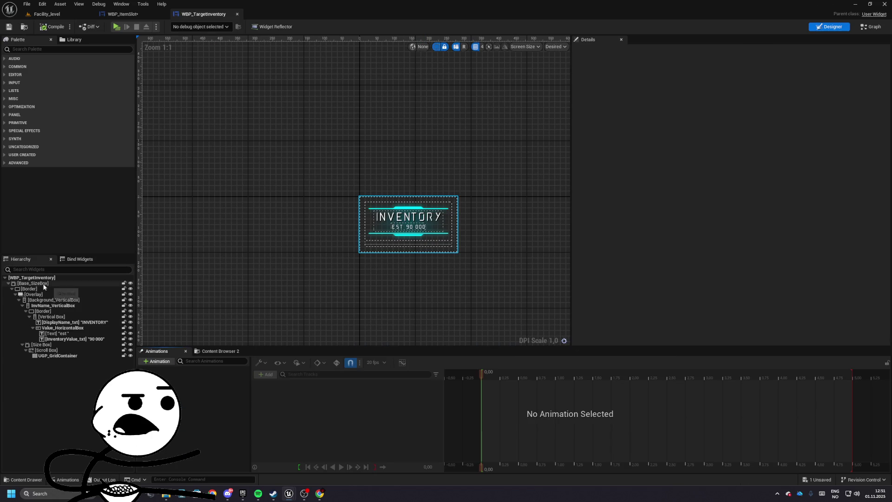
- Inspect the reference widget's InventoryComponent, Grid and Row variables
click(43, 284)
shift+click(58, 355)
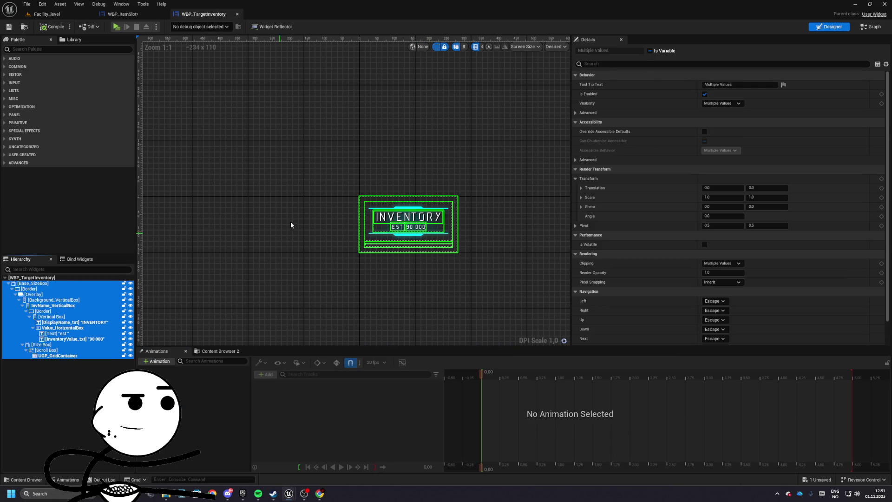
click(863, 28)
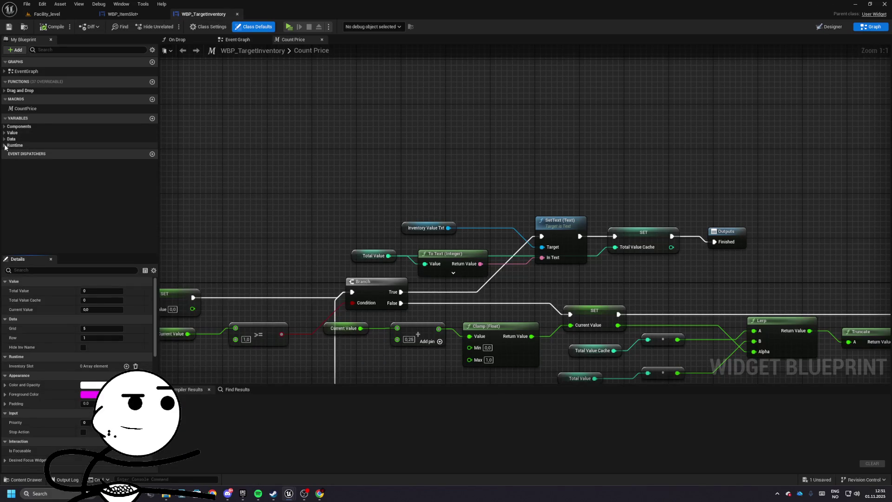
click(29, 147)
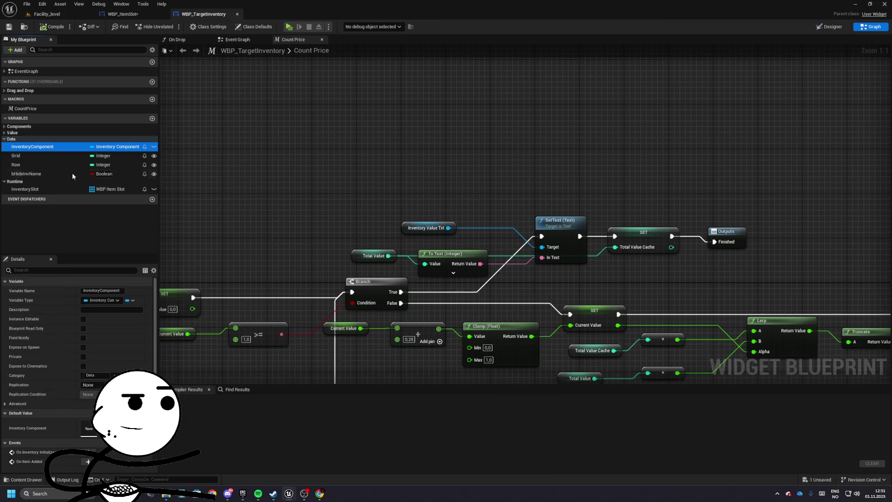
click(29, 156)
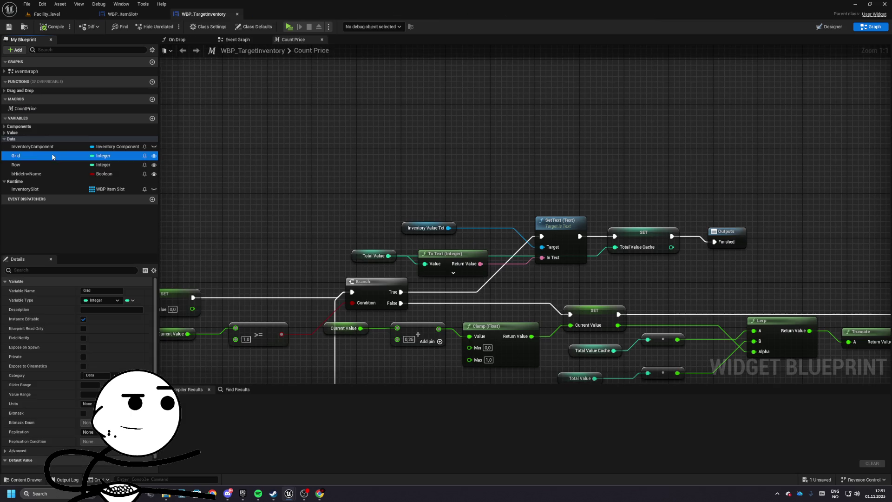
click(35, 165)
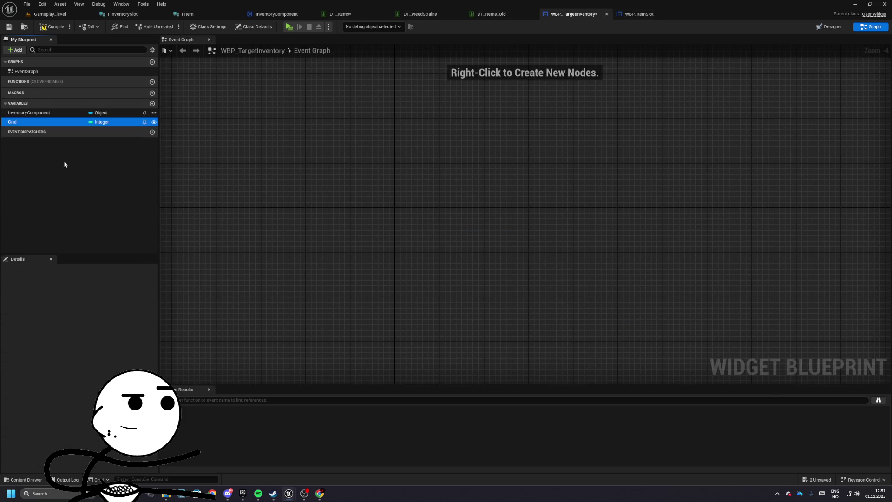
- Put the InventoryComponent and Grid variables in a Data category
click(22, 190)
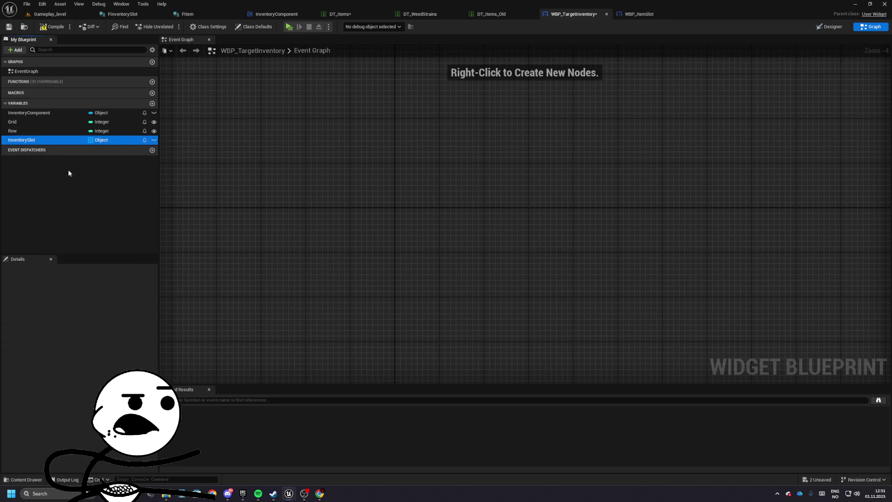
click(29, 113)
click(97, 374)
text(Data)
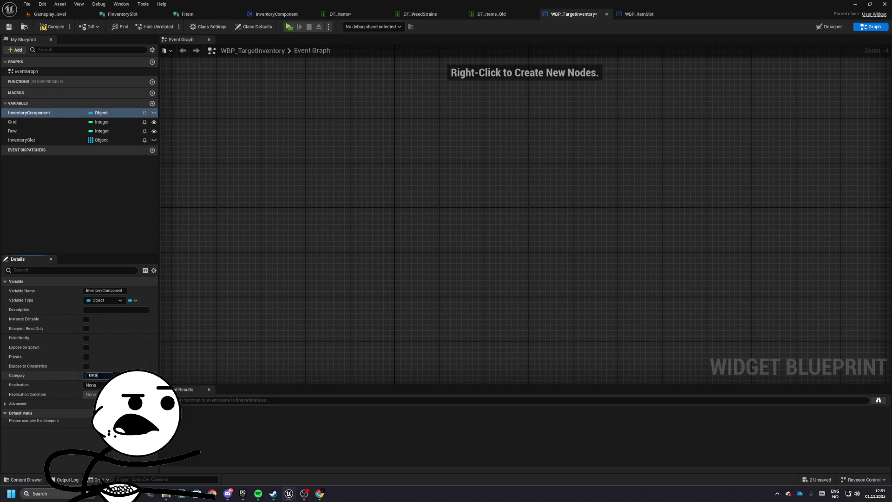
key(Return)
mouse_move(12, 128)
mouse_down()
mouse_move(18, 118)
mouse_move(15, 137)
mouse_move(18, 127)
mouse_up()
- Put InventorySlot under Runtime and TotalValue, TotalValueCache and CurrentValue under Value
click(22, 146)
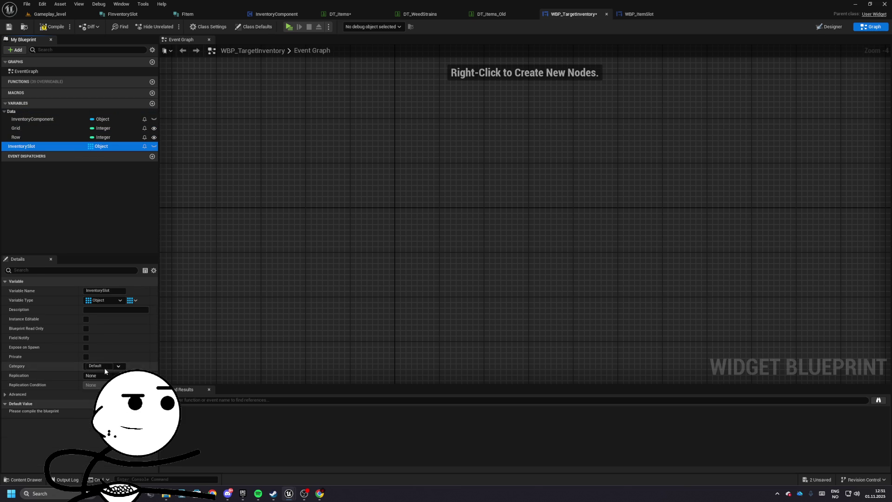
text(R)
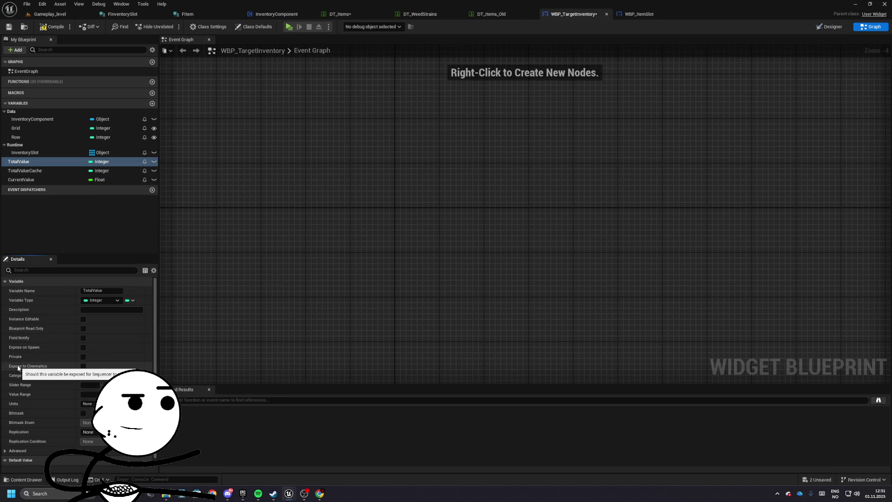
key(Return)
mouse_move(29, 175)
mouse_down()
mouse_move(11, 159)
mouse_move(22, 116)
mouse_up()
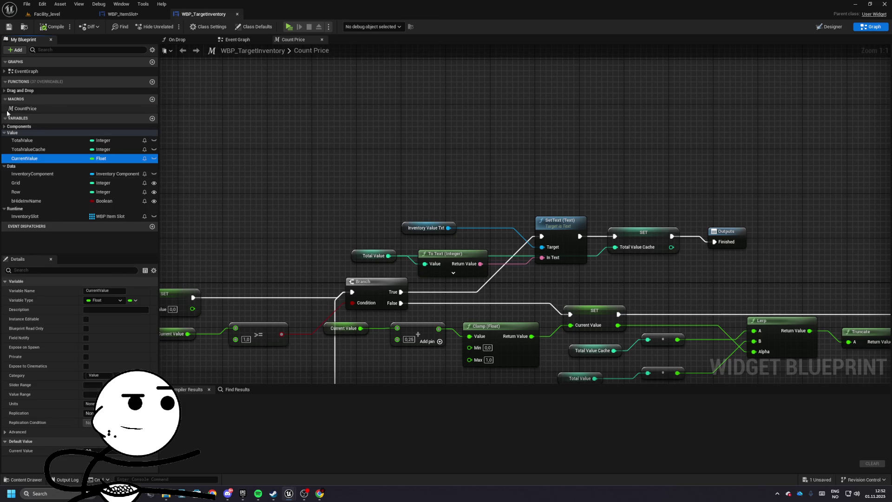
click(41, 110)
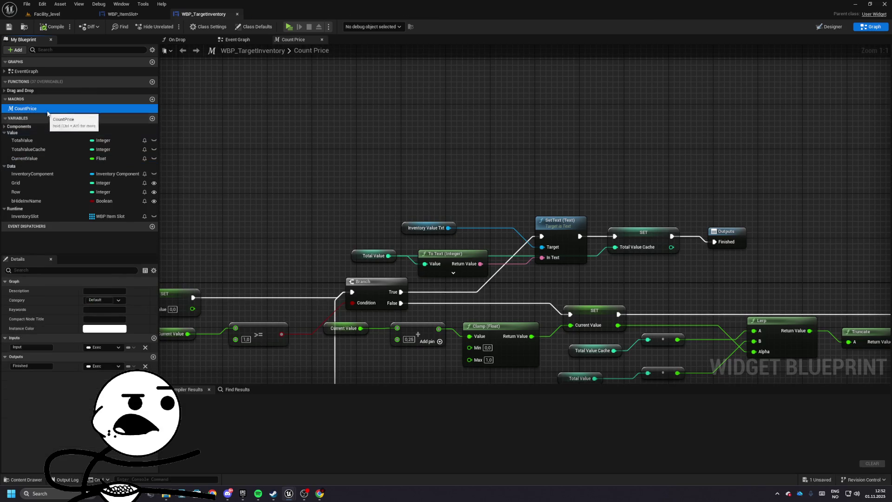
click(832, 27)
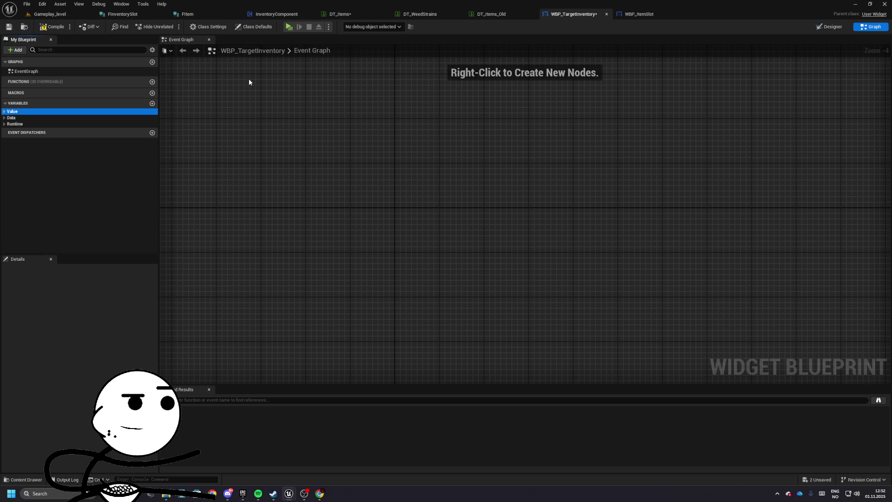
- In the widget layout, select the INVENTORY title text and inspect its font material options
click(817, 27)
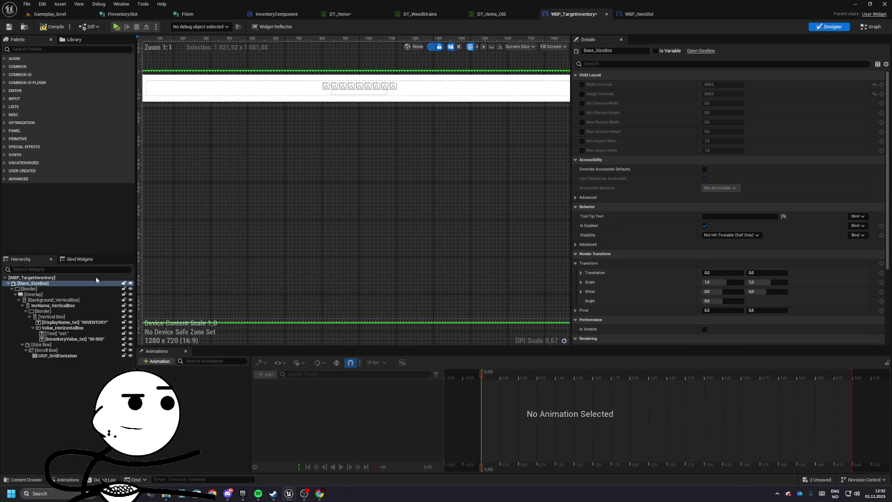
click(325, 79)
ctrl+click(315, 85)
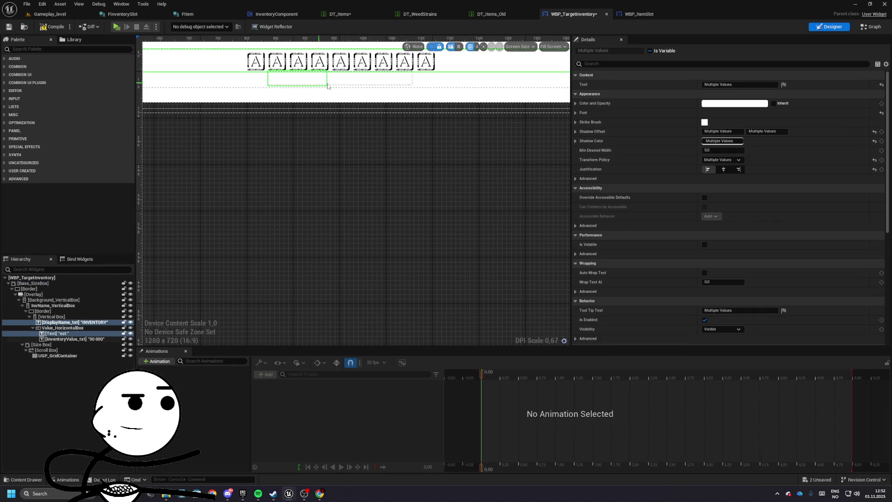
click(576, 113)
click(749, 189)
scroll(473, 231, up, 2)
scroll(378, 199, down, 3)
- Try a cyan brush colour on the title's border, then discard it and keep white
click(302, 203)
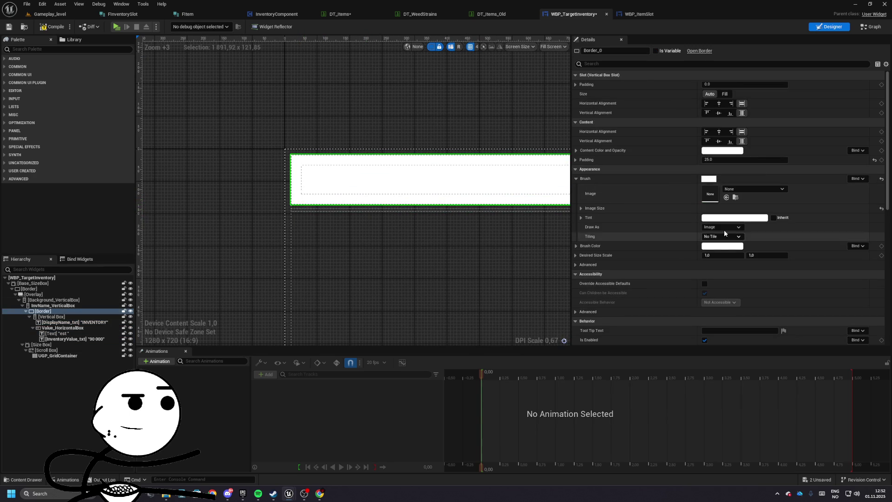
click(722, 246)
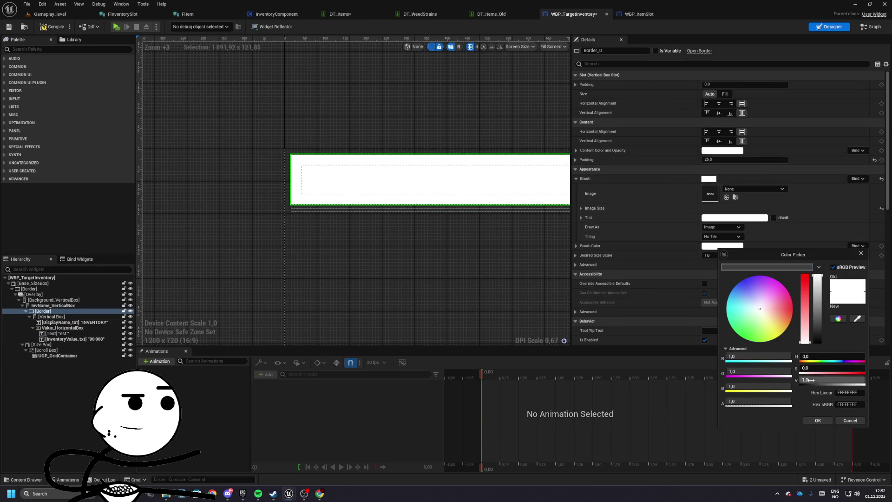
drag(758, 310, 783, 325)
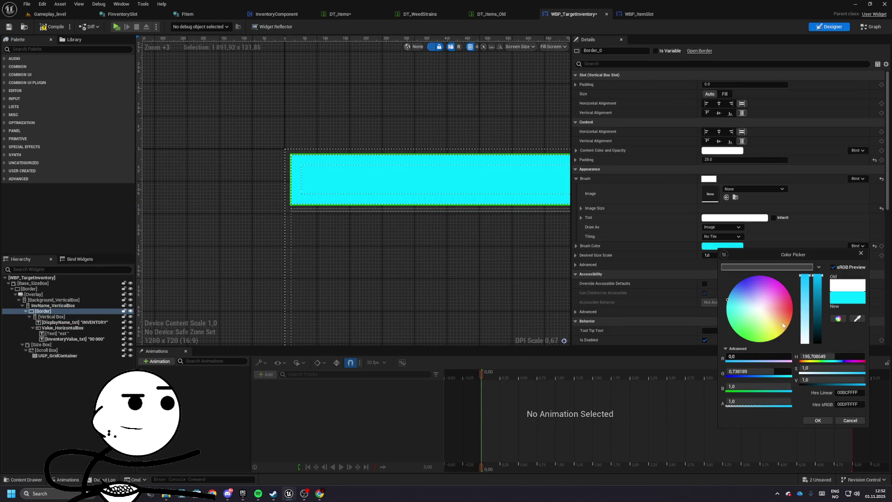
click(850, 420)
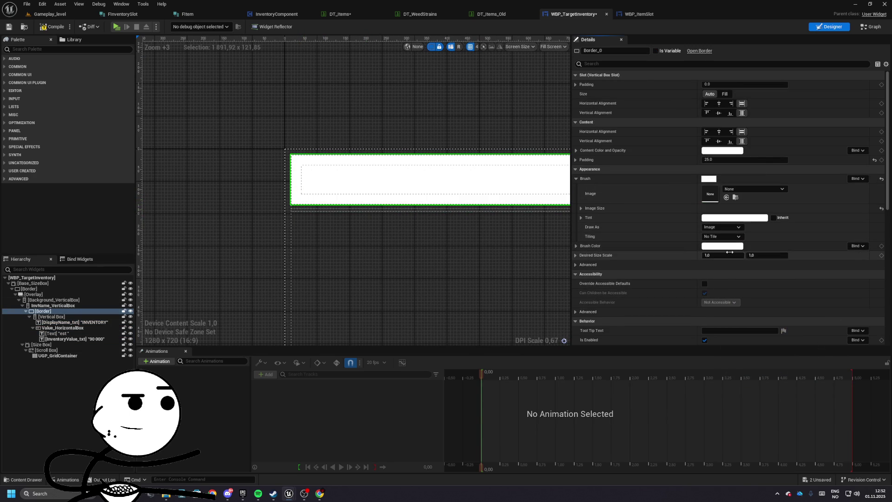
- Set the border's brush colour to dark grey (RGB 0.005) with 0.25 alpha
click(729, 245)
click(771, 398)
text(0,25)
key(Return)
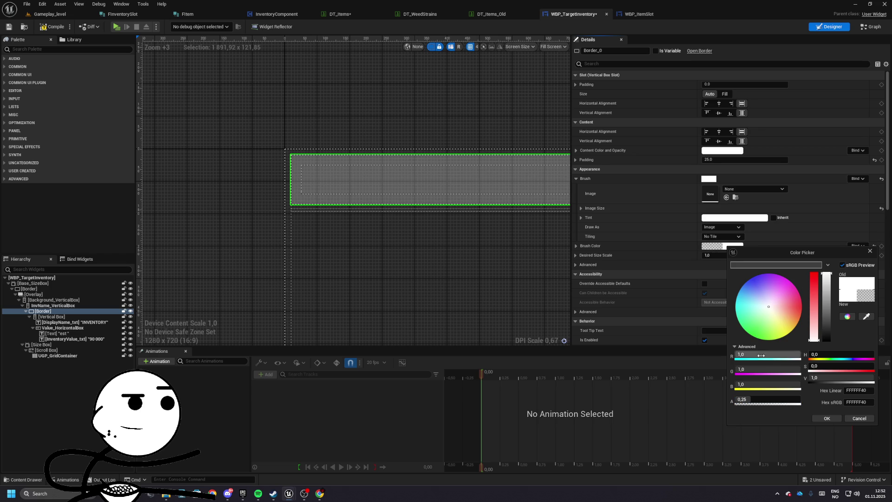
text(05)
key(Tab)
text(0.005)
key(Tab)
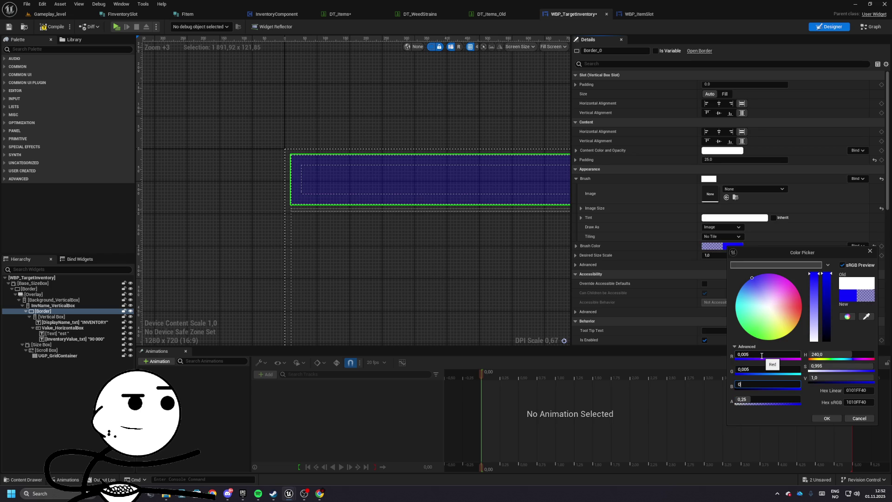
text(,005)
key(Return)
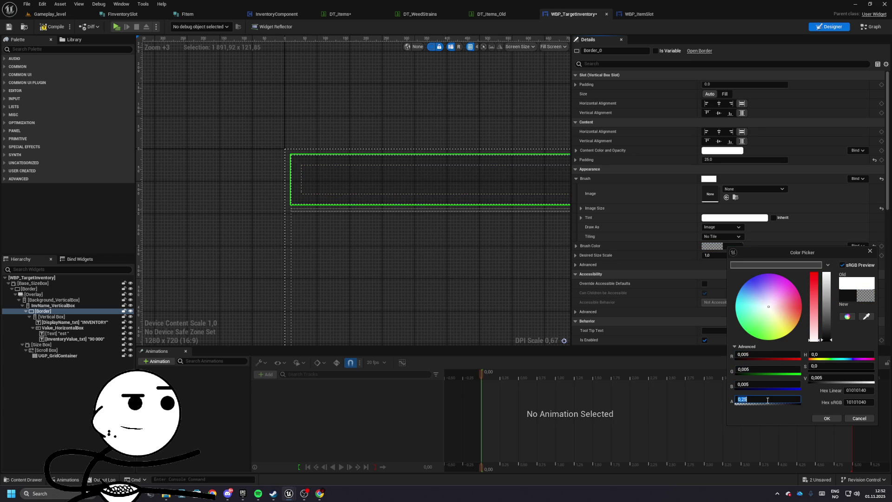
text(0,5)
click(827, 418)
- Preview the widget at Desired screen size and save WBP_TargetInventory
scroll(343, 180, down, 4)
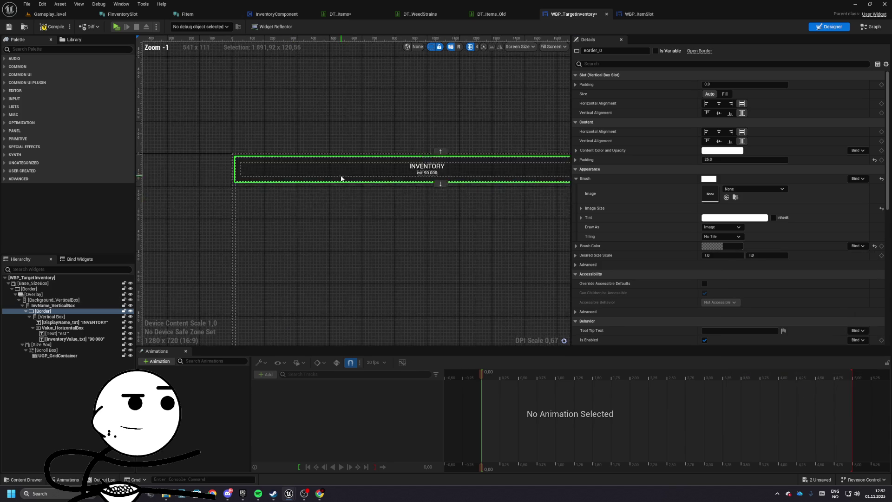
click(566, 82)
scroll(489, 194, up, 5)
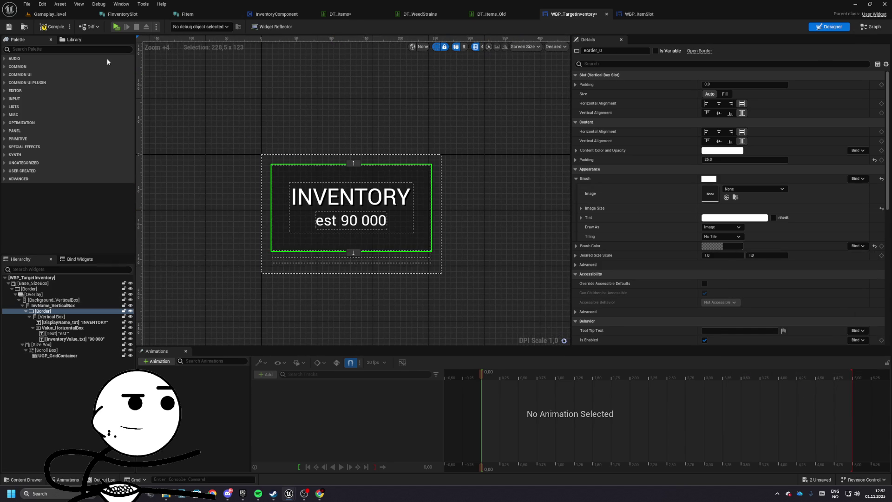
click(9, 27)
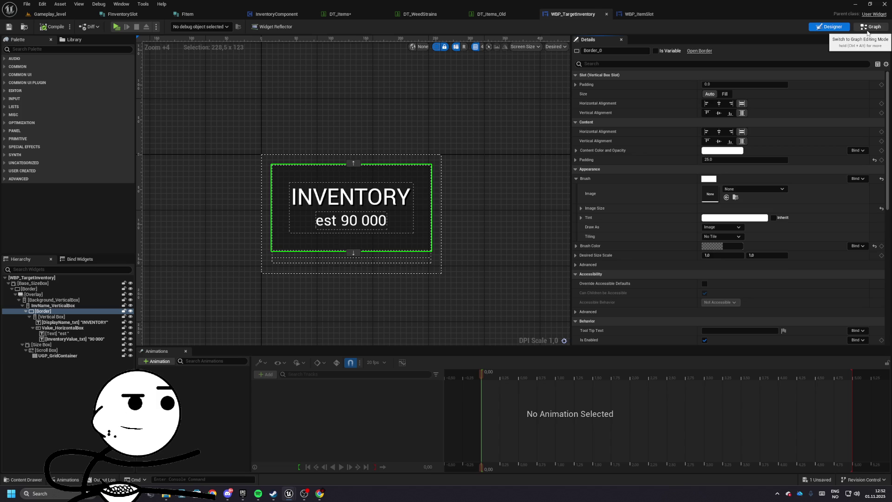
- In the graph editor, name the new CountPrice macro and paste the copied nodes into it
click(867, 28)
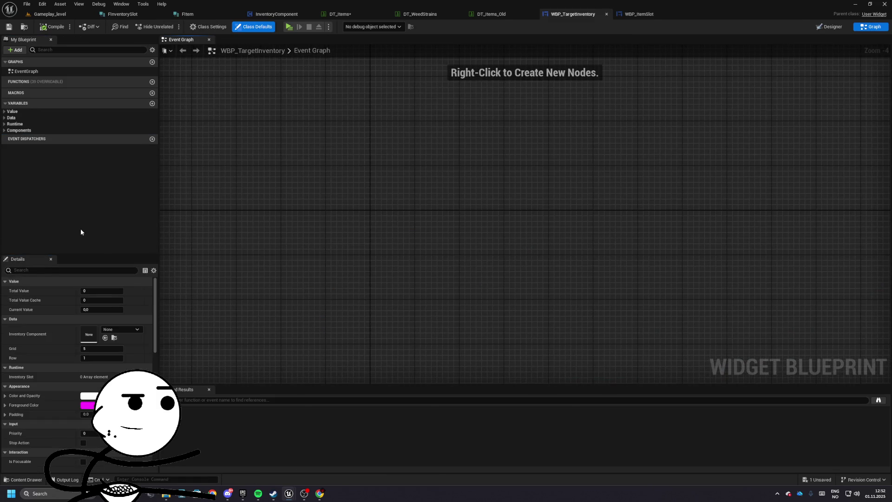
key(Return)
key(ctrl+v)
- Save, then add a Delay node after SetText's exec output
key(ctrl+s)
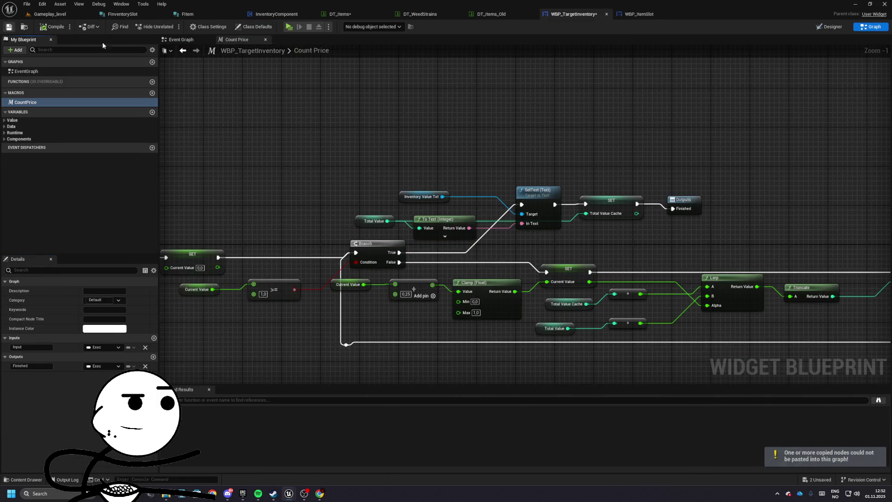
scroll(643, 241, up, 1)
mouse_move(558, 228)
mouse_down()
mouse_move(643, 229)
mouse_move(624, 229)
mouse_move(666, 312)
mouse_up()
text(delay)
key(Return)
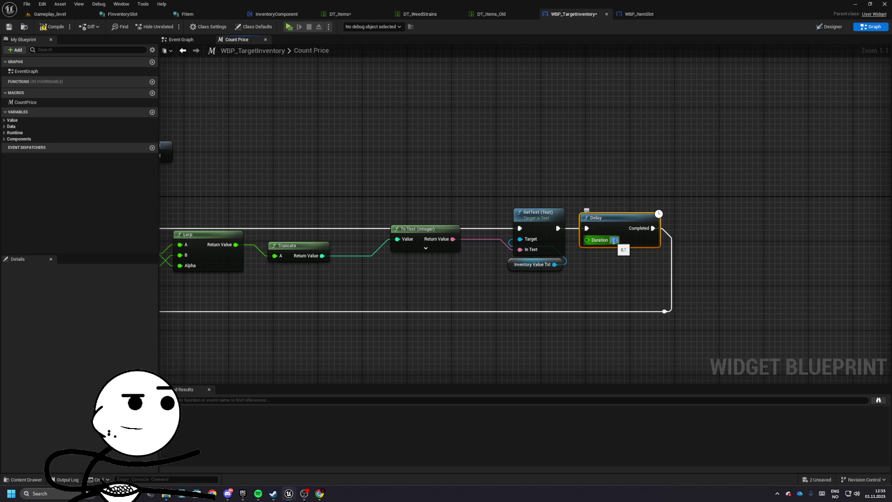
- Change the InventoryComponent variable's type to an Inventory Component reference
scroll(695, 87, down, 5)
scroll(448, 133, up, 5)
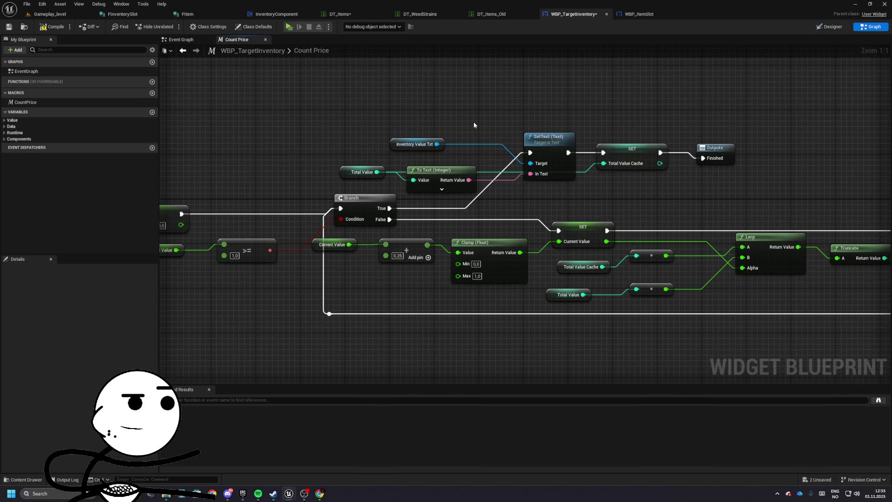
scroll(473, 120, down, 3)
click(11, 126)
click(91, 134)
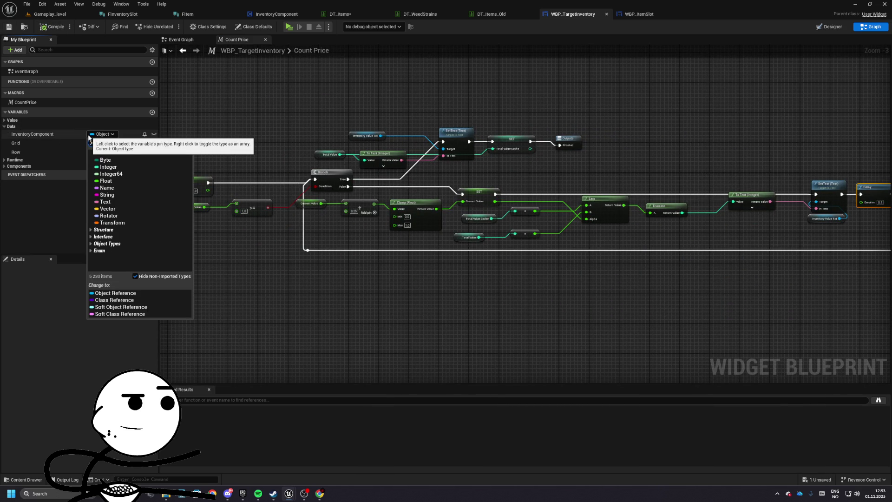
text(inventory)
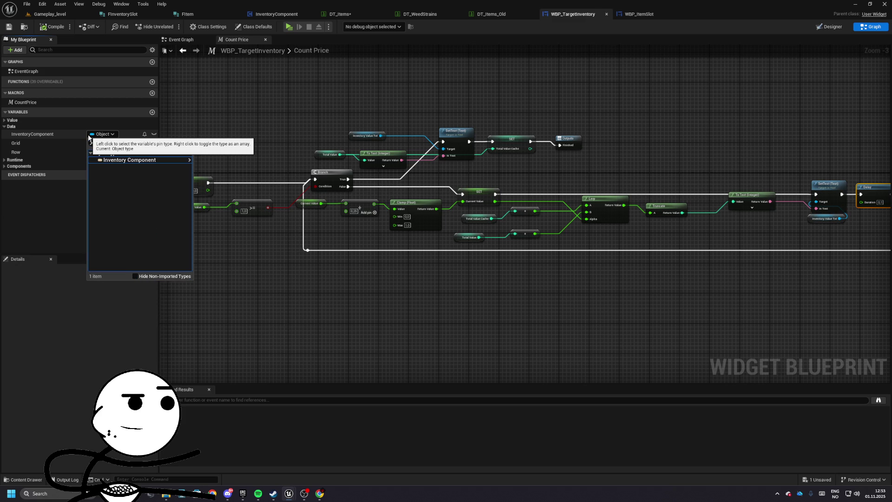
key(Down)
key(Return)
- Return to the graph editor and open the Event Graph
click(828, 27)
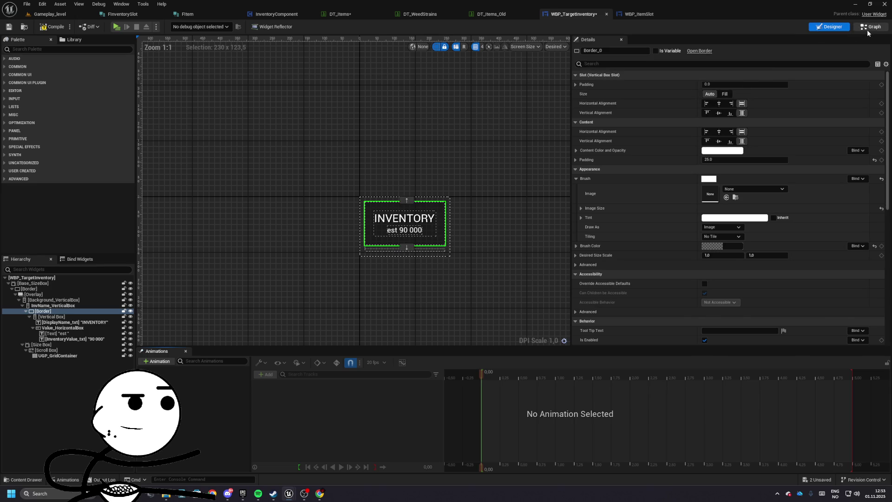
click(867, 28)
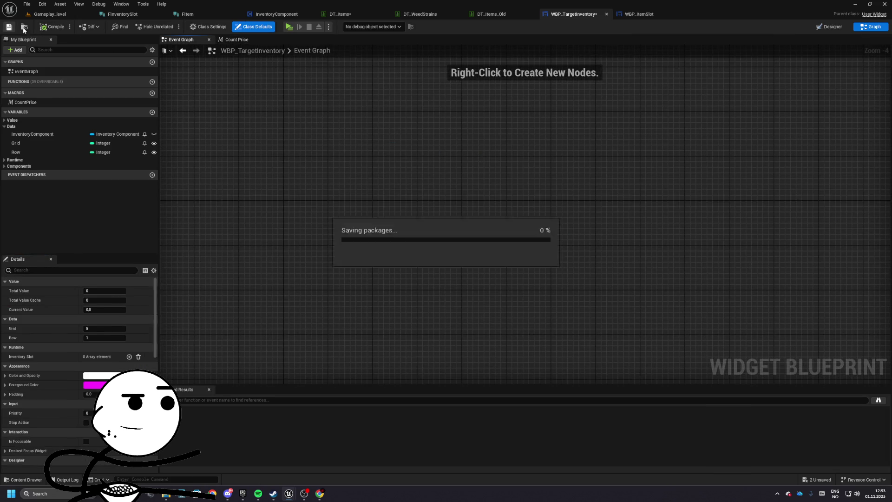
click(246, 40)
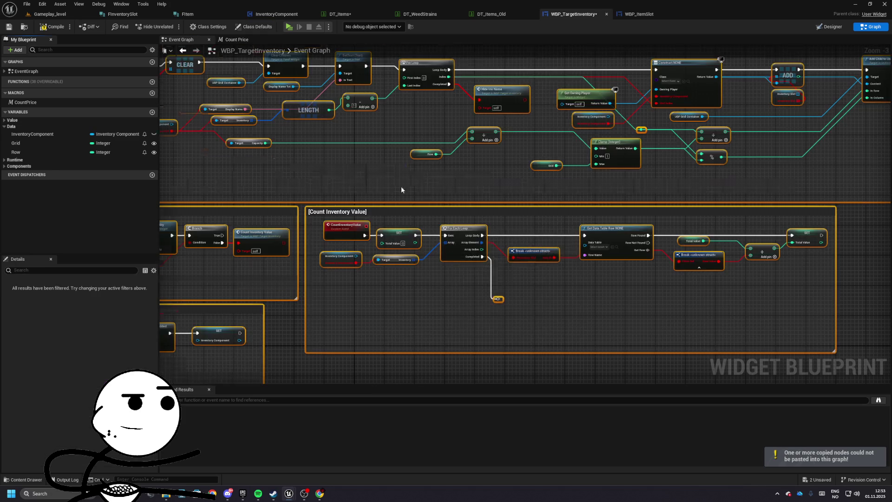
- Place a Count Price macro node after the loop, off the knot
scroll(402, 189, down, 5)
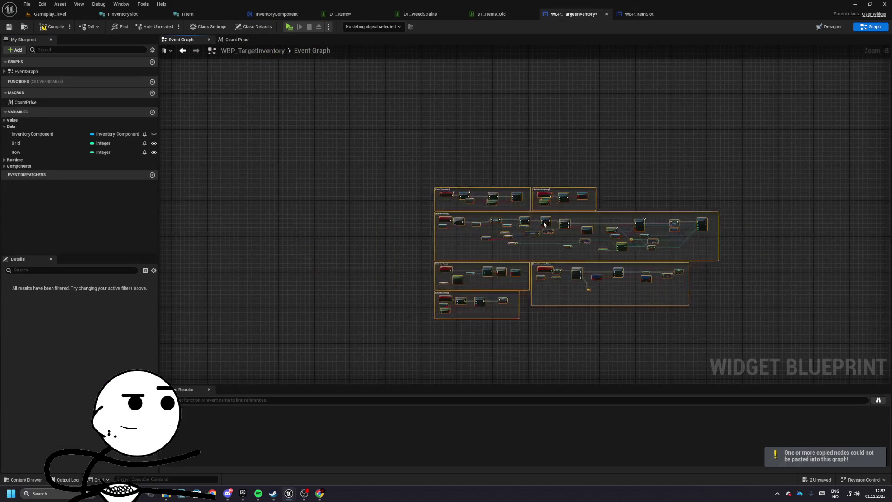
scroll(497, 277, up, 3)
scroll(497, 277, up, 5)
drag(374, 269, 437, 277)
text(c)
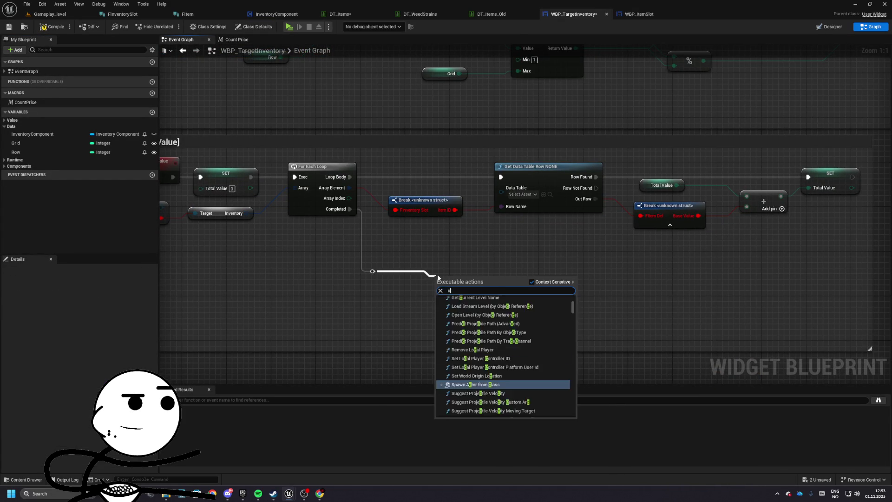
text(ount price)
key(Return)
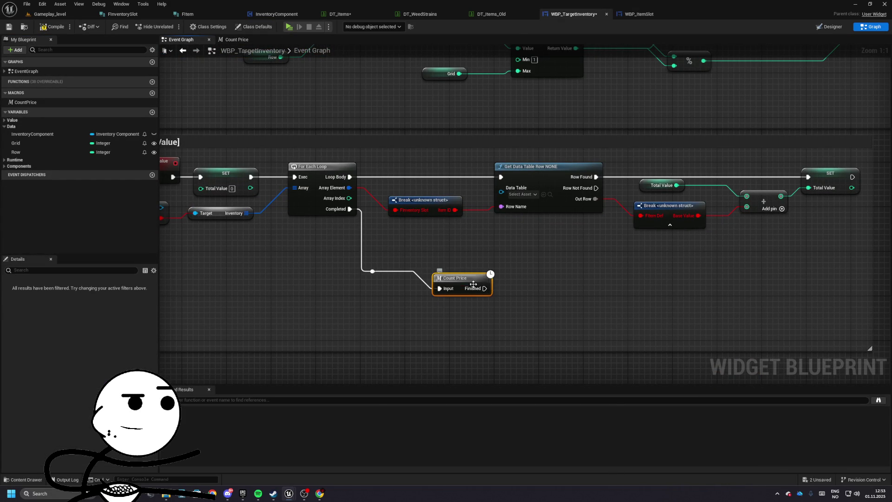
- Add a For Each Loop over Inventory Component's Inventory array and remove the extra getter
drag(388, 221, 464, 260)
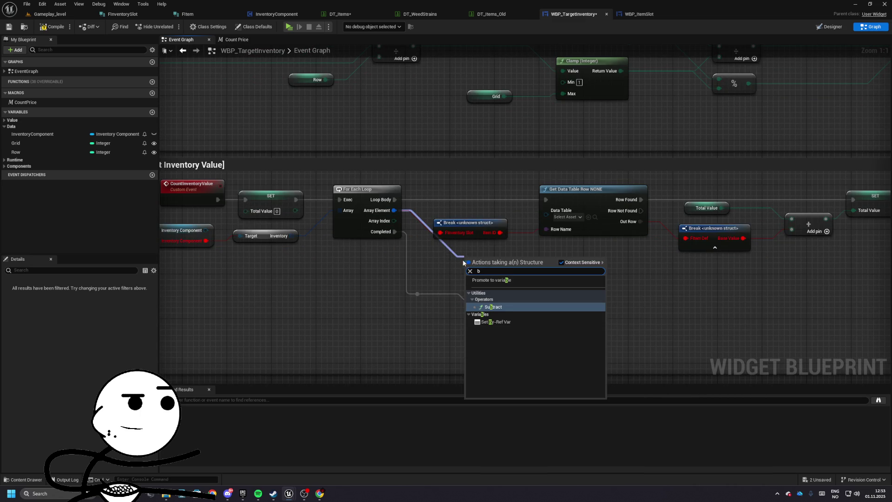
drag(367, 243, 418, 285)
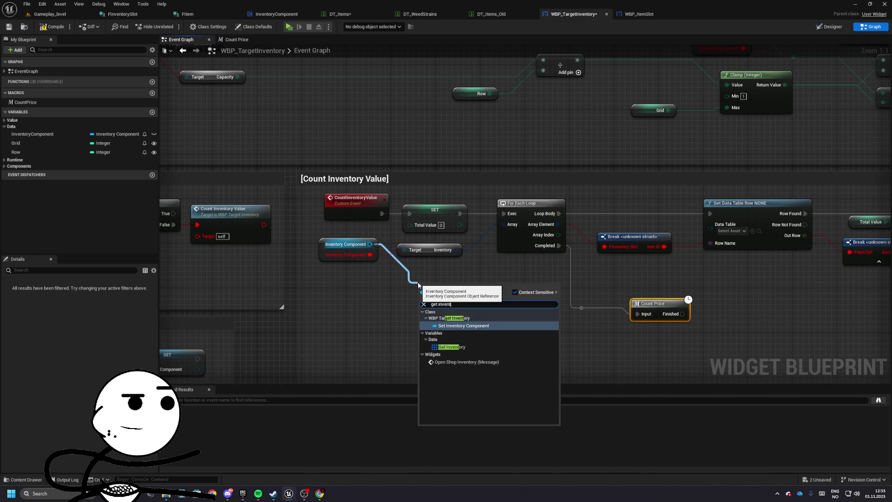
key(Escape)
mouse_move(370, 243)
mouse_down()
mouse_move(422, 287)
mouse_move(525, 240)
mouse_move(512, 282)
mouse_move(530, 259)
mouse_move(518, 253)
mouse_move(633, 279)
mouse_move(620, 258)
mouse_up()
text(inventory)
key(Return)
text(fo)
key(Return)
key(Delete)
- Break each element into FInventorySlot and look up its Item ID as a row in DT_Items
click(650, 303)
click(732, 231)
scroll(775, 324, down, 1)
click(762, 309)
drag(673, 268, 711, 243)
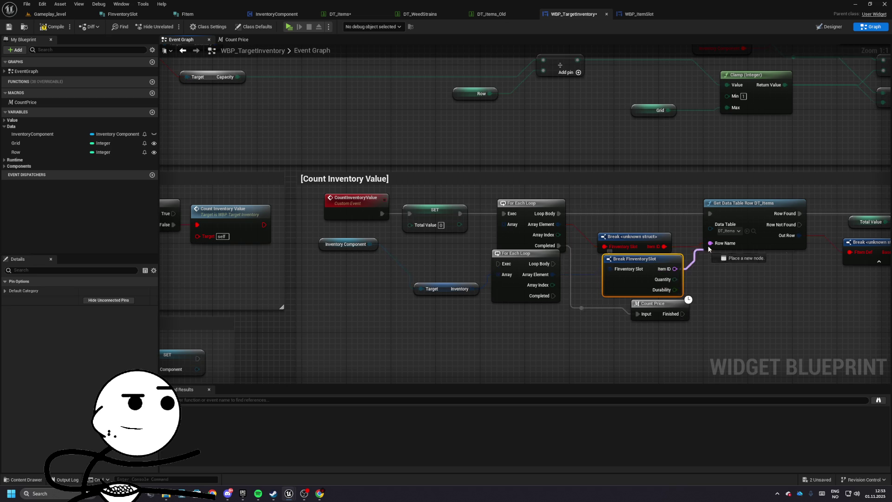
- Delete the broken Break node and old loop, rewiring Completed and Loop Body to the new loop
click(632, 237)
key(Delete)
drag(635, 258, 635, 226)
ctrl+drag(559, 245, 553, 295)
mouse_move(559, 214)
mouse_down()
mouse_move(553, 263)
mouse_move(531, 255)
mouse_move(536, 211)
mouse_up()
click(530, 204)
key(Delete)
click(453, 287)
drag(453, 287, 424, 250)
key(Escape)
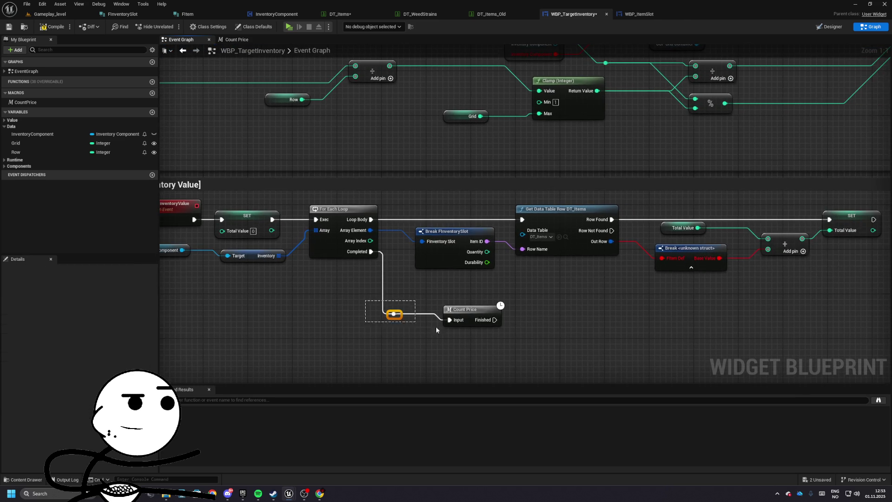
mouse_move(503, 289)
mouse_down()
mouse_move(242, 301)
mouse_move(266, 302)
mouse_up()
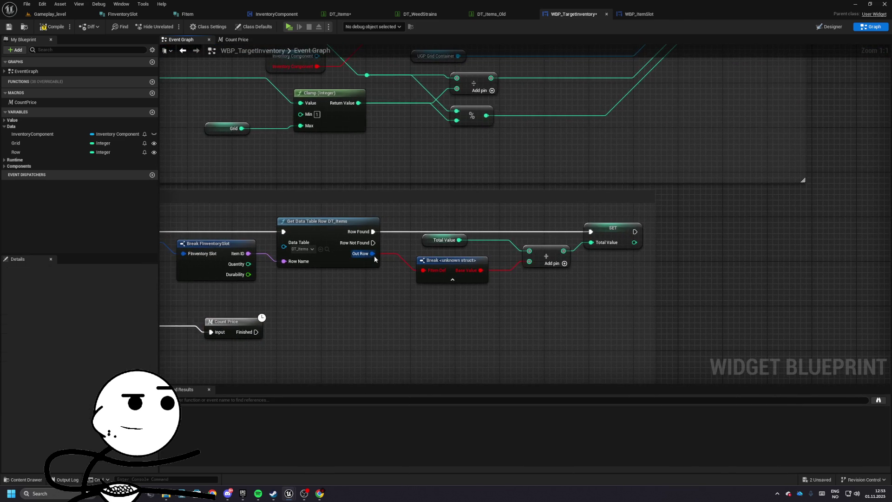
- Add a Break FItem node on the DT_Items lookup's Out Row
drag(373, 253, 416, 308)
text(break fitem)
click(444, 320)
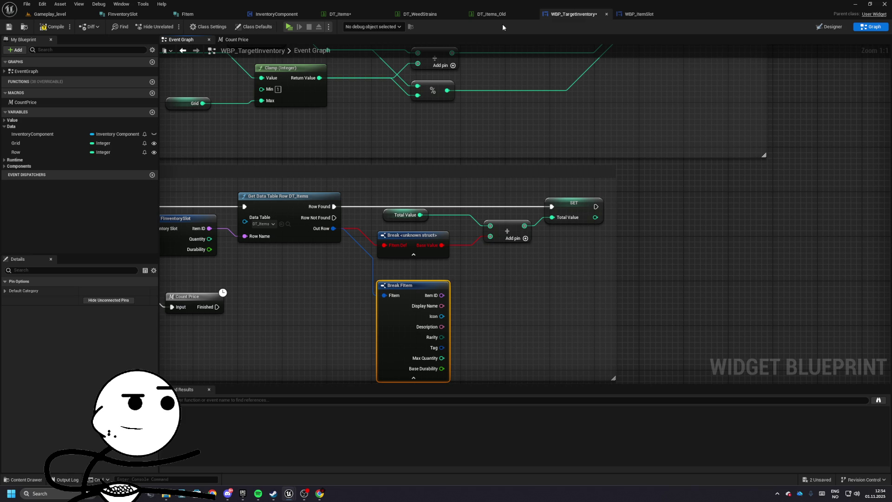
- Add an Integer member named BaseValue to the FItem struct
click(235, 18)
click(70, 28)
click(40, 141)
text(lue)
key(Return)
click(382, 141)
click(377, 175)
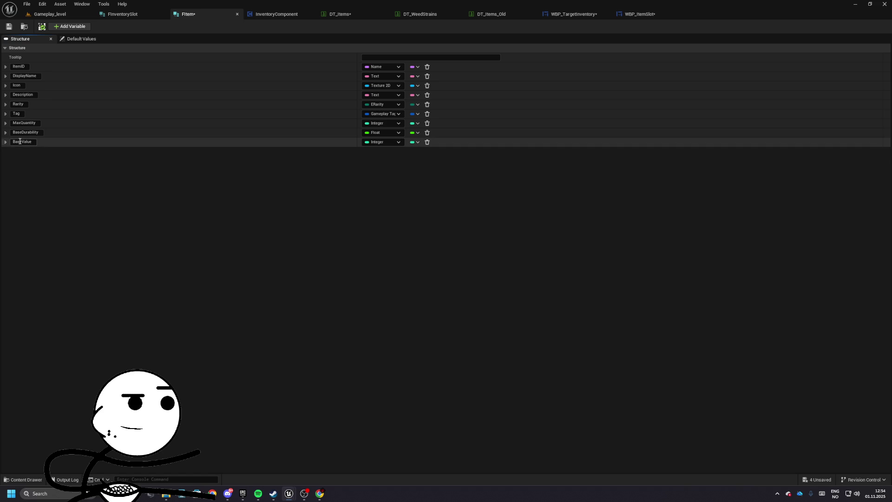
- Move BaseDurability and BaseValue right below Description, save FItem, and switch to WBP_ItemSlot
mouse_move(3, 134)
mouse_down()
mouse_move(4, 99)
mouse_move(4, 132)
mouse_move(10, 116)
mouse_up()
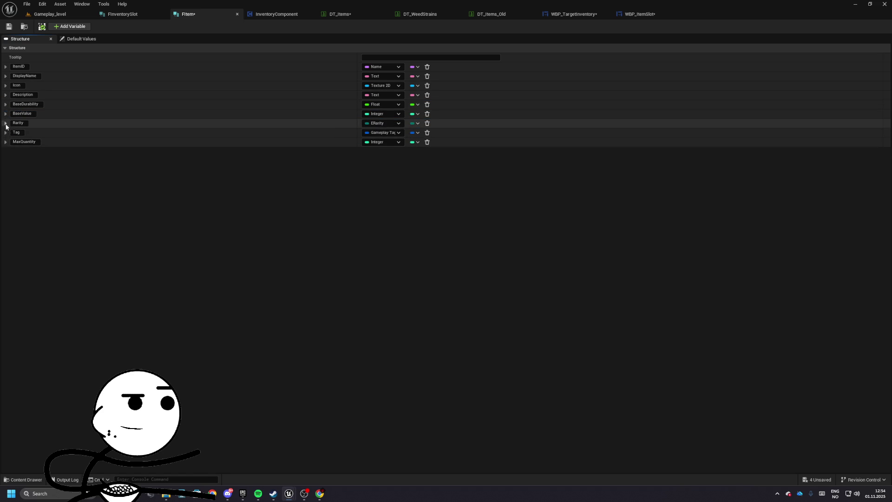
key(ctrl+s)
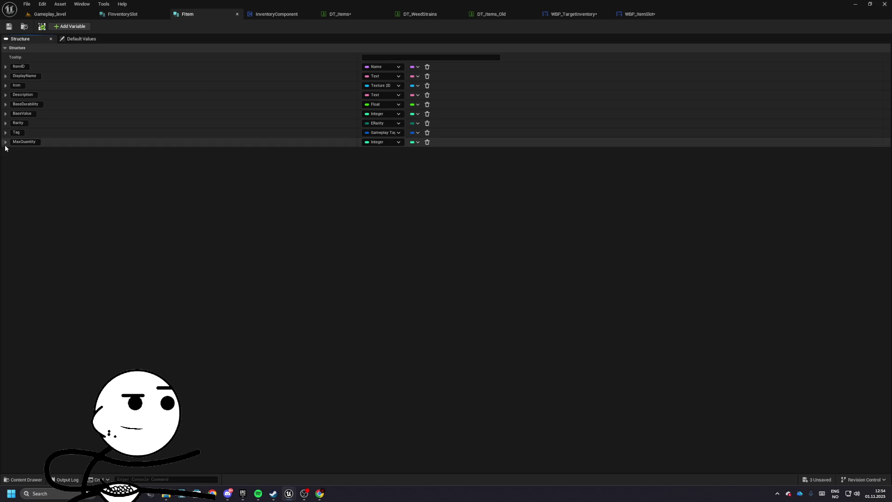
click(657, 16)
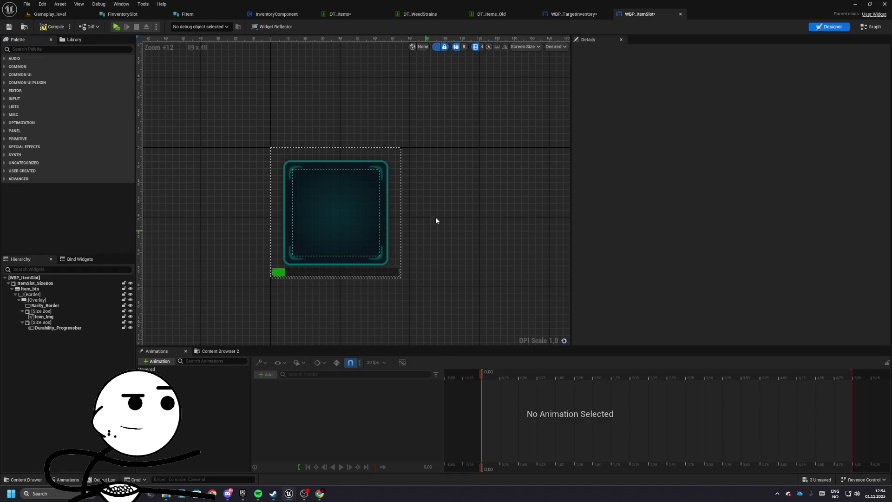
- In WBP_TargetInventory's Count Inventory Value, add a GET on Inventory and break it into FInventorySlot
click(571, 14)
mouse_move(429, 284)
mouse_down()
mouse_move(408, 267)
mouse_move(484, 187)
mouse_move(480, 174)
mouse_up()
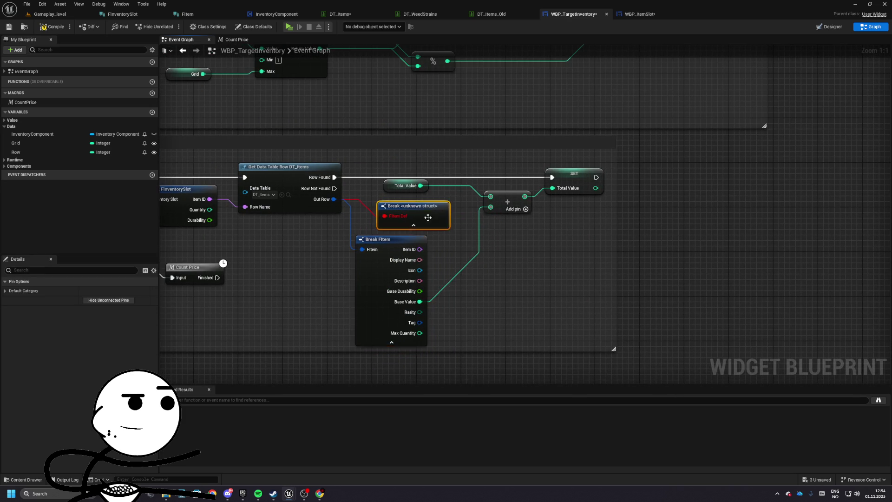
mouse_move(448, 160)
mouse_down()
mouse_move(882, 149)
mouse_move(395, 225)
mouse_move(409, 223)
mouse_move(462, 267)
mouse_move(547, 307)
mouse_move(591, 246)
mouse_move(629, 259)
mouse_up()
text(get)
click(486, 319)
text(break)
click(692, 285)
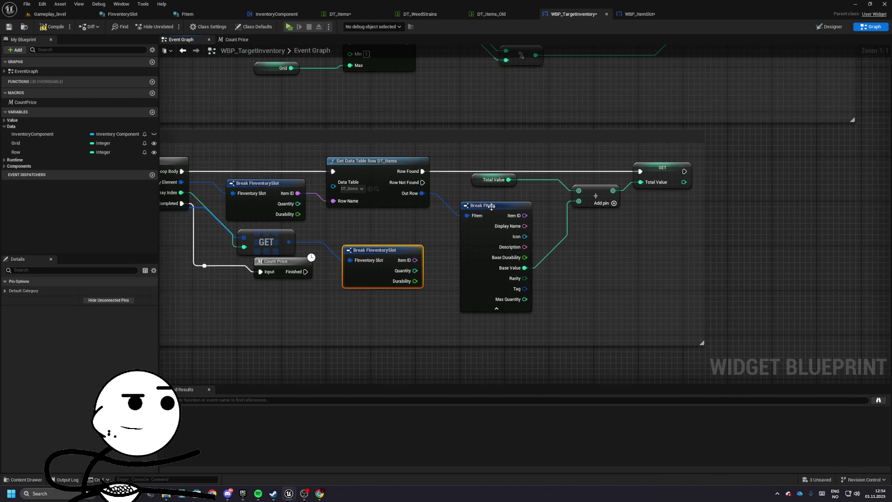
- Multiply Quantity by Base Value and feed the product into the Add node
mouse_move(351, 268)
mouse_down()
mouse_move(523, 265)
mouse_move(519, 235)
mouse_move(460, 264)
mouse_up()
text(*)
key(Return)
drag(534, 227, 514, 199)
drag(426, 236, 358, 248)
- Hide Break FItem's unconnected pins and tidy the Break, Multiply, Add and SET node layout
click(361, 259)
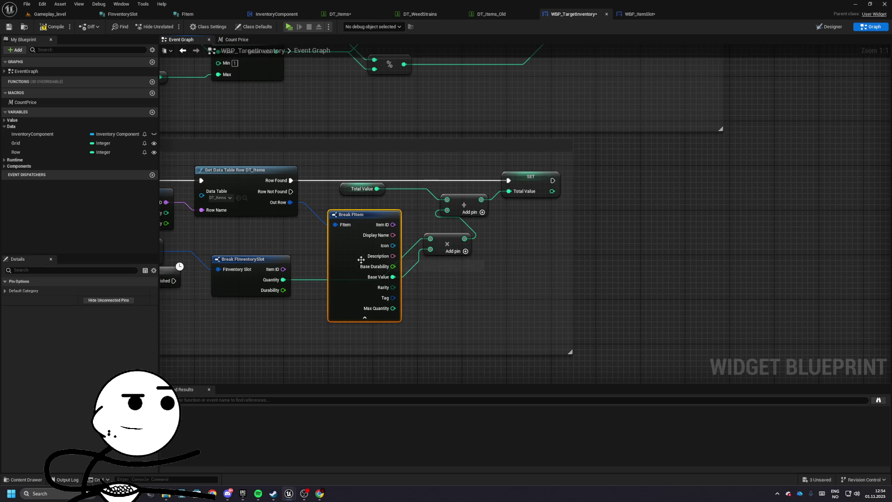
click(109, 299)
drag(363, 214, 351, 209)
drag(435, 248, 408, 254)
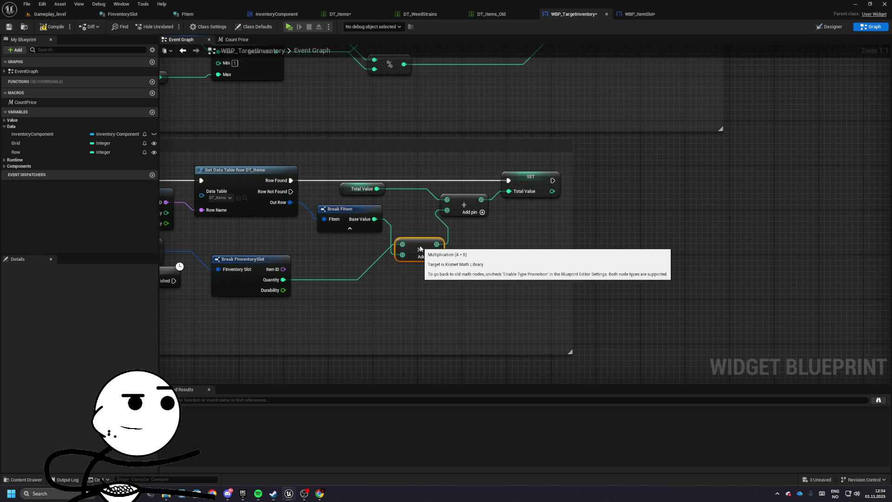
drag(359, 169, 506, 223)
drag(386, 207, 446, 205)
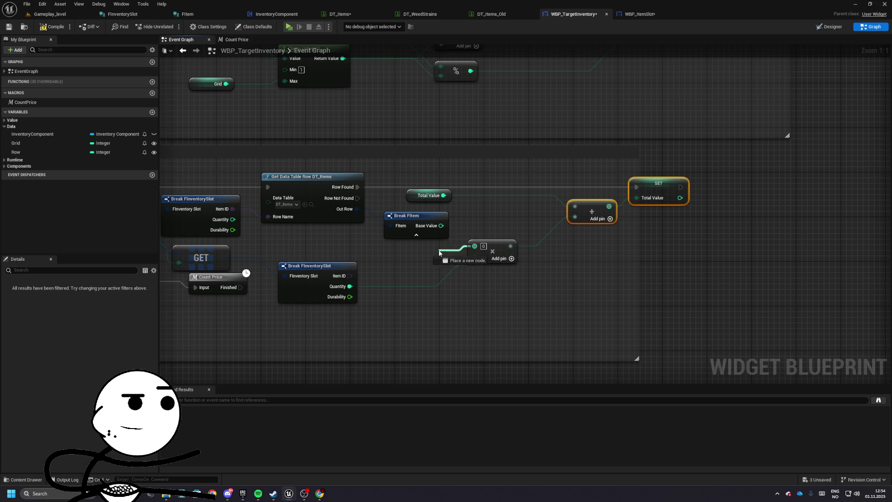
mouse_move(475, 253)
mouse_down()
mouse_move(448, 247)
mouse_move(347, 275)
mouse_move(359, 286)
mouse_move(400, 242)
mouse_move(518, 245)
mouse_up()
click(361, 258)
- In the Initialize Inventory section, place the Inventory Component getter beside Create Event
scroll(591, 231, down, 5)
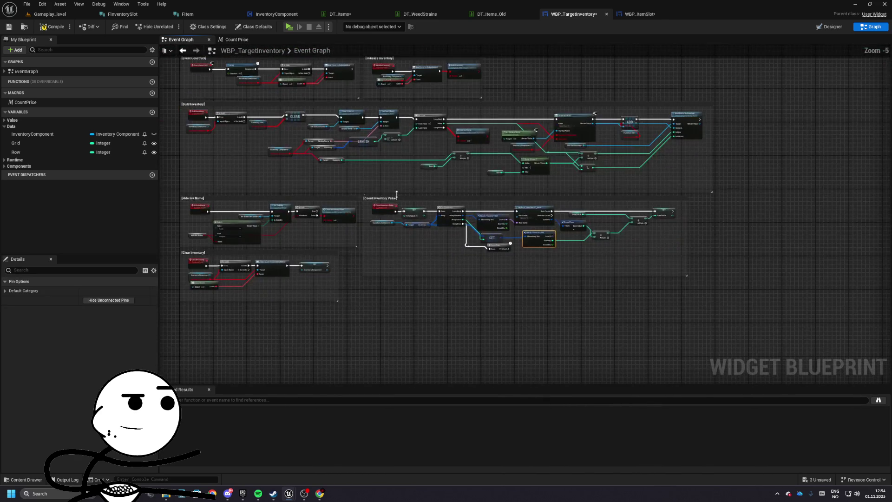
scroll(519, 173, up, 5)
mouse_move(519, 173)
mouse_down()
mouse_move(531, 203)
mouse_move(613, 184)
mouse_up()
mouse_move(418, 218)
mouse_down()
mouse_move(418, 236)
mouse_move(353, 220)
mouse_up()
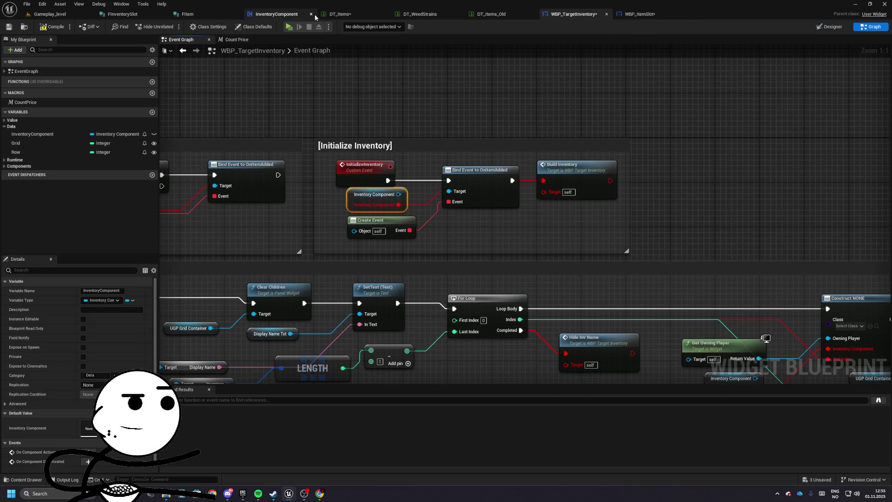
click(274, 15)
- Add an event dispatcher named OnItemAdded to InventoryComponent
click(128, 147)
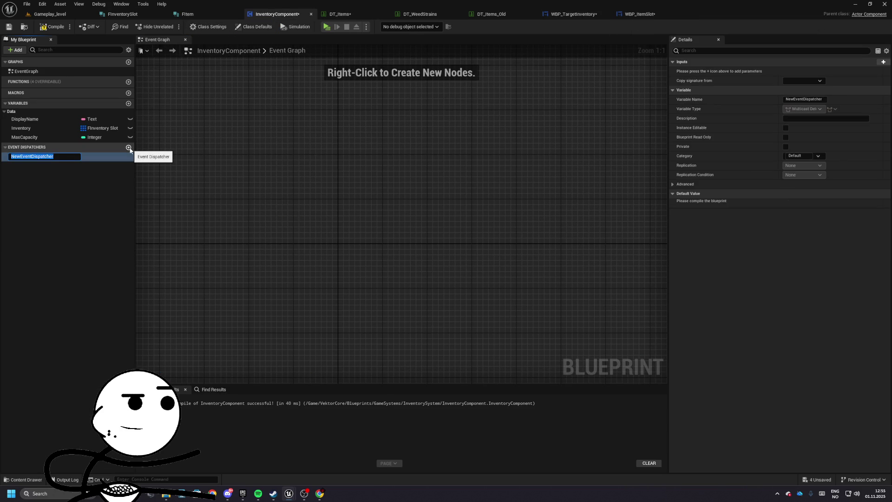
text(OnItemAdded)
key(Return)
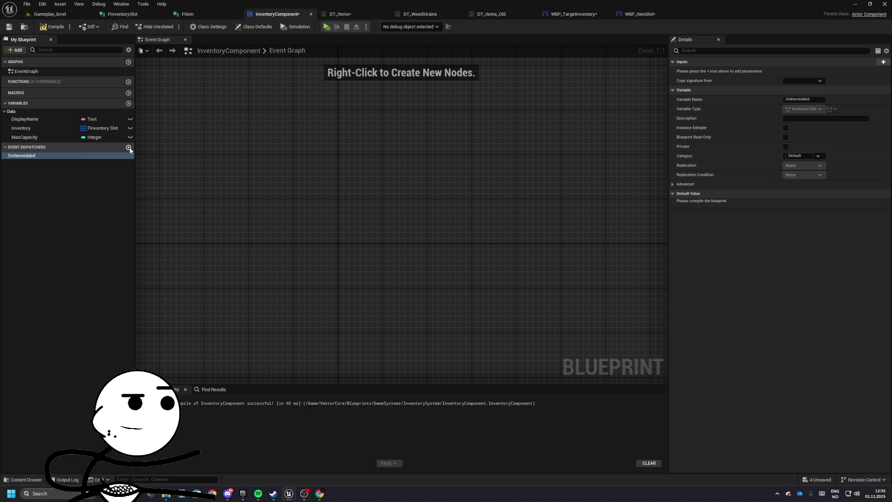
click(634, 15)
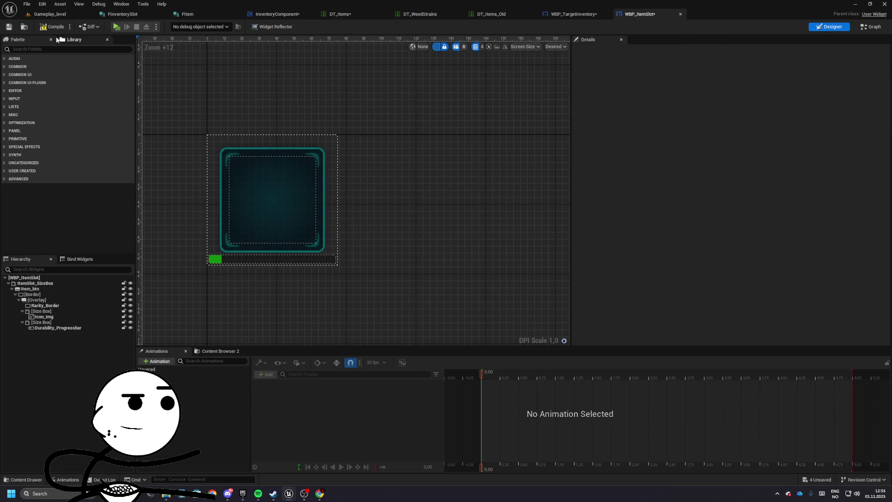
click(594, 15)
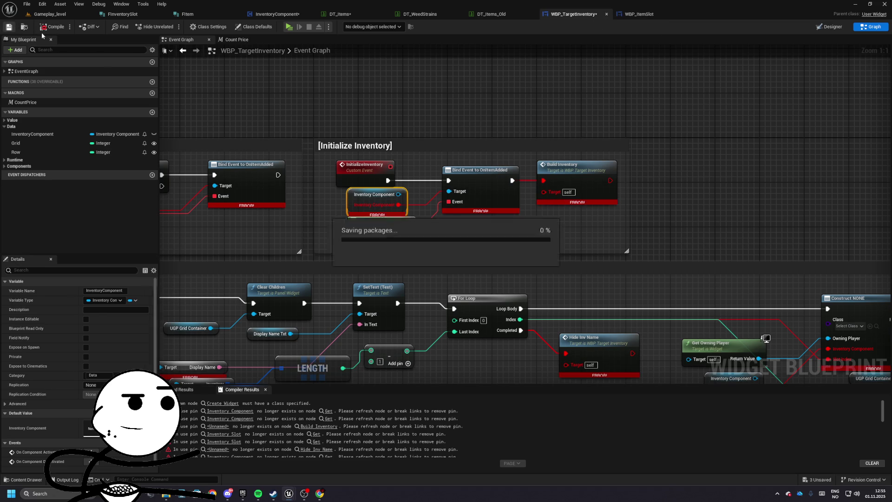
- Replace the old bind with a new Bind Event to On Item Added node wired to Create Event
drag(401, 184, 493, 213)
text(bi item)
key(Return)
drag(497, 232, 412, 220)
click(432, 161)
key(Delete)
drag(479, 221, 434, 181)
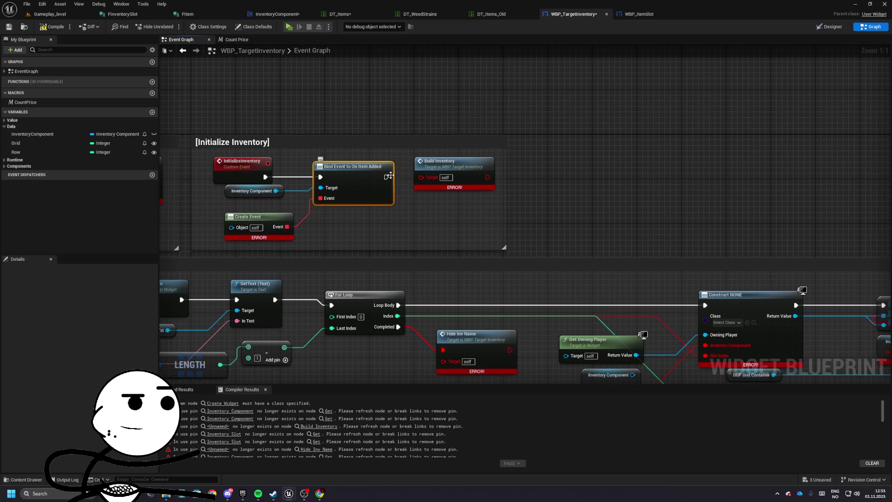
right_click(448, 173)
- Refresh the Build Inventory and Create Event nodes, and add a new Create Event for the binding
click(477, 226)
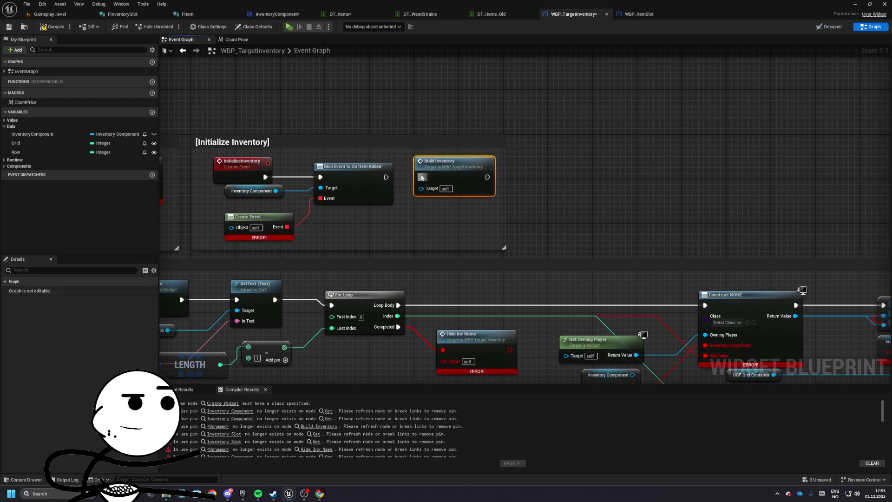
click(372, 223)
right_click(362, 209)
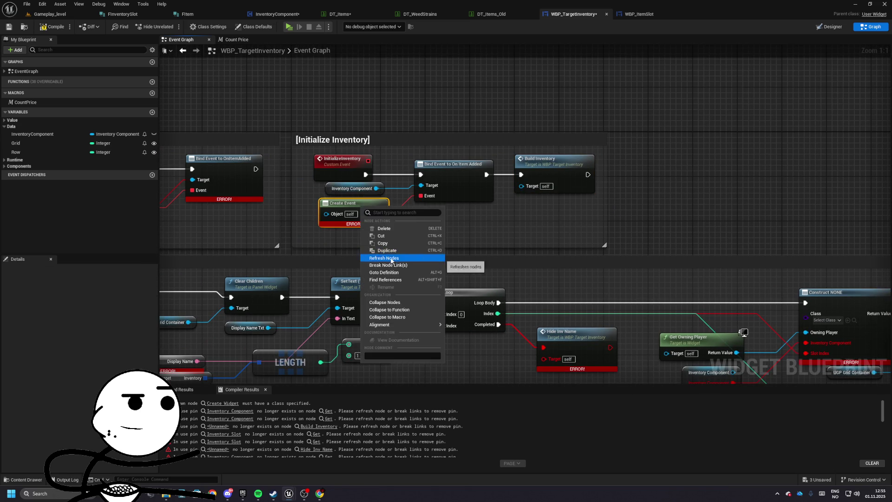
click(392, 258)
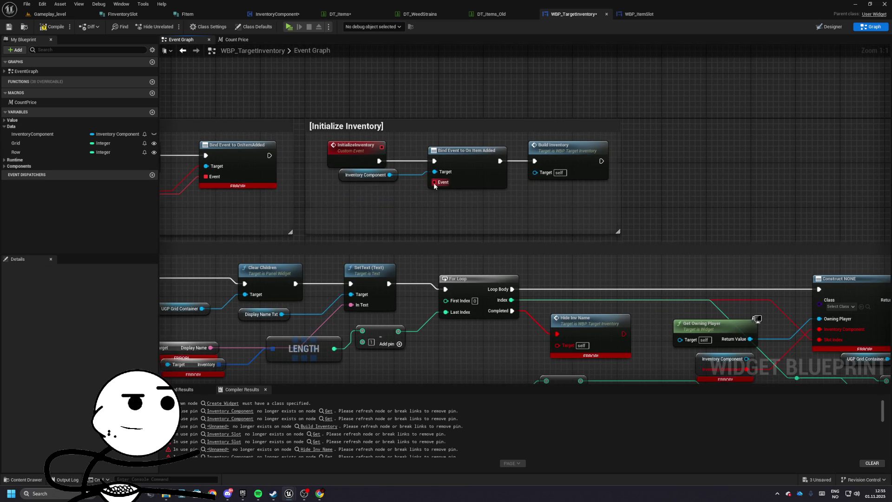
drag(434, 182, 351, 200)
text(vre)
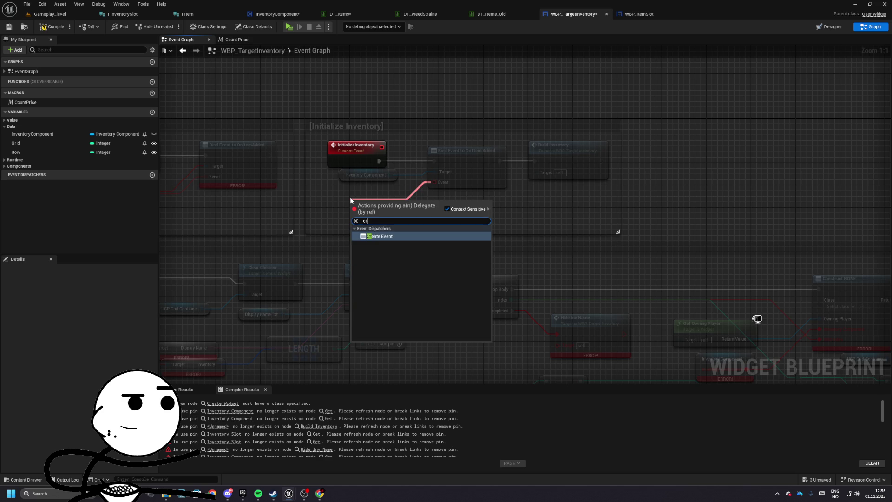
key(Return)
- Add Get Display Name, Get Inventory and Get Max Capacity getters from Inventory Component
mouse_move(384, 203)
mouse_down()
mouse_move(596, 179)
mouse_move(504, 247)
mouse_move(502, 265)
mouse_move(441, 227)
mouse_move(344, 232)
mouse_move(419, 249)
mouse_up()
text(get displa)
key(Return)
text(get invent)
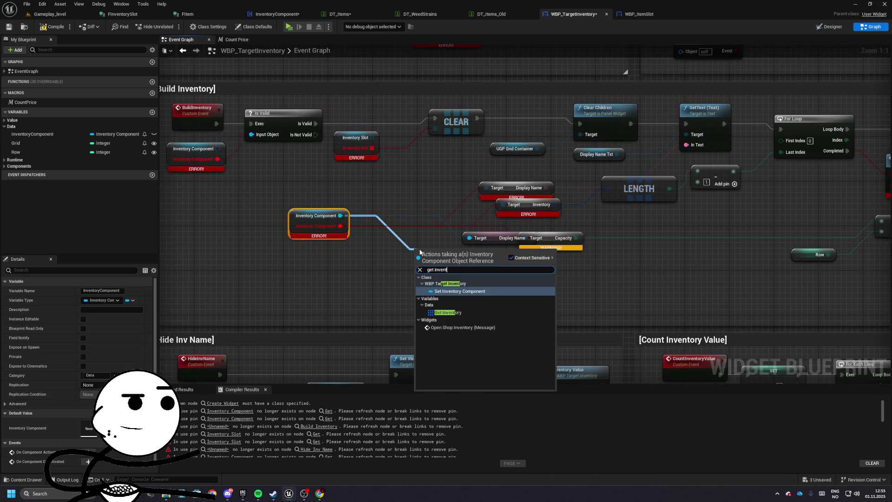
key(Return)
drag(340, 215, 389, 277)
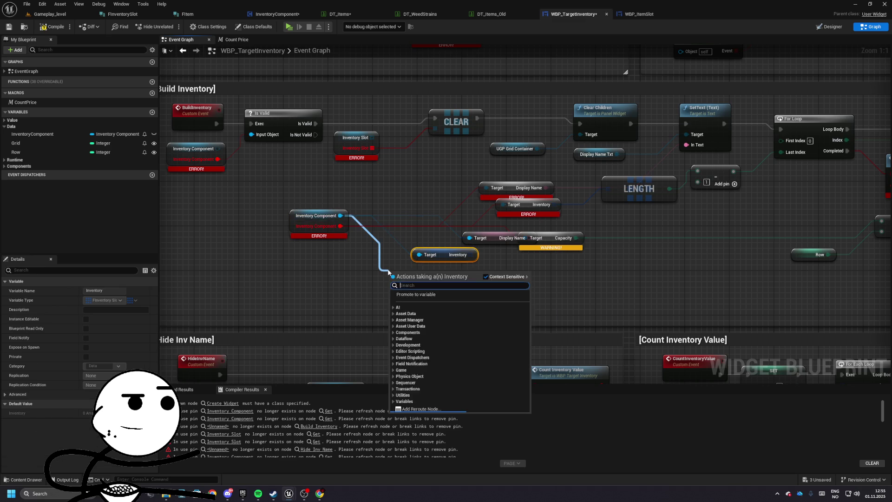
text(max cap)
key(Return)
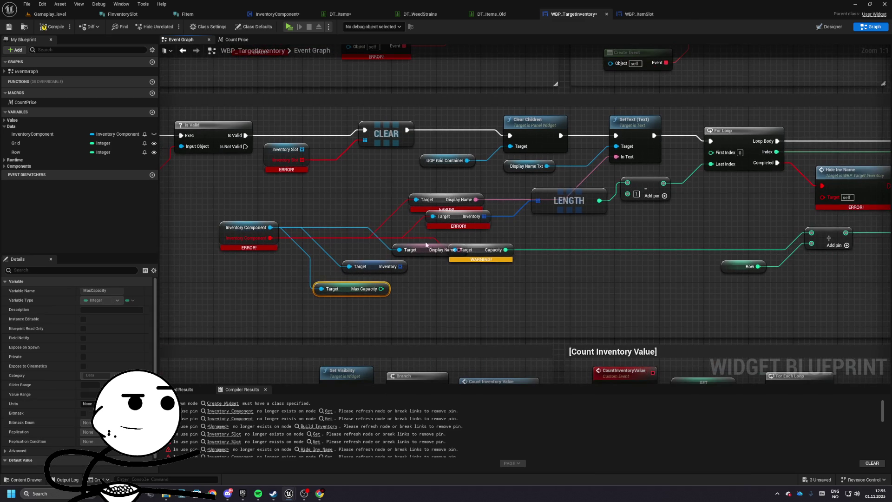
- Reposition the Display Name getter and wire Max Capacity into the subtract node
drag(432, 250, 374, 227)
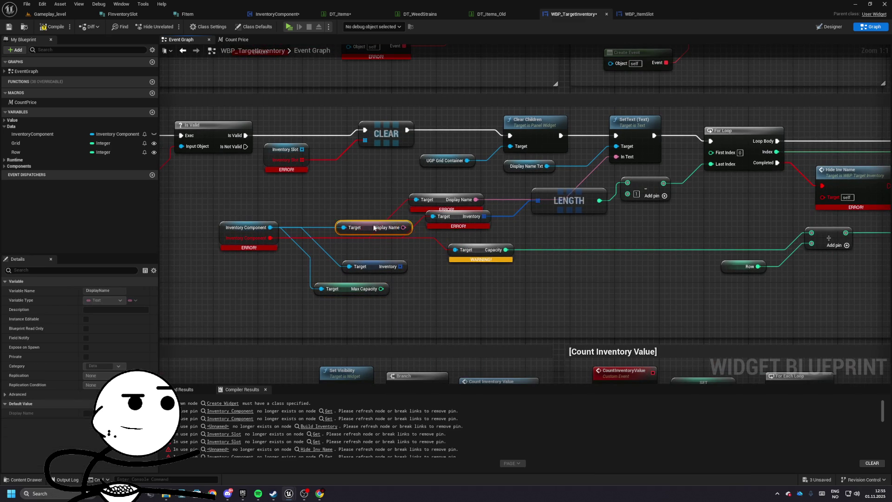
click(377, 288)
drag(350, 276, 419, 278)
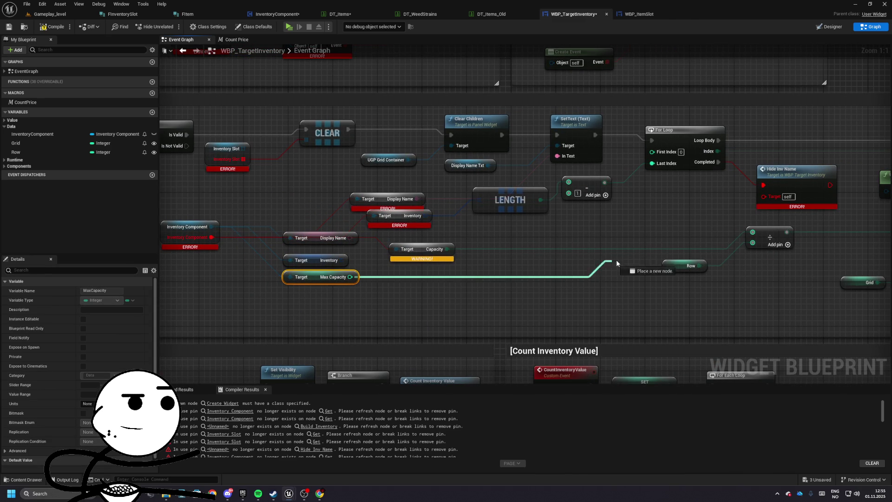
drag(746, 238, 753, 241)
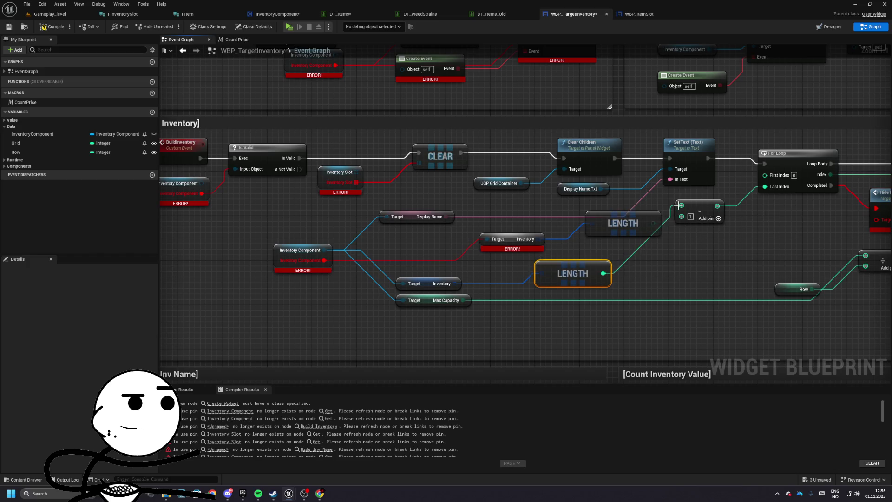
- Replace the broken Inventory getter with a new Get Inventory feeding LENGTH
click(513, 237)
key(Delete)
drag(562, 266, 518, 253)
mouse_move(402, 283)
mouse_down()
mouse_move(416, 254)
mouse_move(497, 262)
mouse_up()
text(inventory)
key(Return)
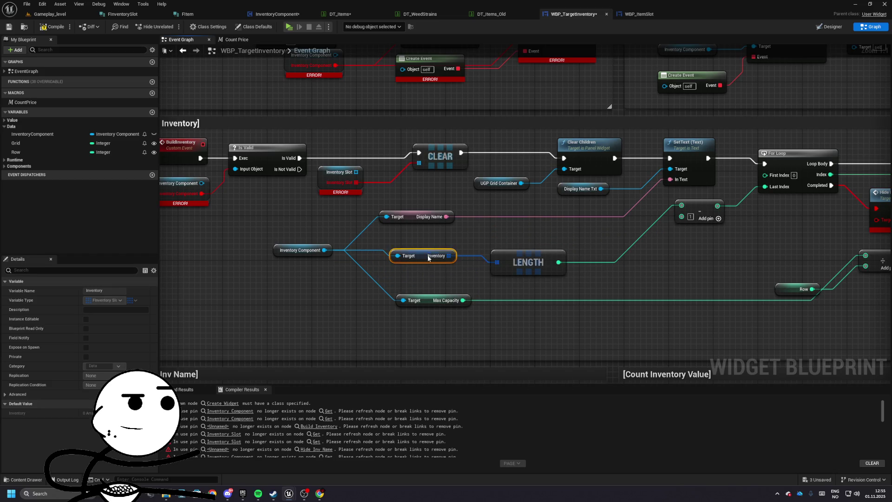
- Replace the old CLEAR node with a new CLEAR on Inventory Slot
mouse_move(407, 203)
mouse_down()
mouse_move(436, 200)
mouse_move(467, 174)
mouse_up()
text(clear)
key(Return)
click(485, 185)
key(Delete)
drag(346, 181, 611, 181)
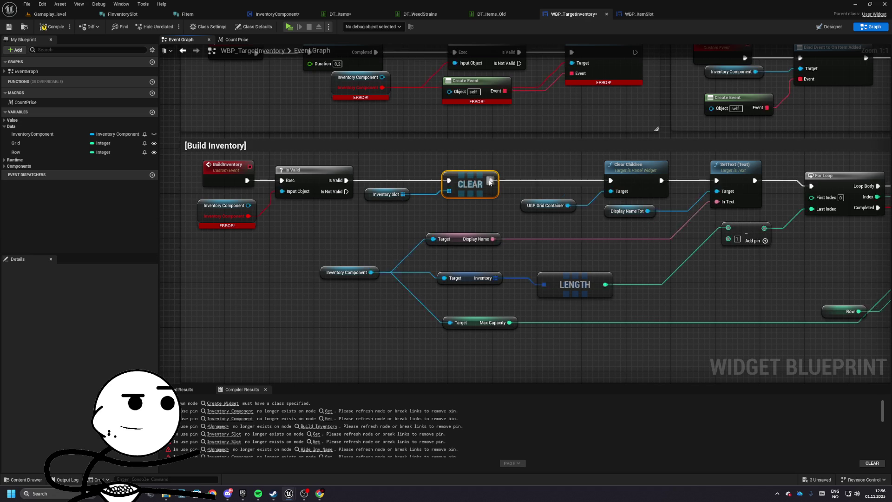
- Delete the Hide Inv Name node from the loop
drag(371, 191, 404, 179)
key(Escape)
mouse_move(579, 203)
mouse_down()
mouse_move(318, 162)
mouse_move(463, 205)
mouse_move(398, 229)
mouse_move(433, 186)
mouse_move(398, 197)
mouse_move(306, 168)
mouse_up()
click(434, 186)
key(Delete)
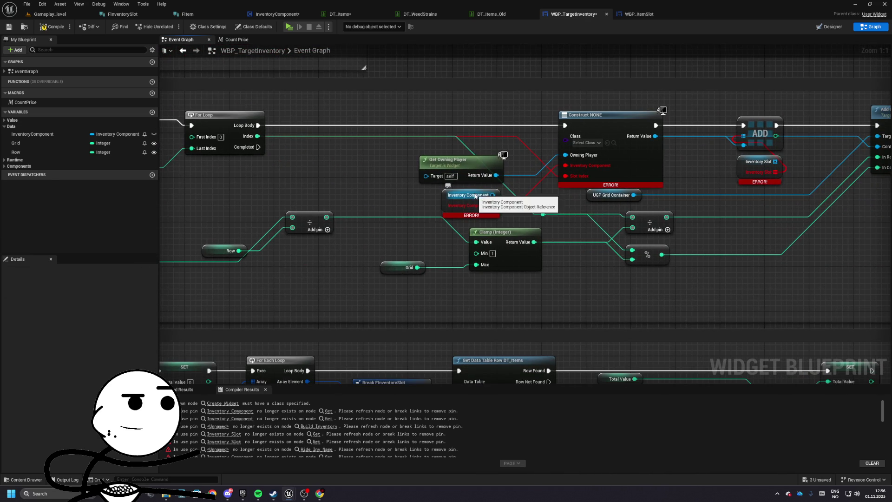
- Set the Construct node's class to WBP_ItemSlot and wire in Inventory Component
drag(527, 184, 442, 201)
click(513, 160)
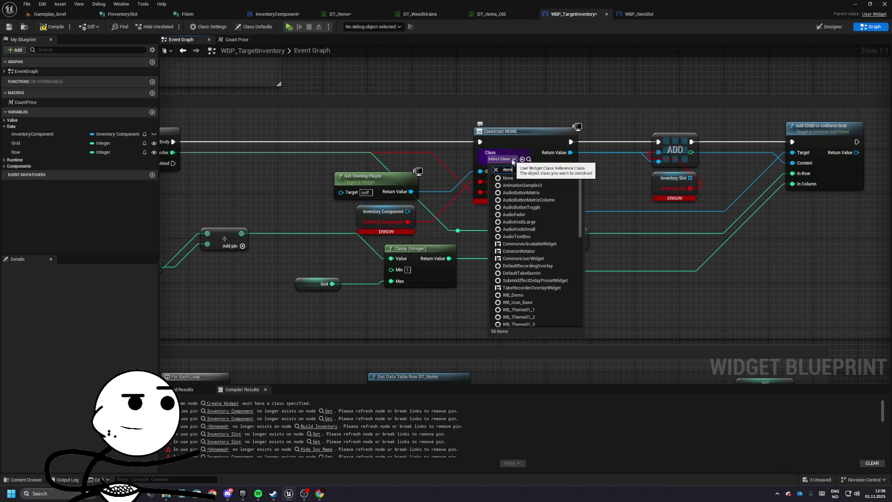
key(Down)
key(Return)
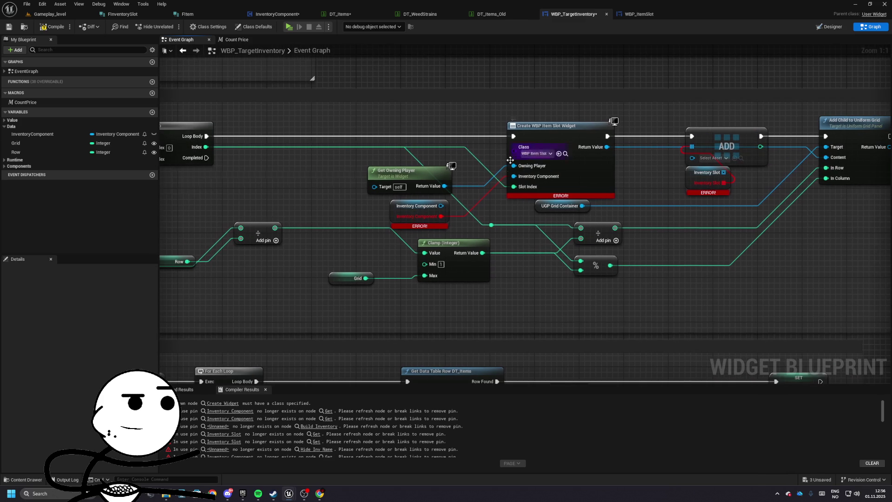
drag(441, 206, 513, 176)
drag(465, 288, 491, 283)
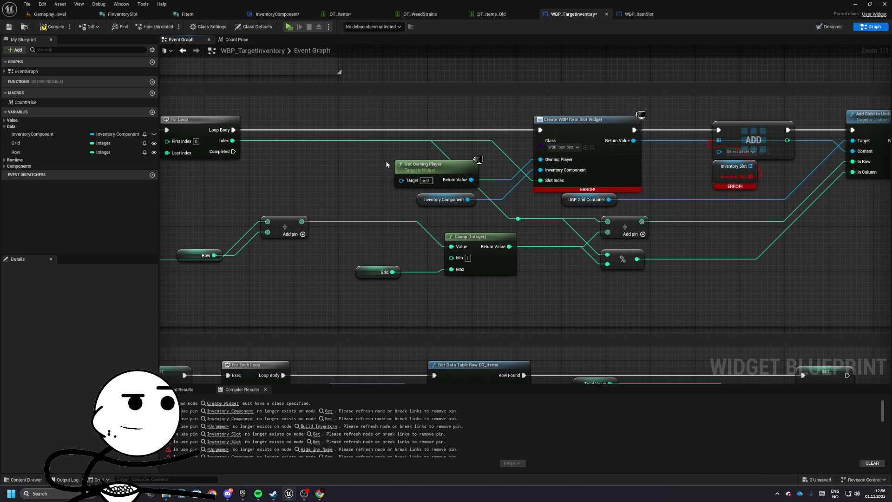
- Tidy the layout by moving the getters, Row and Clamp nodes
drag(353, 150, 454, 207)
drag(446, 200, 329, 195)
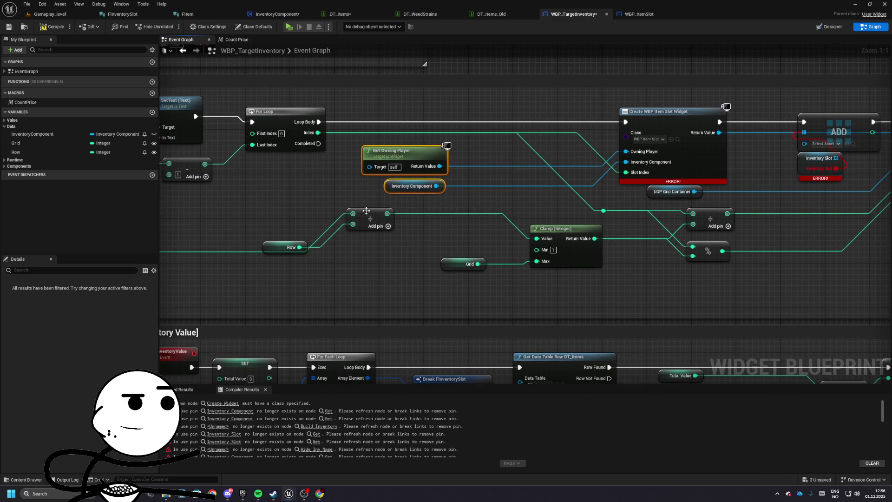
drag(286, 248, 283, 271)
mouse_move(377, 236)
mouse_down()
mouse_move(490, 233)
mouse_move(163, 247)
mouse_up()
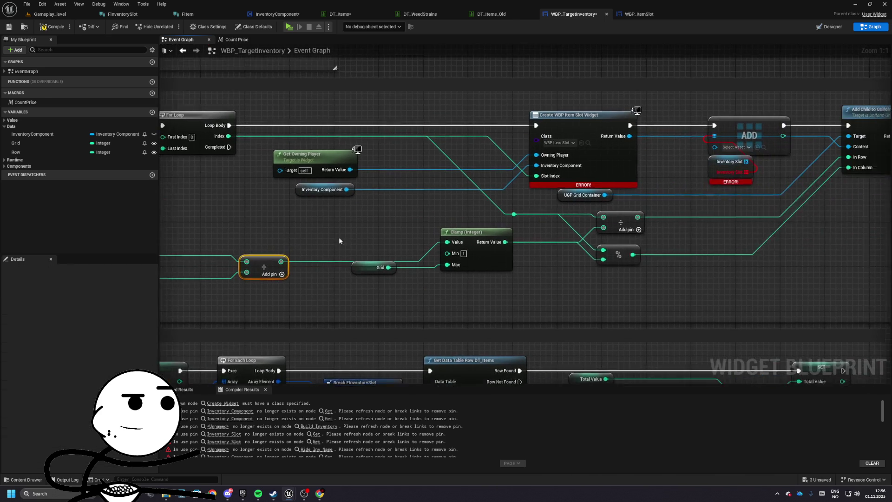
drag(298, 226, 395, 282)
drag(274, 266, 258, 285)
mouse_move(354, 219)
mouse_down()
mouse_move(436, 265)
mouse_move(401, 236)
mouse_move(507, 248)
mouse_move(379, 227)
mouse_move(330, 272)
mouse_up()
- Undo the extra ADD node and reconnect the ADD node's execution wire on Inventory Slot
click(534, 286)
key(ctrl+z)
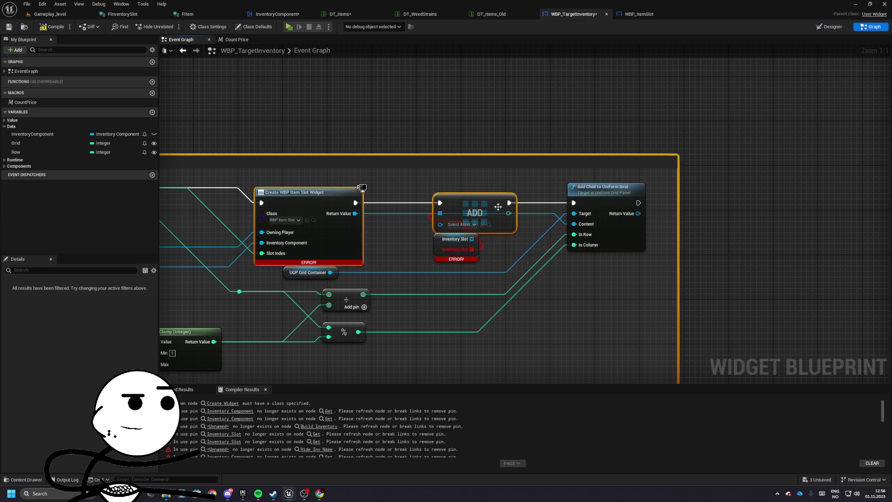
key(ctrl+z)
key(ctrl+z)
mouse_move(478, 208)
mouse_down()
mouse_move(356, 203)
mouse_move(566, 207)
mouse_up()
click(454, 239)
- Save the widget blueprint and delete the old Event Construct group
scroll(465, 186, down, 4)
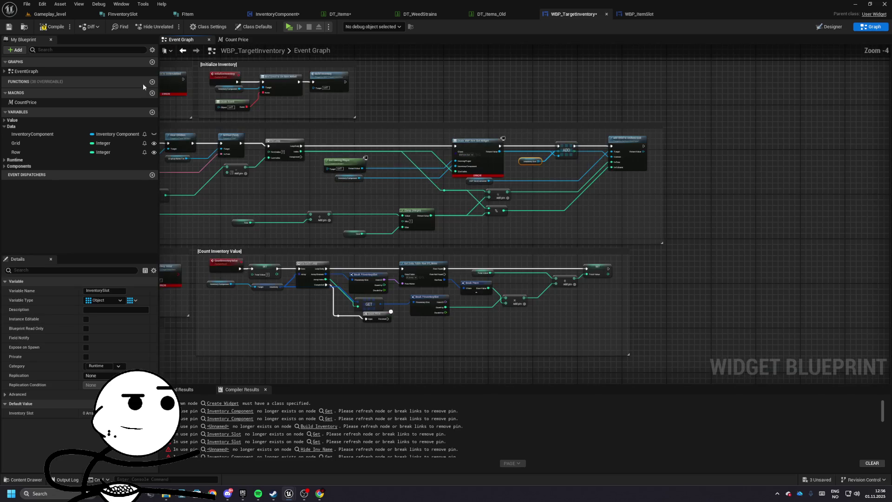
key(ctrl+s)
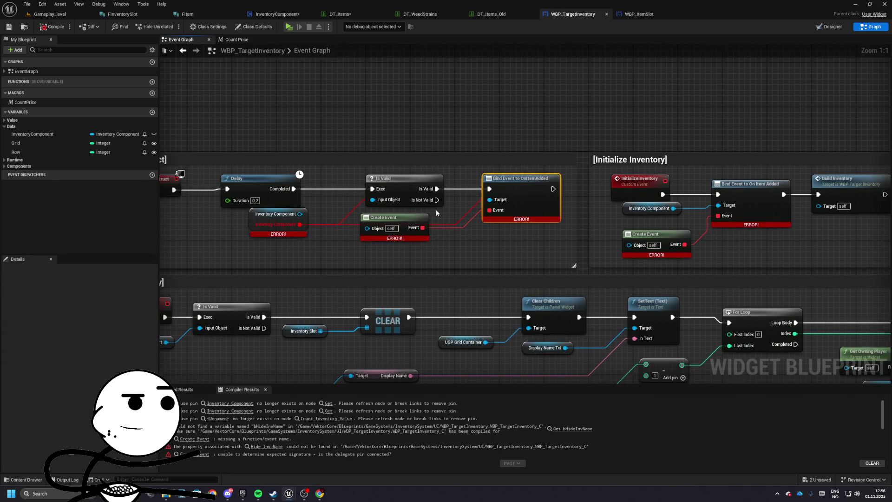
scroll(438, 151, down, 4)
scroll(338, 149, up, 4)
drag(299, 173, 445, 224)
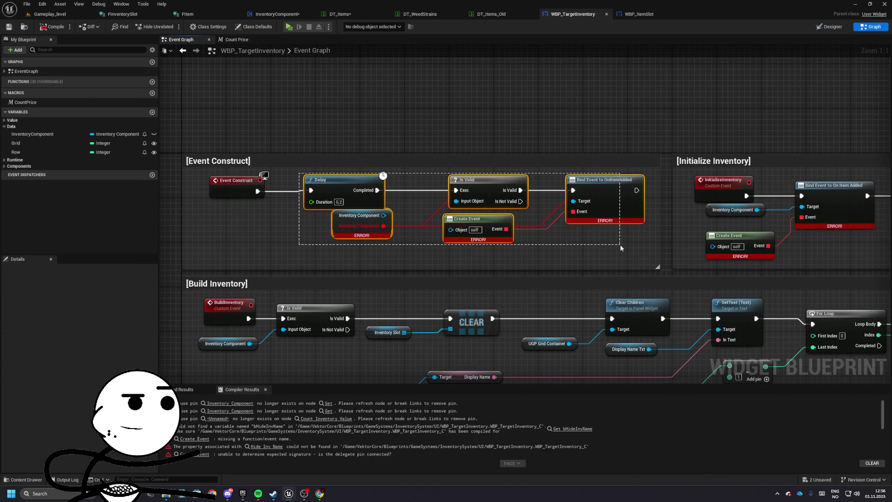
drag(216, 129, 604, 251)
key(Delete)
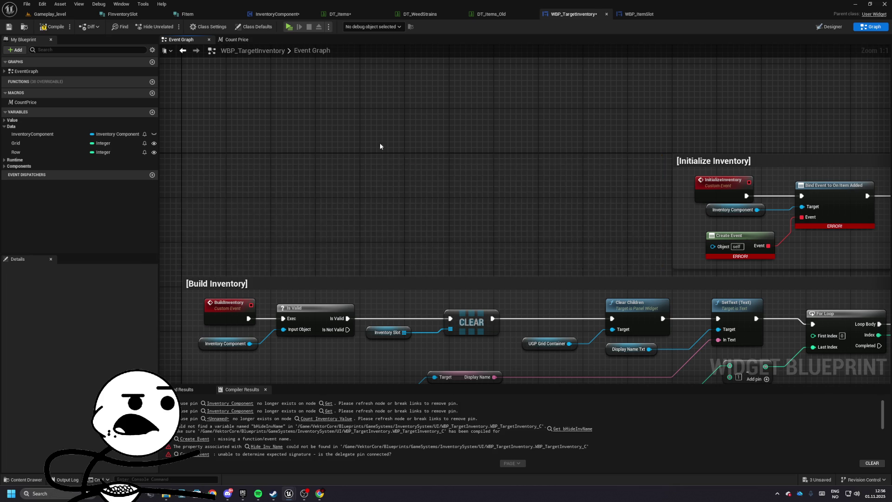
- Move the Initialize Inventory group above Build Inventory, then compile and save
scroll(383, 156, down, 4)
drag(569, 123, 324, 124)
click(363, 92)
key(ctrl+s)
scroll(281, 121, up, 4)
drag(376, 188, 395, 199)
- Bind Initialize Inventory's Create Event node to BuildInventory
click(277, 14)
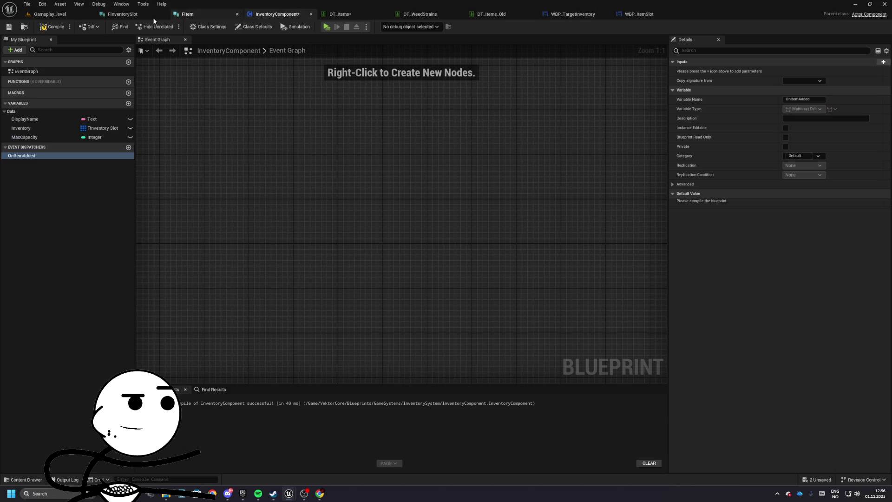
click(578, 15)
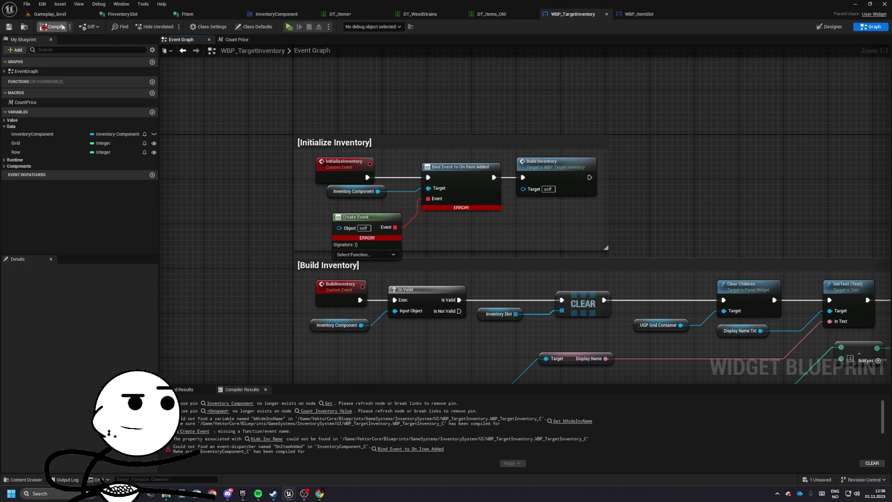
click(384, 178)
drag(385, 178, 384, 172)
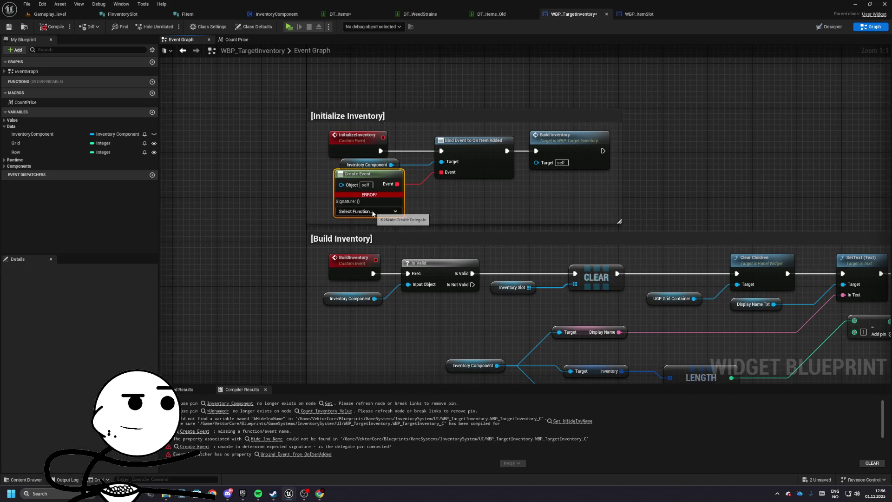
click(367, 211)
click(353, 238)
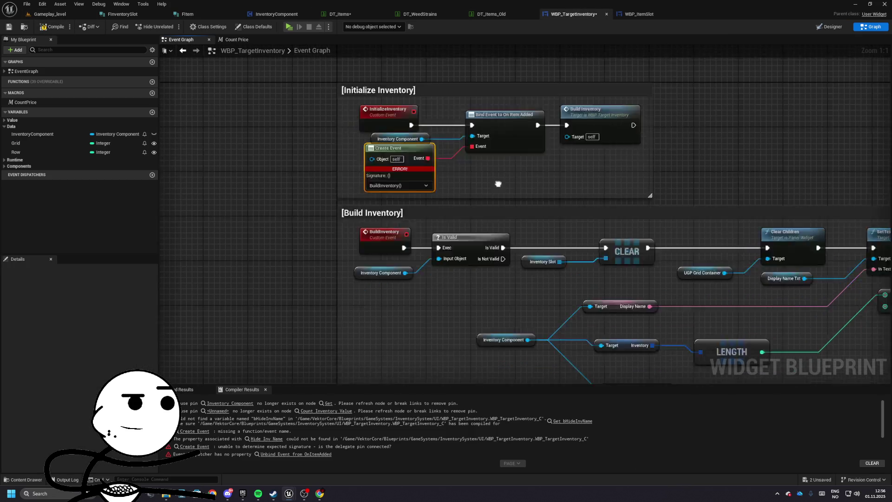
click(335, 137)
- Select the Hide Inv Name group and its nodes
click(355, 174)
mouse_move(356, 174)
mouse_down()
mouse_move(449, 288)
mouse_move(428, 7)
mouse_up()
mouse_move(291, 218)
mouse_down()
mouse_move(419, 261)
mouse_move(735, 261)
mouse_up()
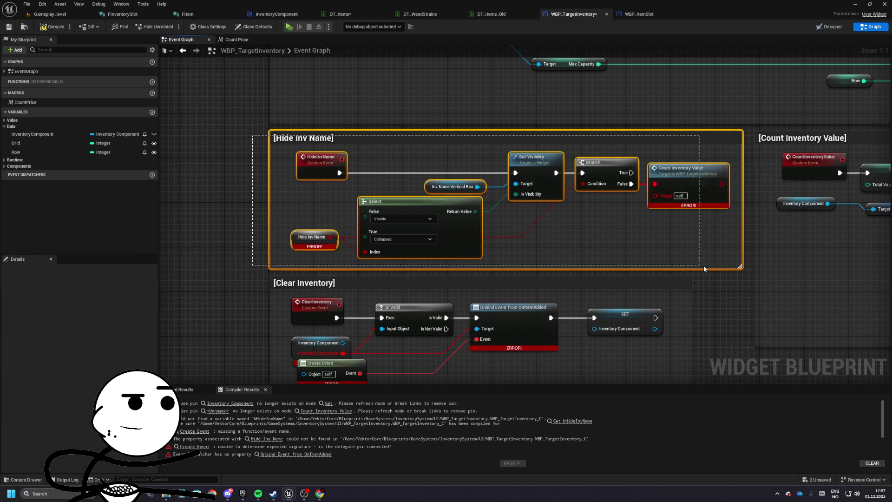
- Delete the Hide Inv Name group and add an Unbind Event from On Item Added node
key(Delete)
scroll(416, 217, down, 1)
mouse_move(223, 168)
mouse_down()
mouse_move(516, 325)
mouse_move(276, 261)
mouse_move(374, 268)
mouse_up()
text(unbind on)
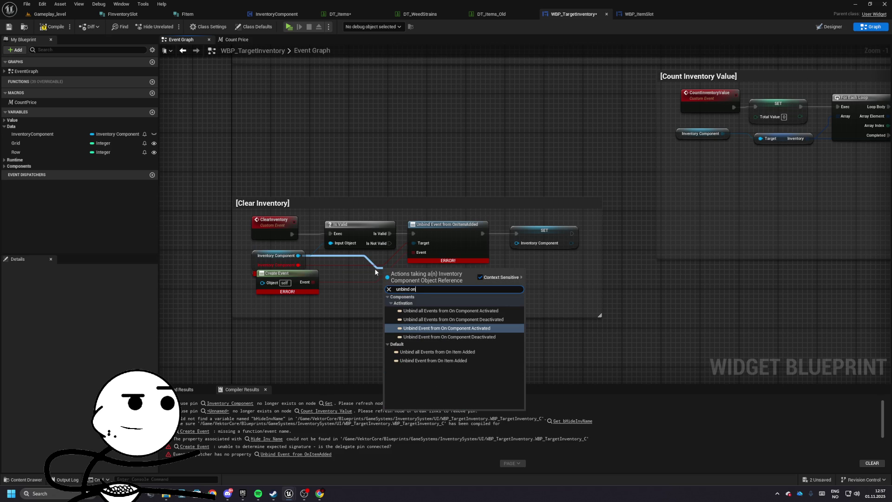
key(Down)
key(Down)
key(Down)
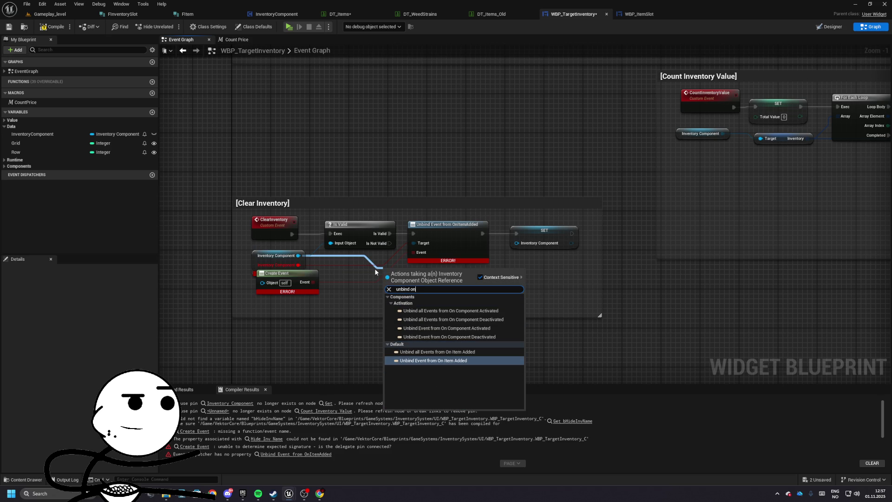
key(Return)
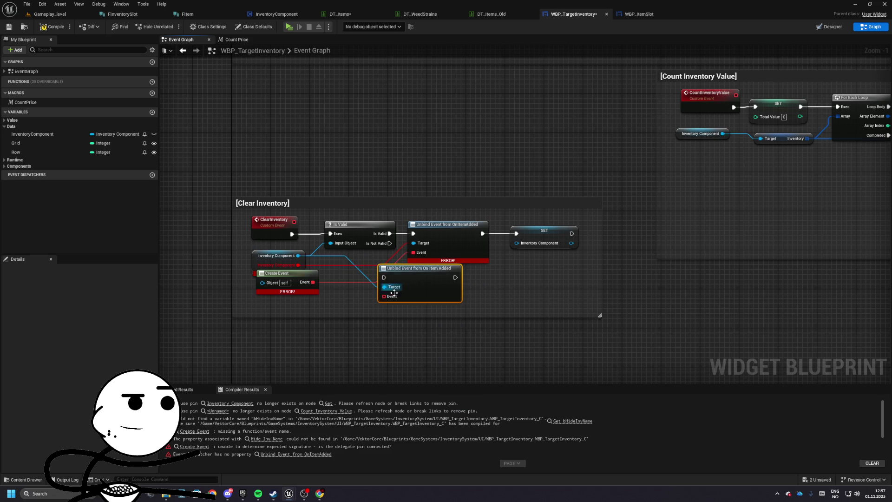
- Delete the old errored unbind node, wire the new one to SET, compile and save
alt+click(296, 264)
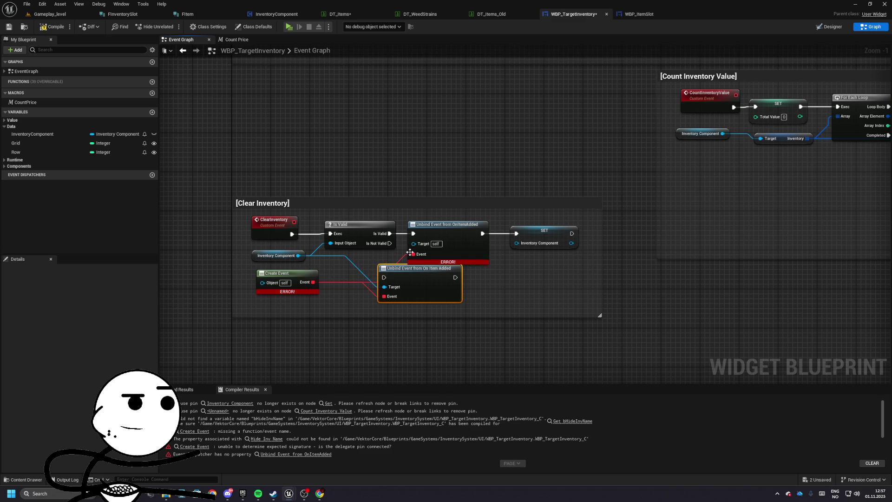
key(Delete)
mouse_move(386, 277)
mouse_down()
mouse_move(416, 236)
mouse_move(390, 234)
mouse_move(429, 238)
mouse_up()
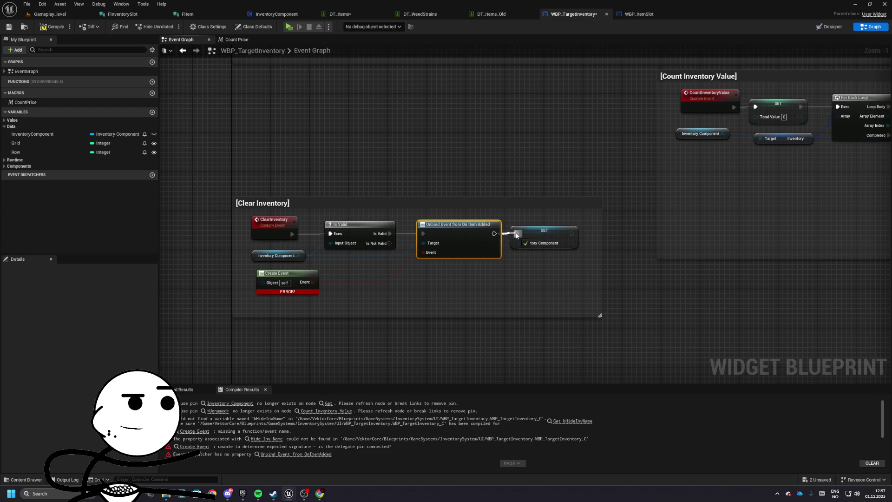
drag(516, 235, 517, 235)
click(545, 231)
click(53, 27)
click(9, 26)
- Arrange Clear Inventory beside Count Inventory Value and save the blueprint
scroll(425, 186, down, 4)
click(390, 266)
drag(391, 266, 392, 225)
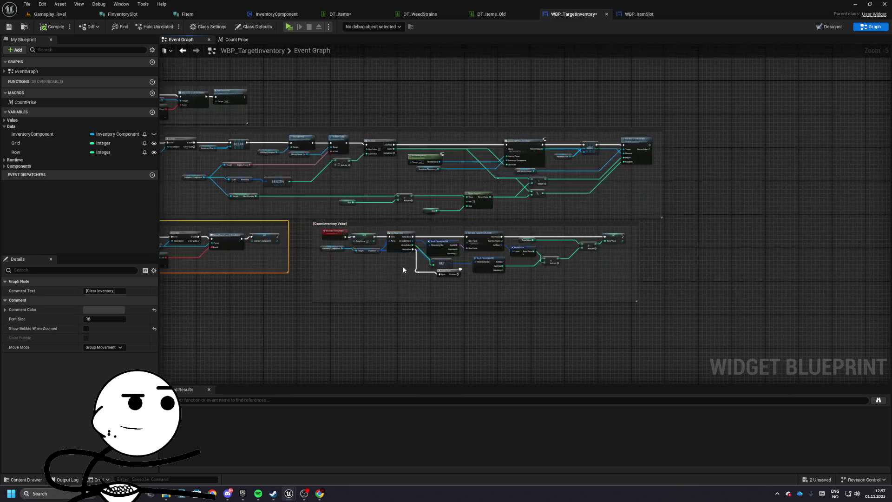
scroll(395, 269, up, 5)
drag(508, 276, 452, 276)
mouse_move(336, 232)
mouse_down()
mouse_move(466, 260)
mouse_move(330, 294)
mouse_move(447, 250)
mouse_up()
scroll(447, 250, down, 5)
click(9, 26)
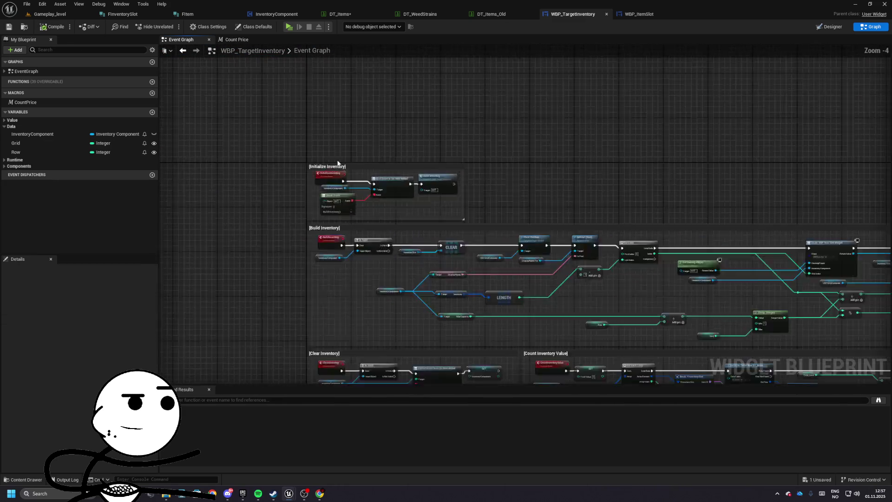
- Check the Build Inventory call under Initialize Inventory, save, and return to Gameplay_level
scroll(359, 159, up, 4)
mouse_move(356, 184)
mouse_down()
mouse_move(269, 201)
mouse_move(329, 152)
mouse_up()
click(445, 222)
click(521, 164)
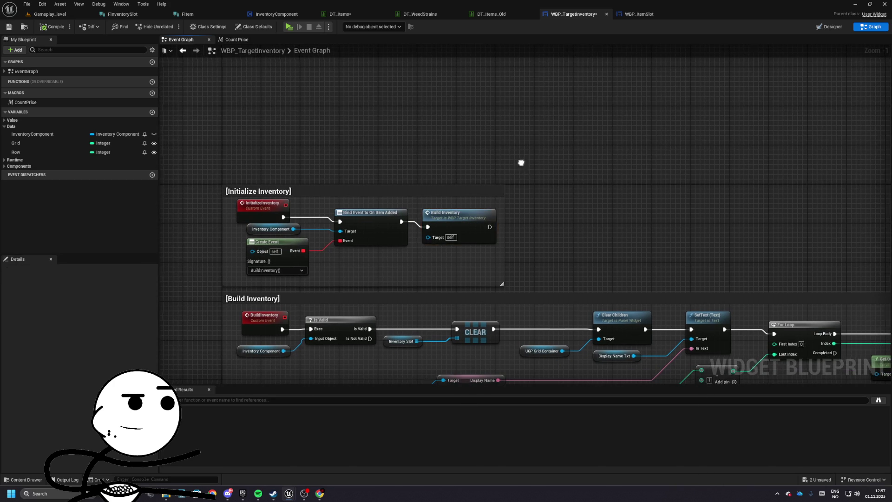
click(8, 27)
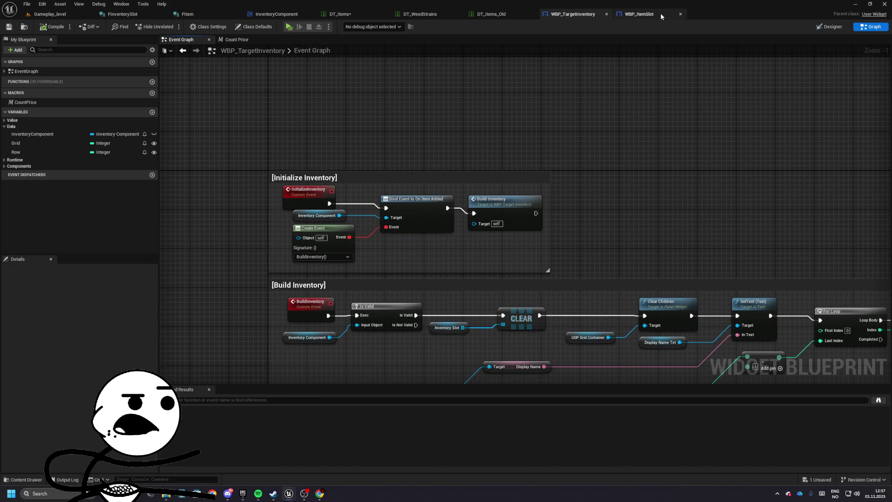
click(50, 14)
- Open WBP_Gameplay_HUD and place the target inventory widget centred horizontally and vertically
click(329, 249)
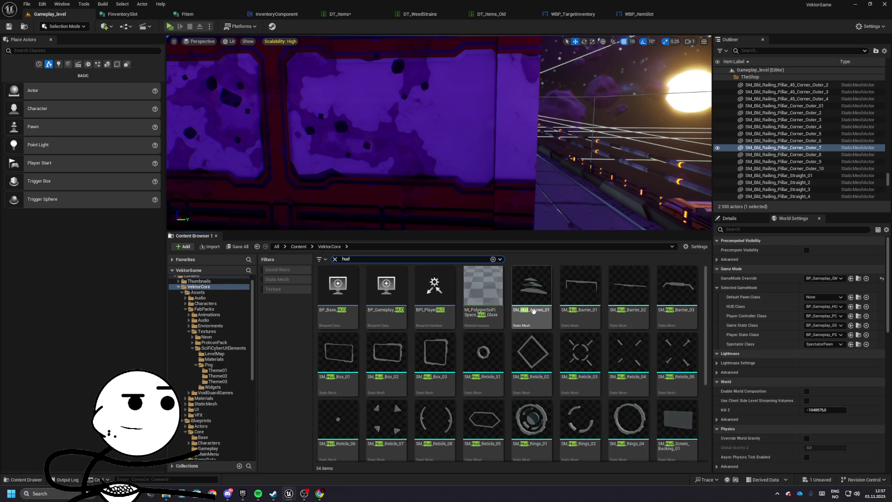
scroll(508, 307, down, 5)
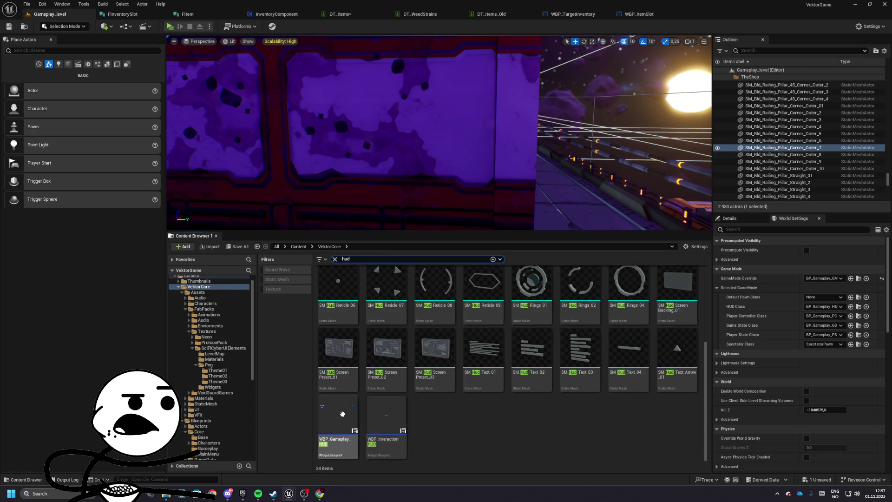
double_click(357, 412)
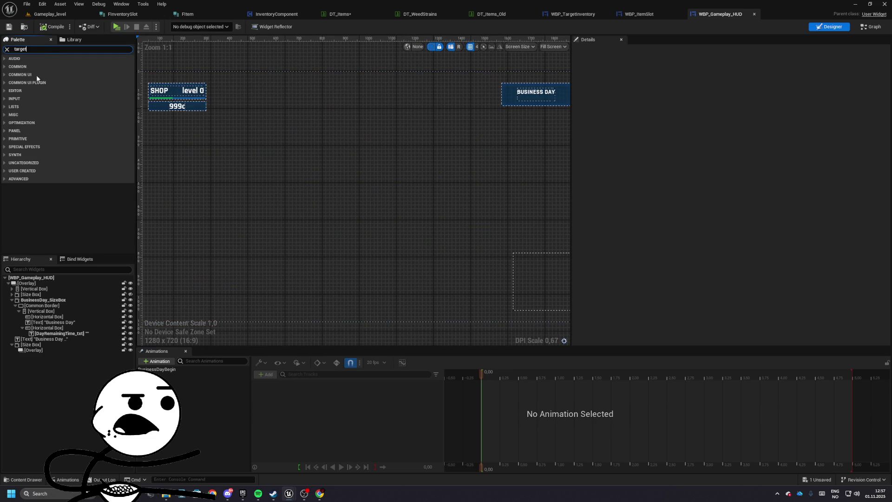
drag(38, 67, 286, 166)
click(719, 94)
click(719, 104)
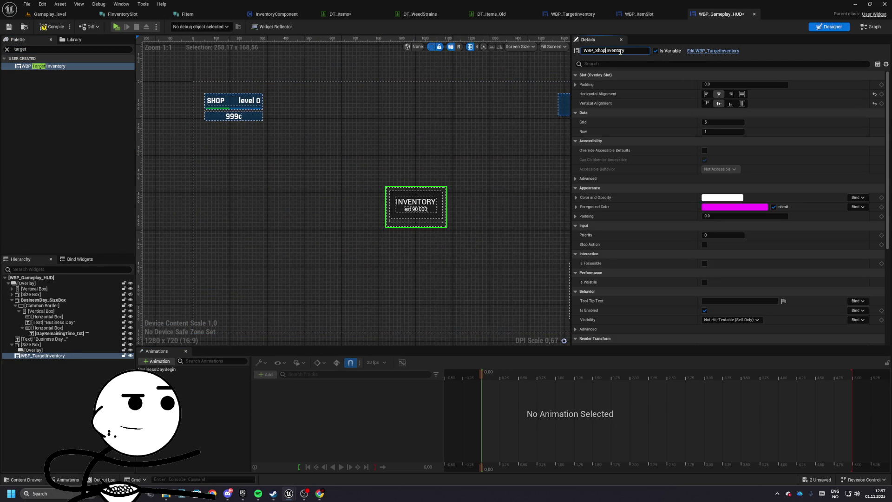
- In the HUD graph, rearrange nodes, add the widget reference, and open InitializeInventory's definition
click(871, 27)
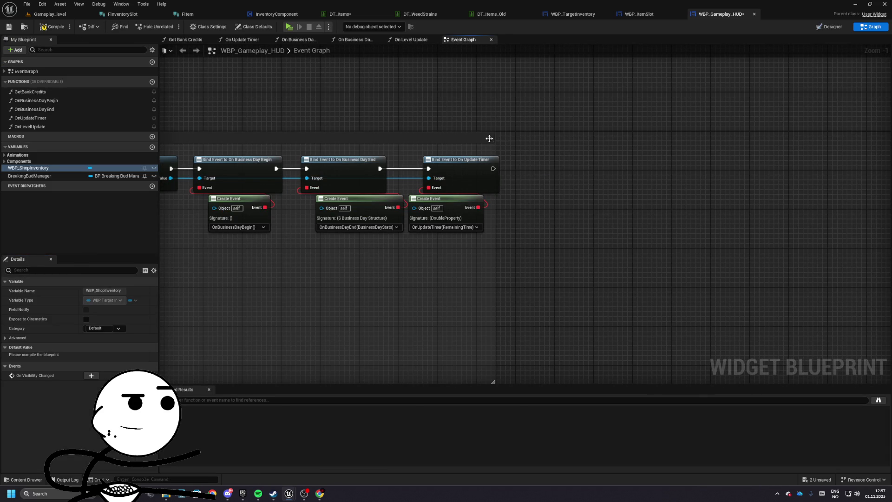
drag(336, 135, 360, 135)
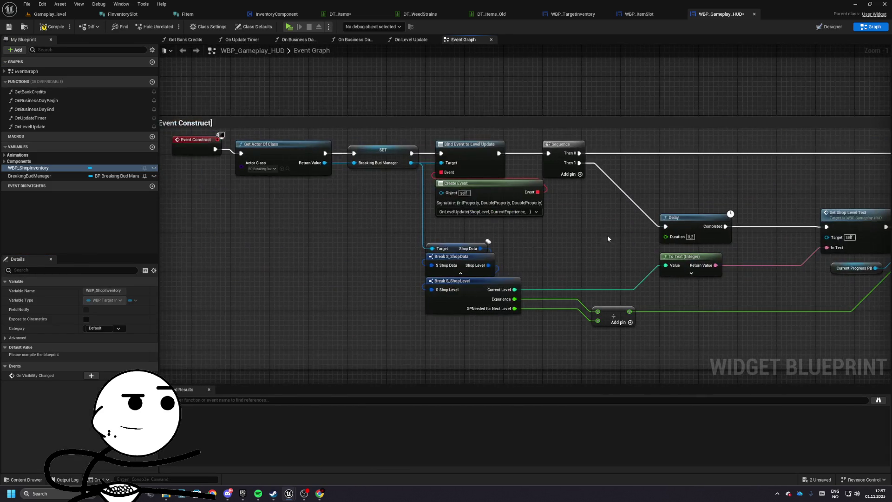
drag(499, 218, 292, 219)
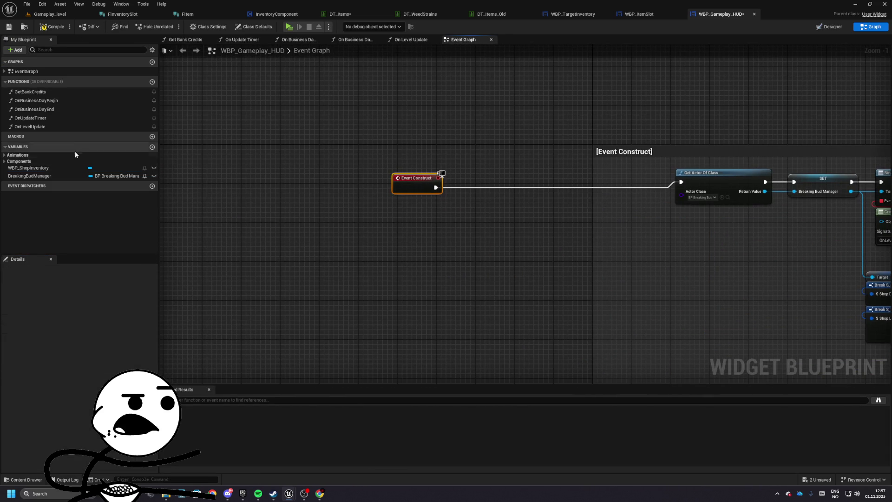
mouse_move(15, 170)
mouse_down()
mouse_move(382, 219)
mouse_move(490, 204)
mouse_up()
text(set)
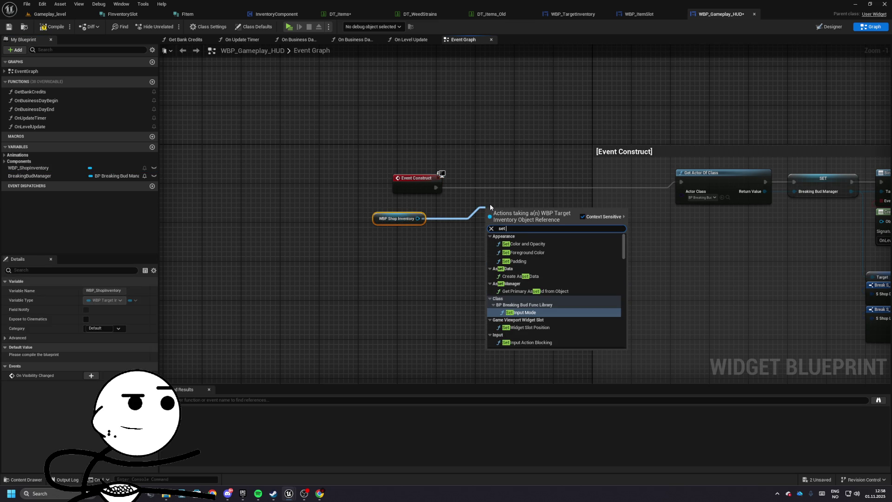
key(BackSpace)
key(BackSpace)
key(BackSpace)
key(Escape)
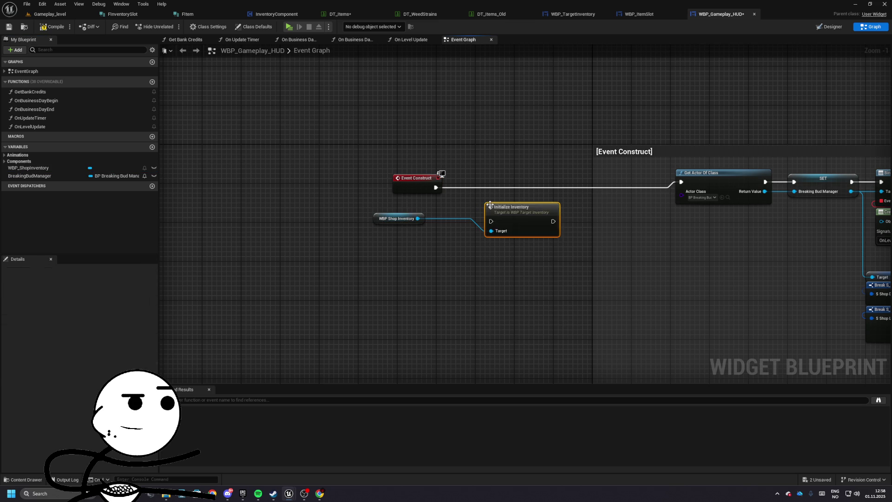
double_click(510, 215)
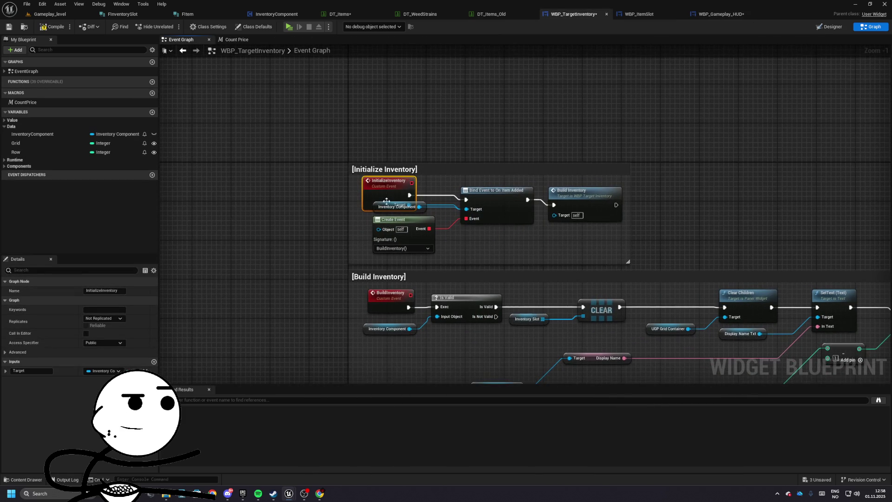
- Rename the InitializeInventory event's input from Target to InventoryComponent
key(ctrl+z)
drag(321, 203, 411, 217)
click(316, 177)
double_click(47, 371)
text(InventoryComponen)
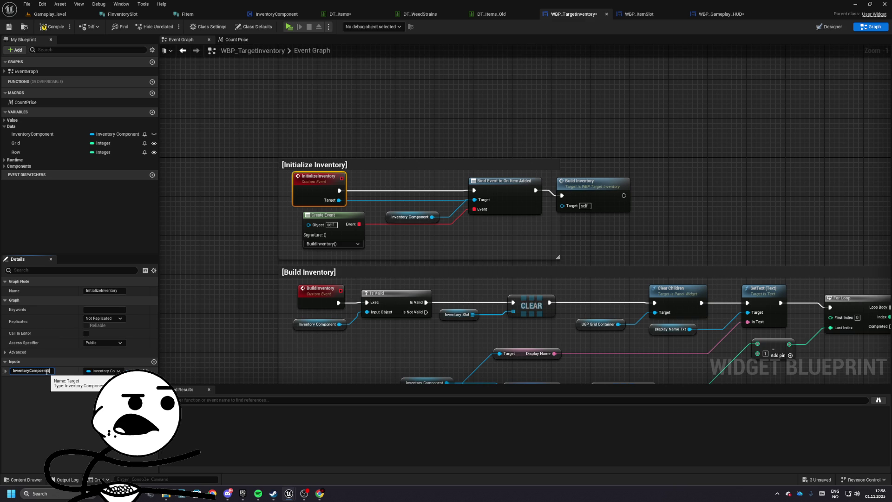
key(Return)
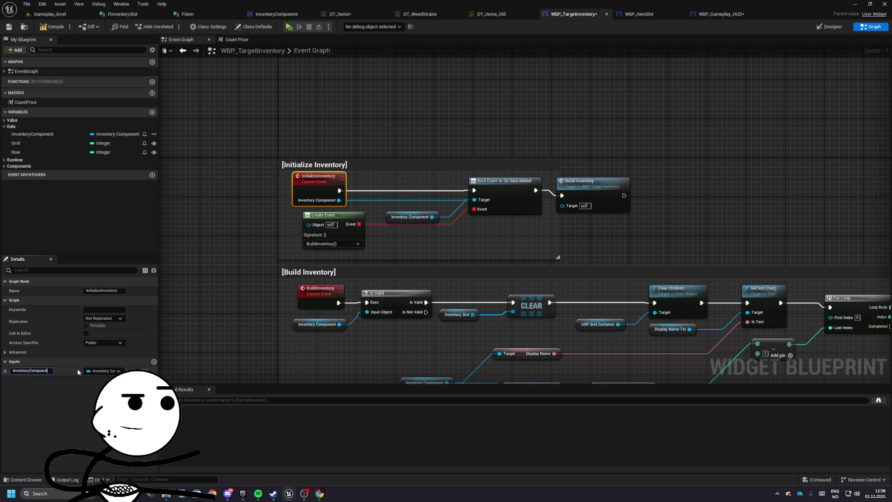
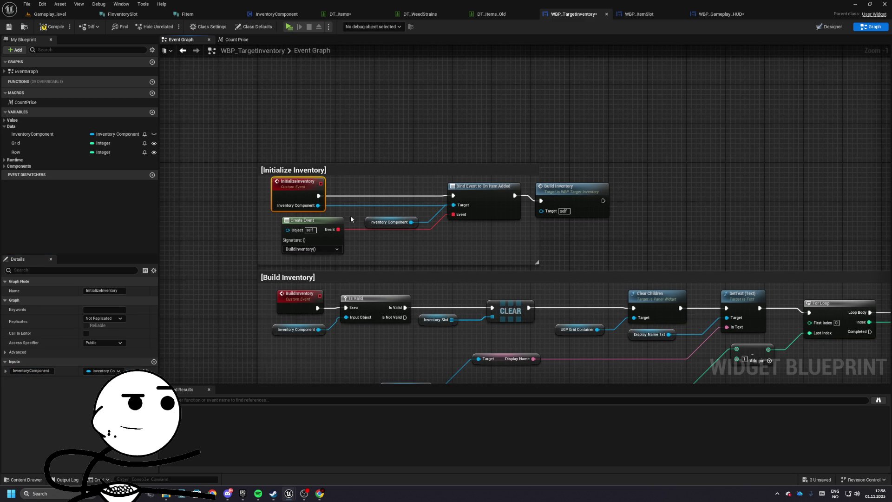
- Store the incoming Inventory Component, wire it to Bind Event's target, and stretch the comment over Build Inventory
drag(32, 134, 366, 195)
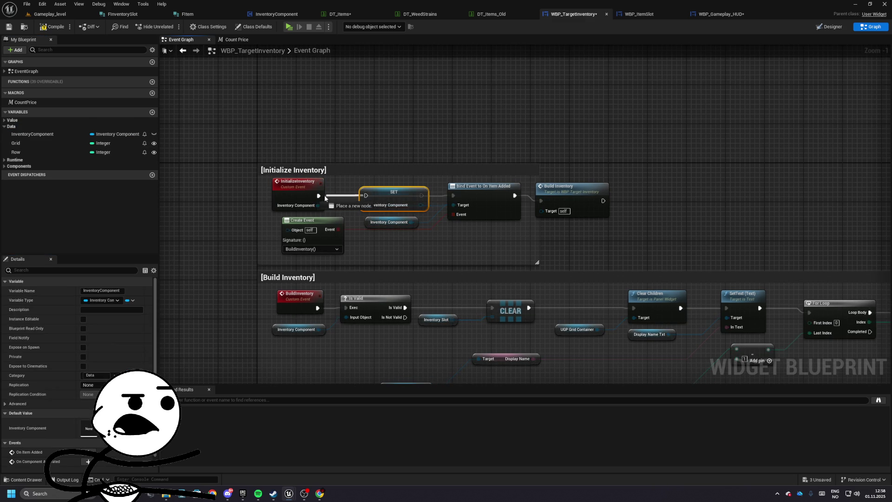
mouse_move(421, 205)
mouse_down()
mouse_move(450, 208)
mouse_move(406, 209)
mouse_up()
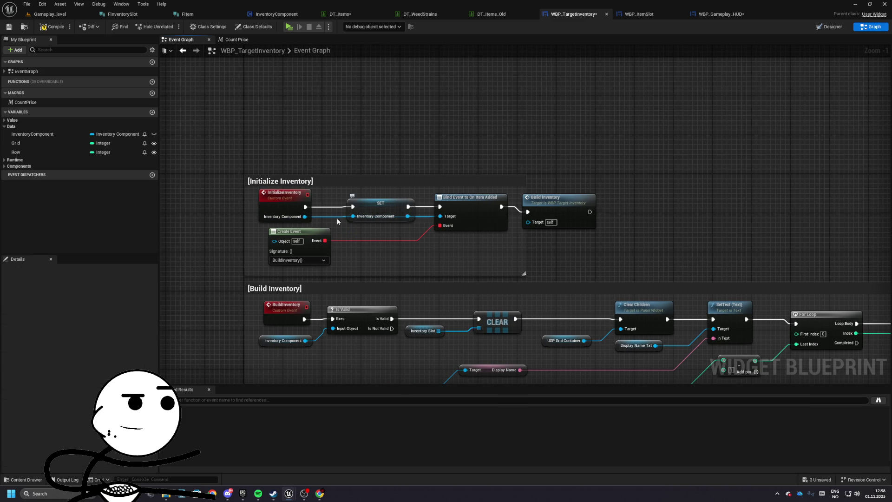
drag(530, 186, 478, 187)
drag(473, 273, 567, 273)
click(506, 211)
drag(283, 138, 359, 148)
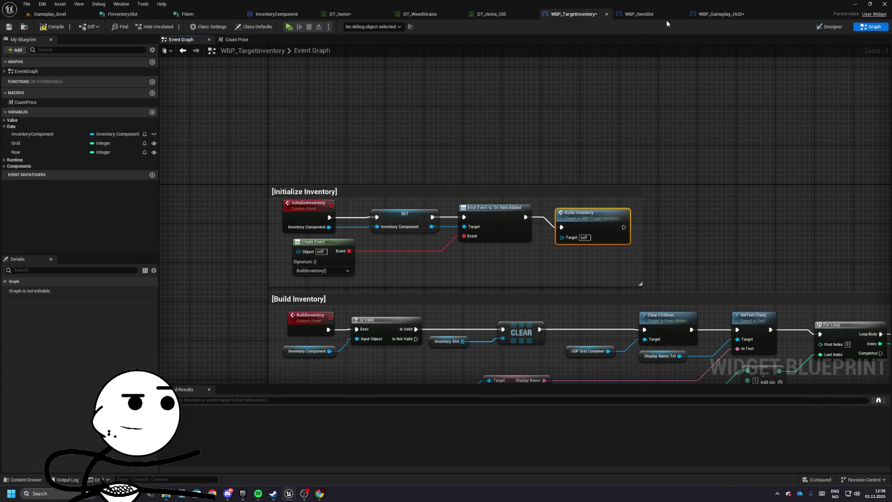
- Save the inventory widget and reposition Initialize Inventory in the gameplay HUD graph
click(9, 26)
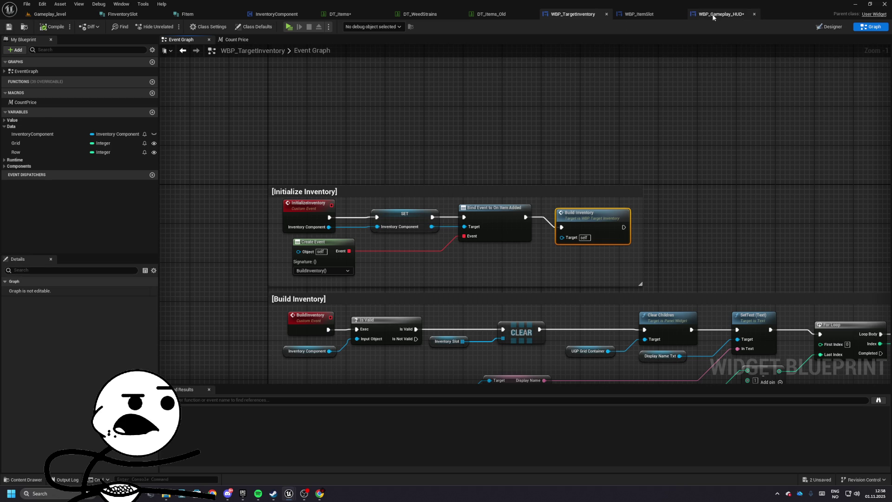
click(707, 16)
mouse_move(460, 182)
mouse_down()
mouse_move(506, 160)
mouse_move(370, 174)
mouse_up()
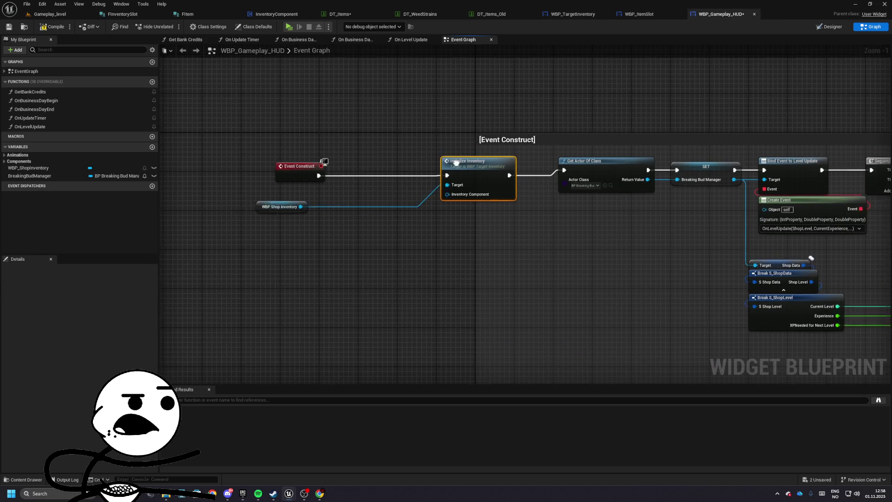
- Shift Event Construct and the WBP Shop Inventory node left to make room
mouse_move(325, 208)
mouse_down()
mouse_move(506, 214)
mouse_move(337, 226)
mouse_up()
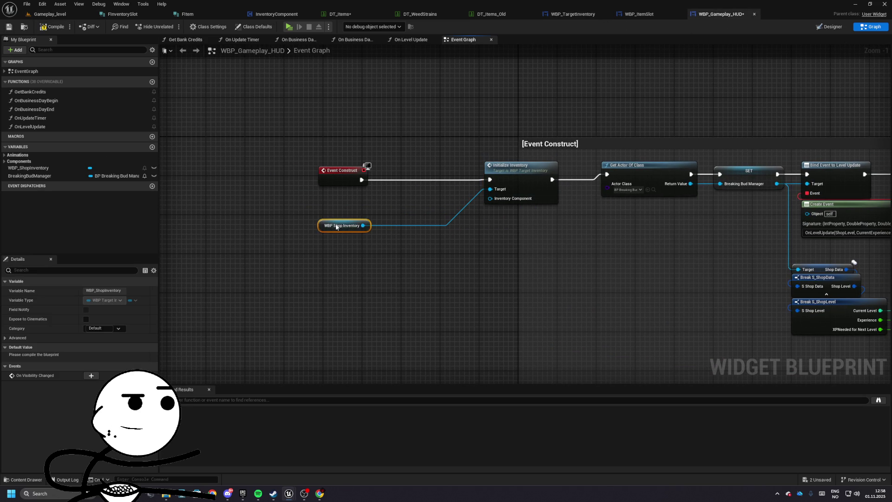
drag(368, 157, 271, 235)
drag(325, 171, 297, 171)
click(289, 219)
mouse_move(289, 220)
mouse_down()
mouse_move(289, 245)
mouse_move(367, 226)
mouse_up()
- Add Get Game State and a Get Component by Class node set to InventoryComponent
right_click(277, 219)
key(Escape)
text(et component)
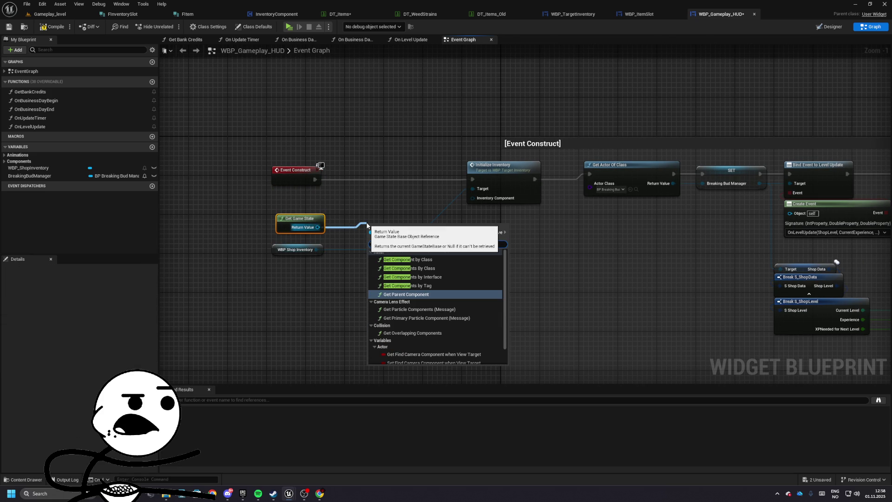
key(Return)
drag(367, 223, 362, 218)
click(384, 246)
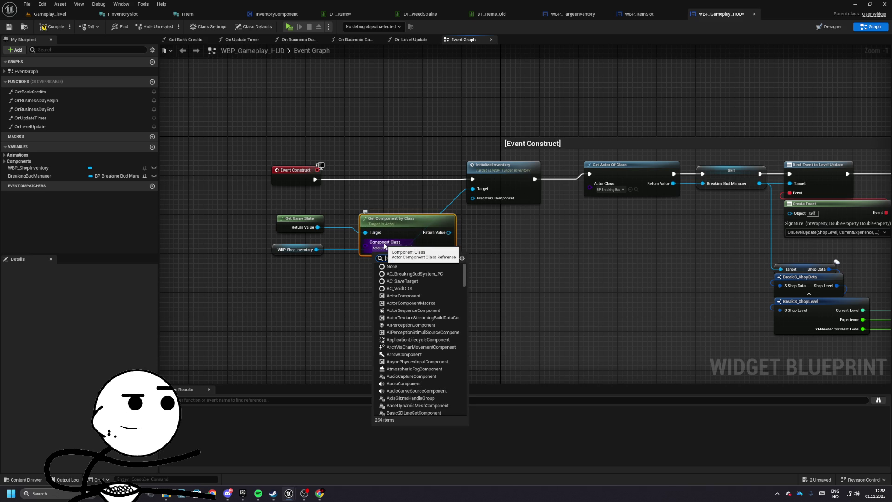
text(inventory)
key(Return)
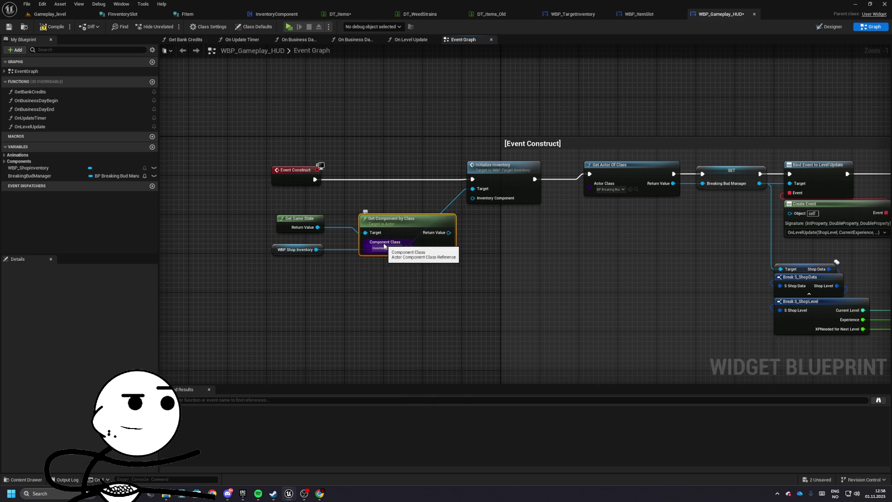
- Feed the found component into Initialize Inventory's Inventory Component input, tidy the nodes, and open InventoryComponent
mouse_move(449, 232)
mouse_down()
mouse_move(476, 207)
mouse_move(472, 198)
mouse_up()
drag(333, 207, 297, 195)
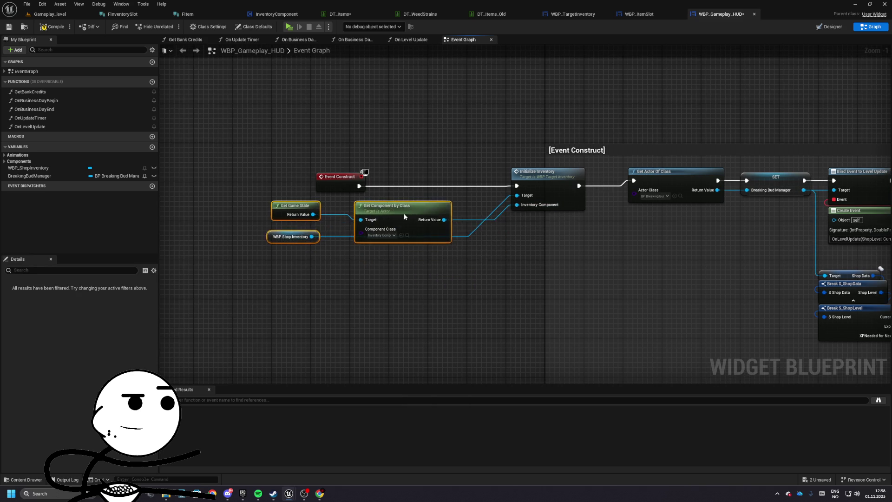
click(296, 253)
mouse_move(297, 236)
mouse_down()
mouse_move(384, 259)
mouse_move(424, 192)
mouse_up()
mouse_move(271, 200)
mouse_down()
mouse_move(413, 213)
mouse_move(418, 222)
mouse_up()
drag(465, 288, 304, 263)
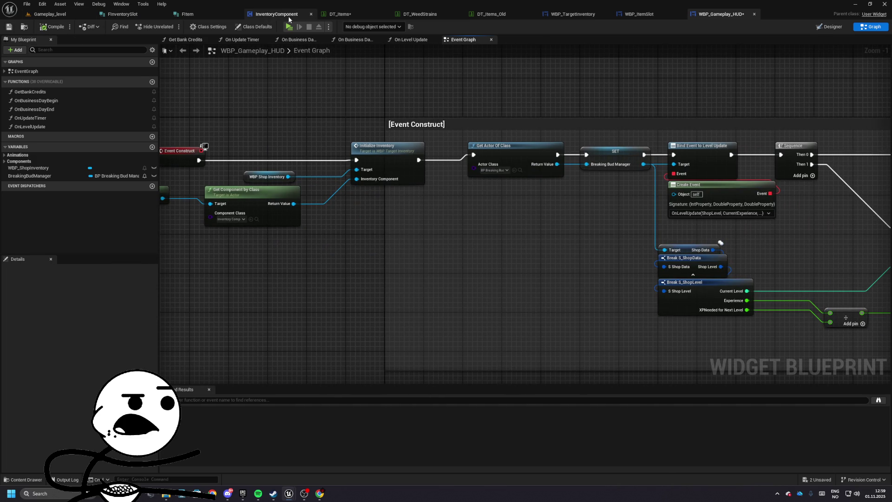
click(279, 14)
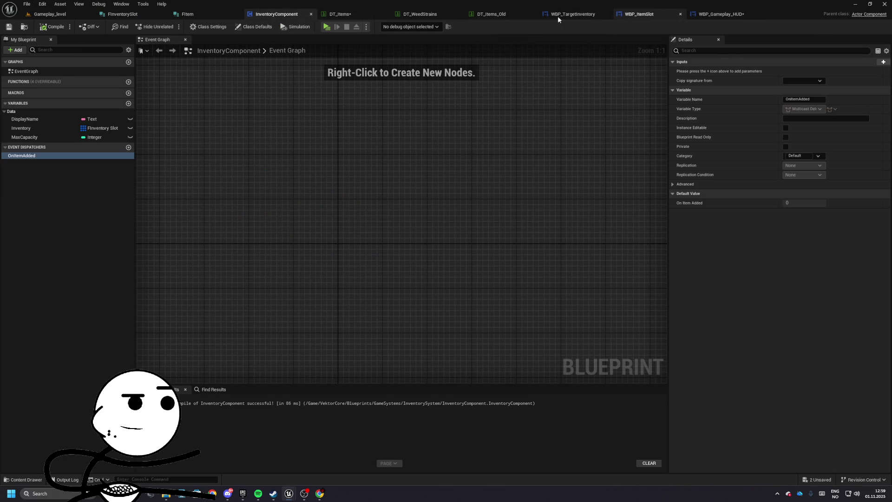
- Open BP_Gameplay_GS and add two expanded elements to its Inventory array
click(49, 14)
click(858, 326)
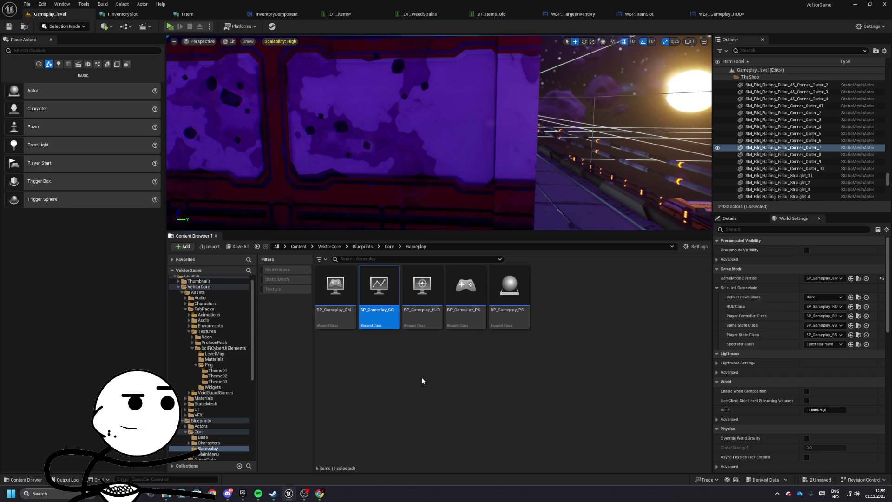
double_click(379, 302)
click(829, 165)
click(829, 165)
click(679, 185)
click(679, 175)
- Set the first inventory entry to ItemID Weed_OGKush with quantity 25
click(804, 184)
text(Weed_P)
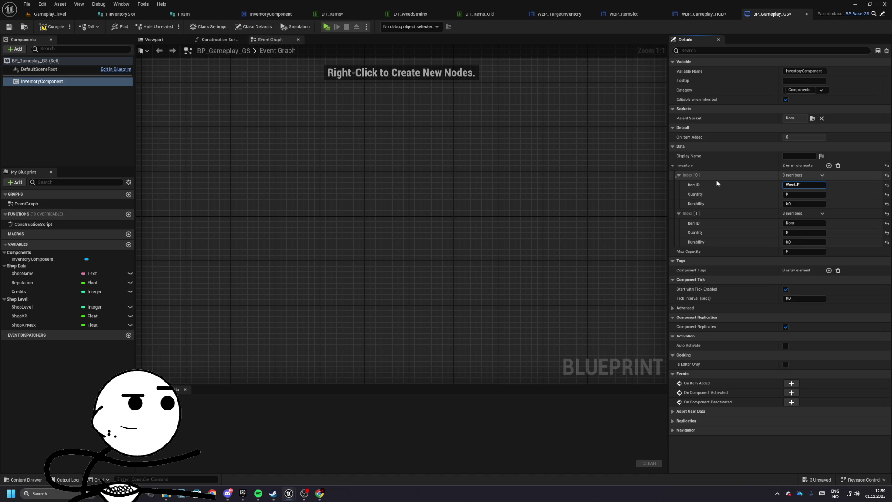
key(BackSpace)
key(BackSpace)
text(Kush)
click(793, 195)
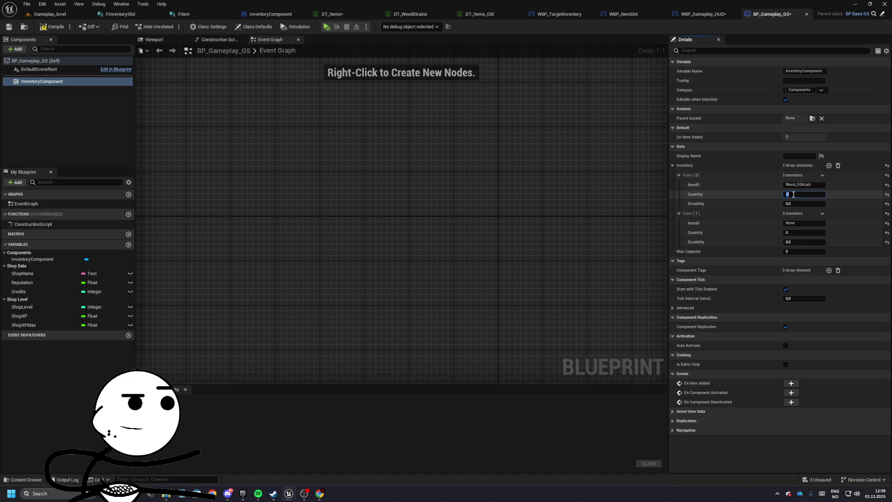
text(25)
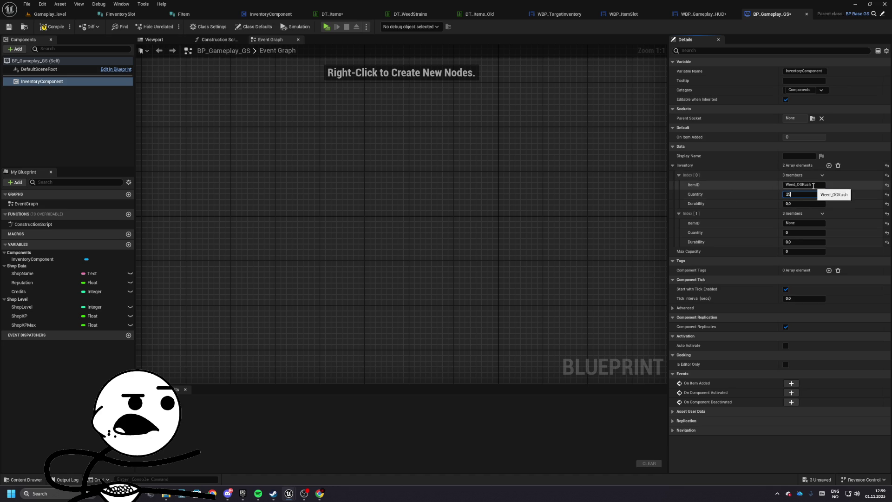
- Set the second entry's ItemID to Seed_OGKush, Max Capacity to 30, and save the game state
click(802, 223)
text(S)
click(796, 231)
text(16)
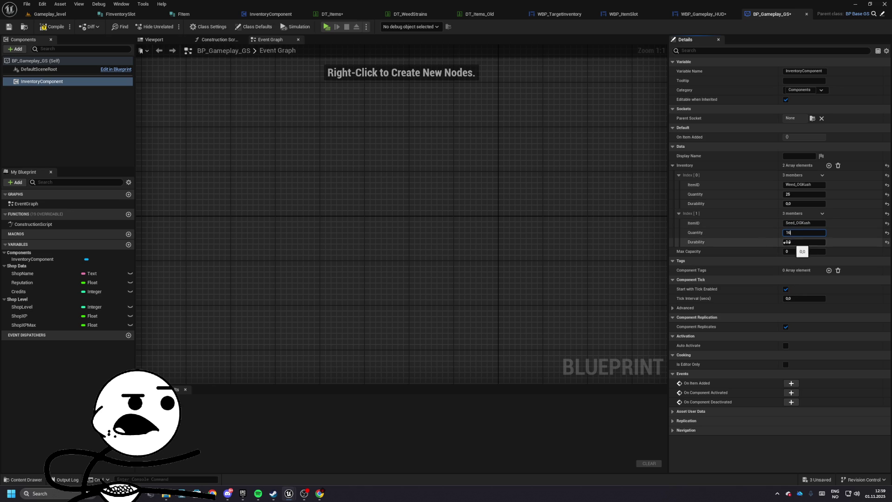
click(801, 250)
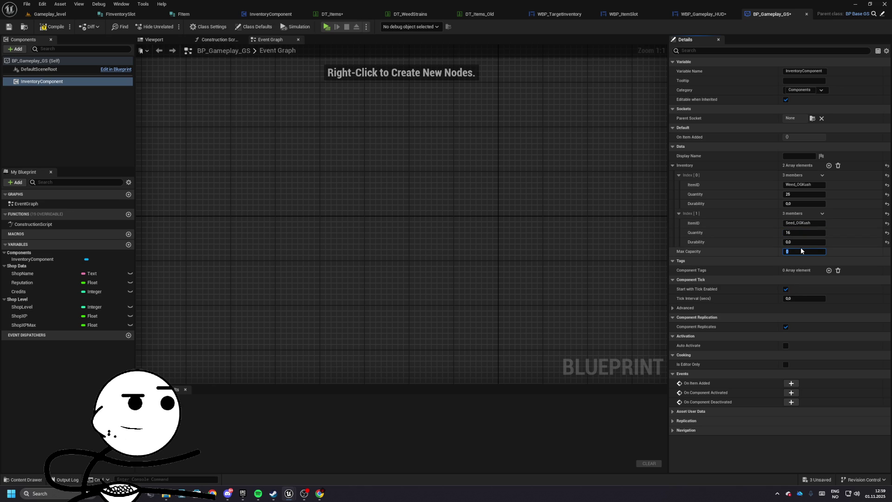
text(30)
key(Return)
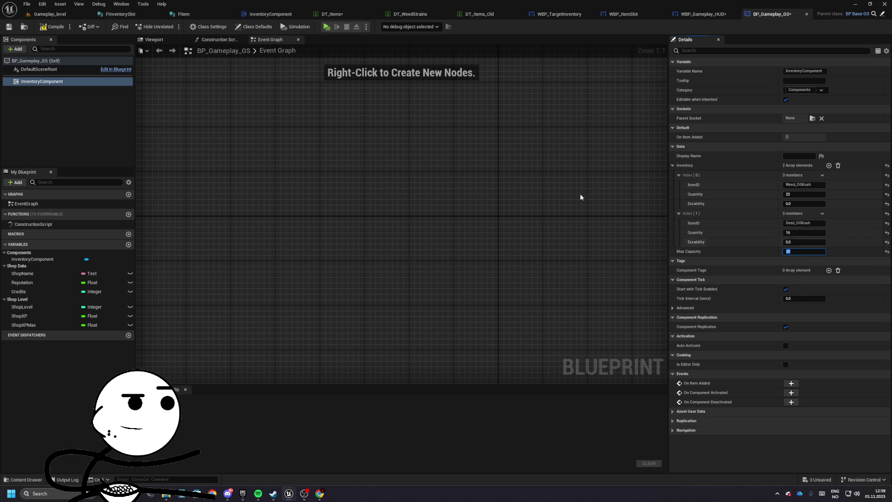
click(10, 27)
- Play-test the level to check the shop HUD
click(44, 15)
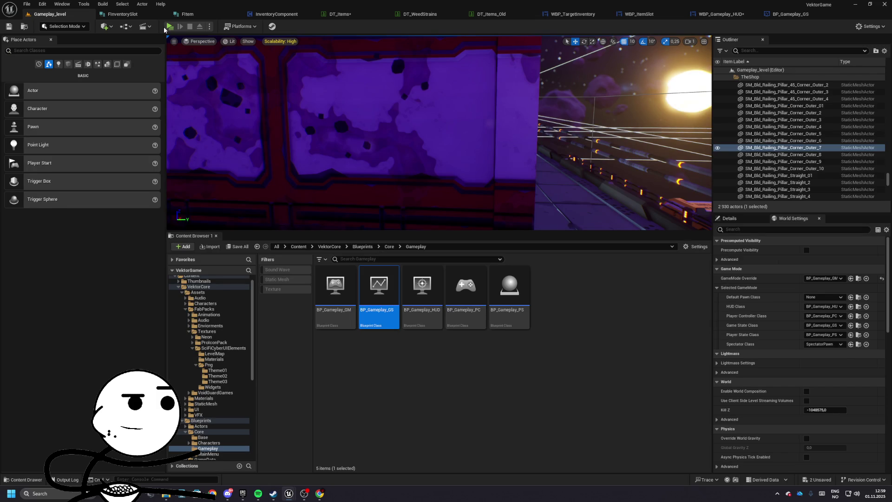
click(168, 27)
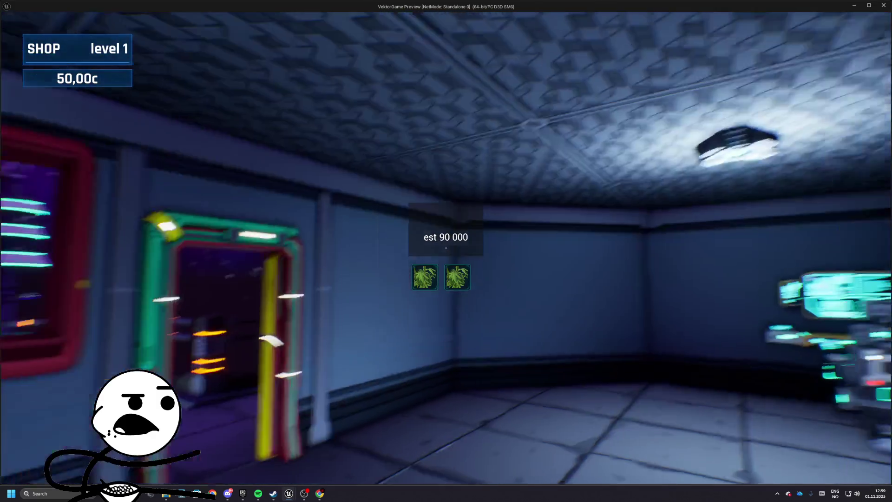
key(Escape)
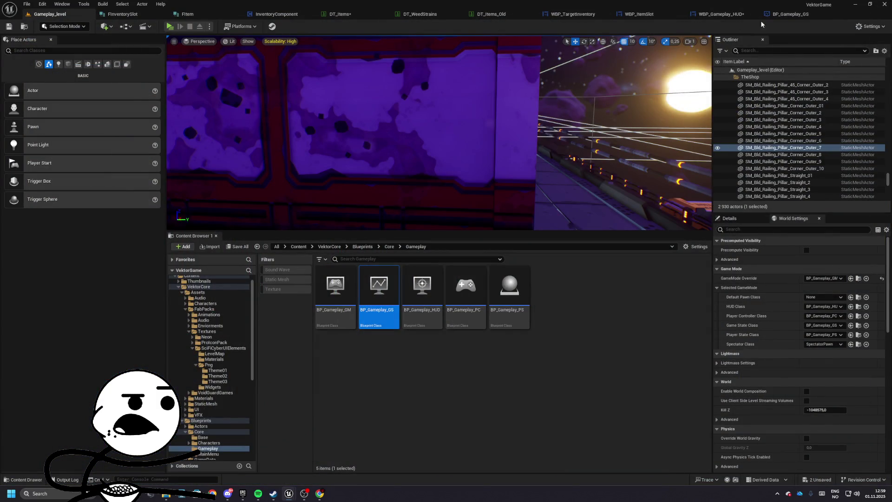
- Commit the Durability value in the game state, rerun the game preview, and return to the HUD graph
click(790, 14)
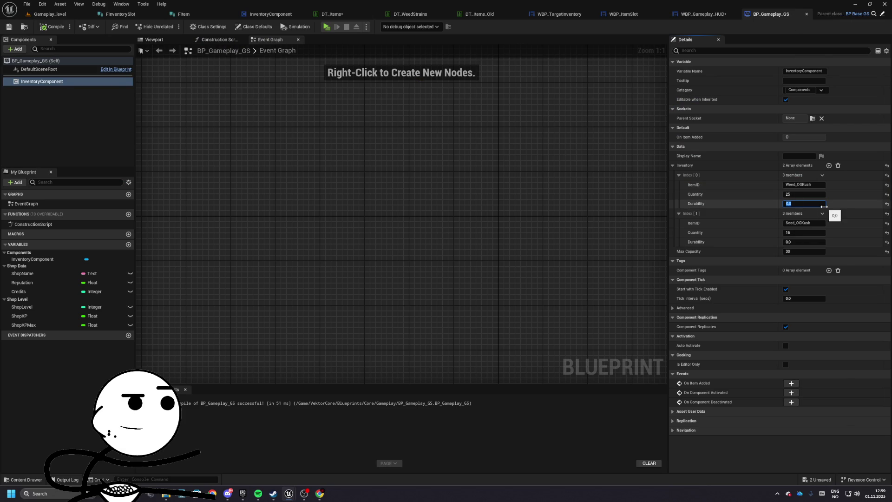
key(Return)
click(50, 14)
click(50, 26)
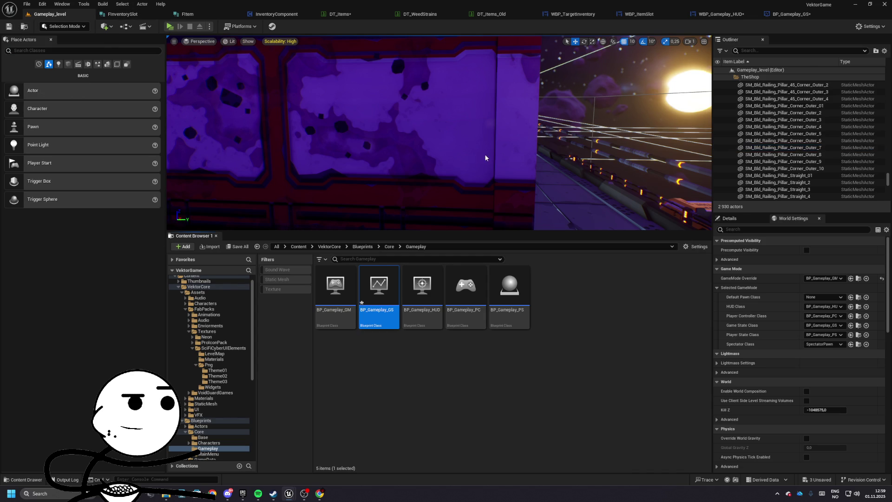
key(alt+p)
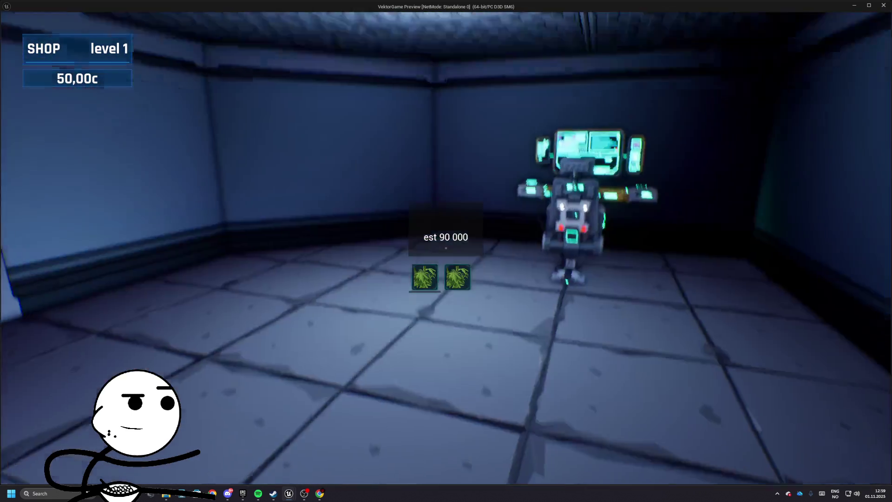
key(Escape)
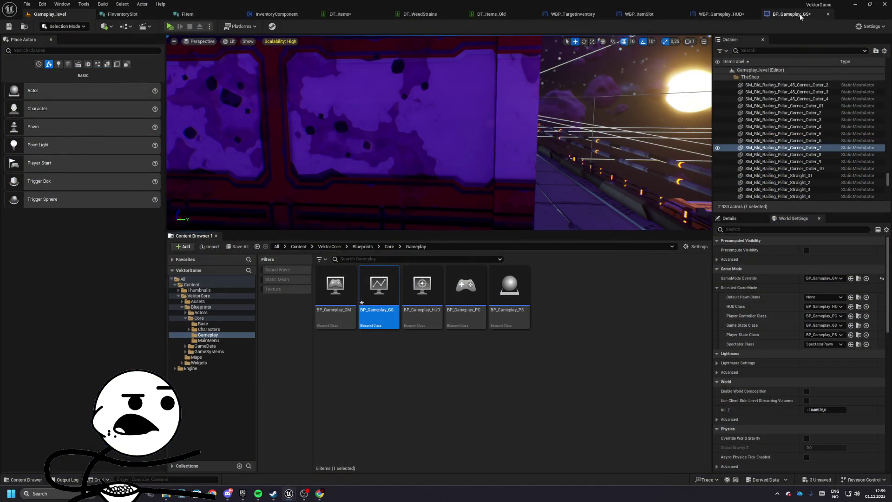
click(799, 15)
click(702, 18)
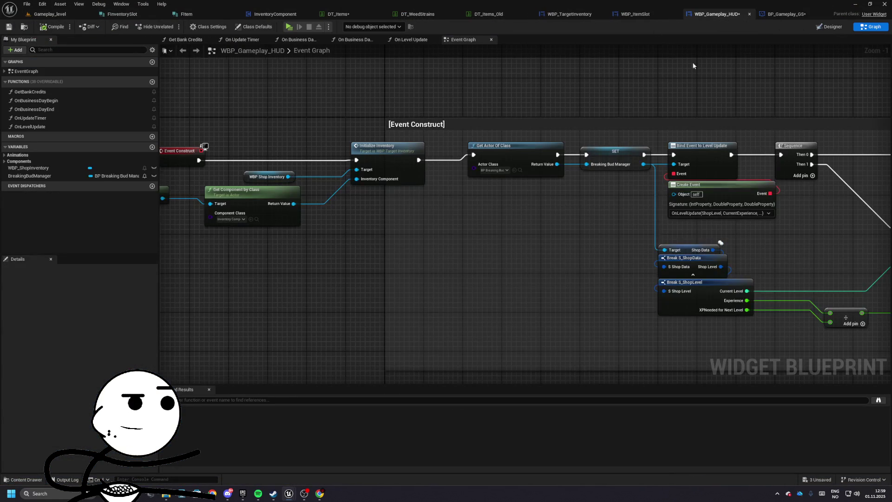
- Open WBP_ItemSlot's event graph and pull a wire from the divide node's input
click(630, 16)
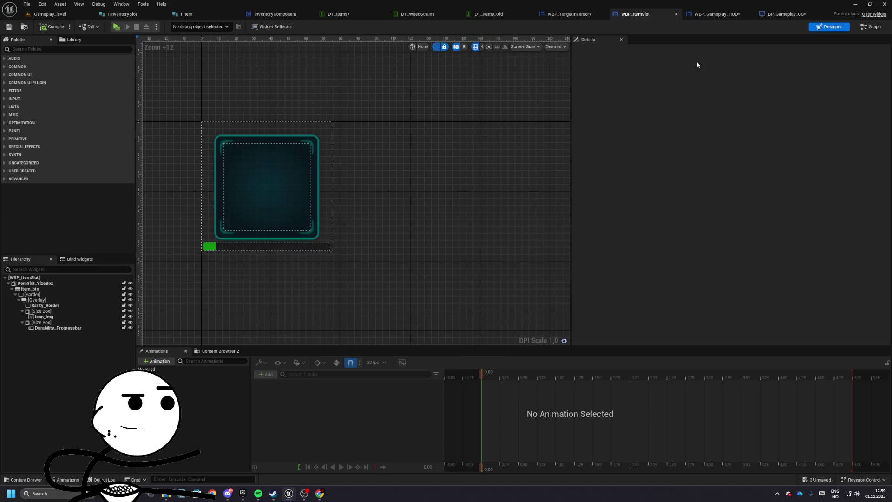
click(869, 26)
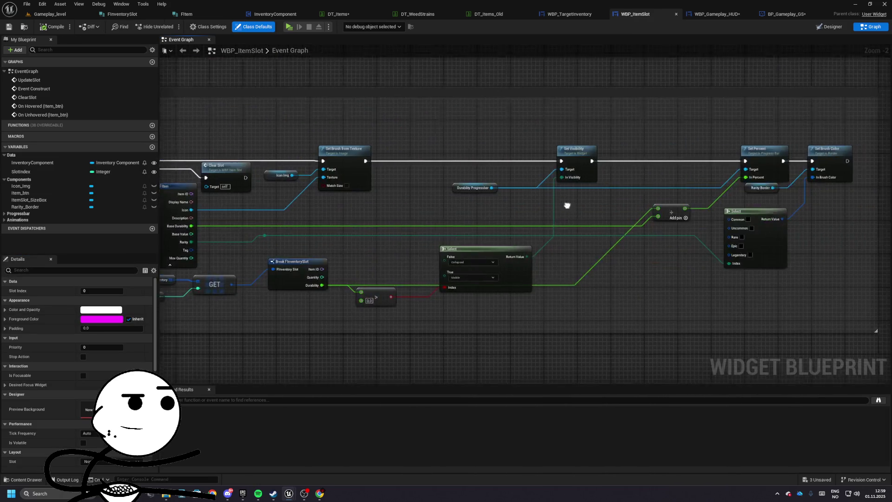
mouse_move(481, 189)
mouse_down()
mouse_move(186, 194)
mouse_move(216, 210)
mouse_up()
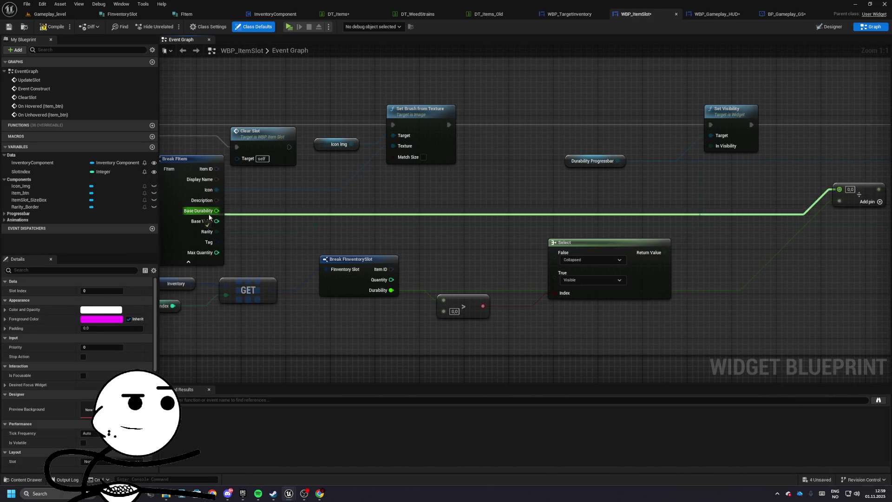
- Run a quick play-test from the gameplay level, then return to WBP_ItemSlot
click(51, 14)
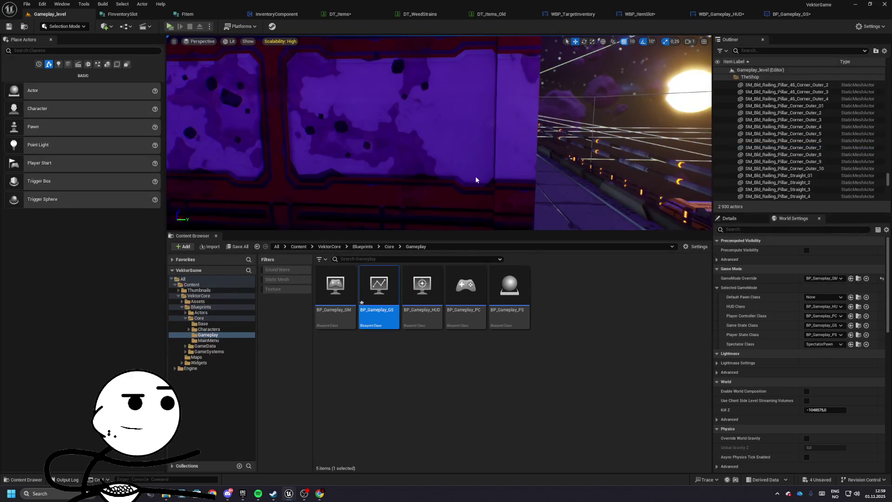
key(alt+p)
key(Escape)
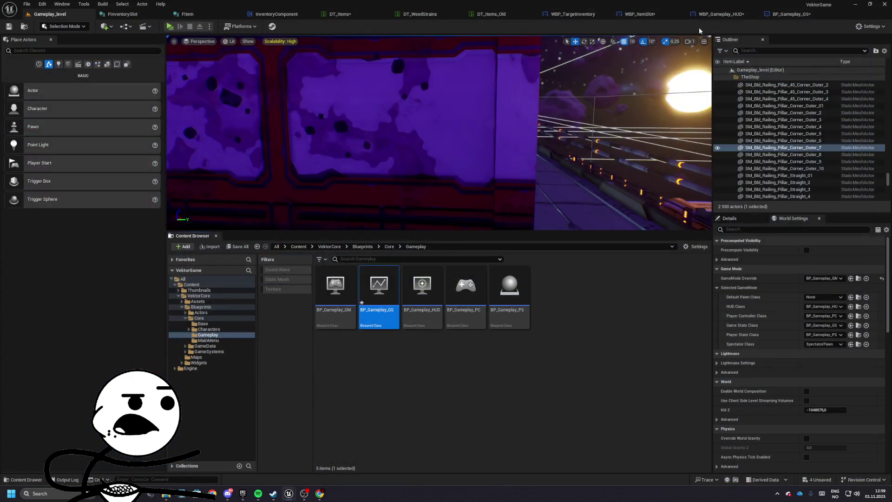
click(800, 16)
click(624, 14)
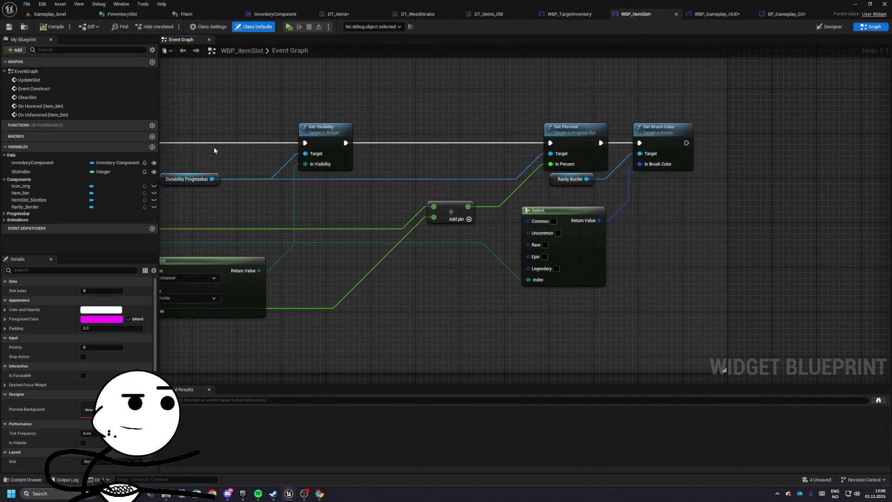
- Undo the broken pin links and align the Durability Progressbar, Select and compare nodes
key(ctrl+z)
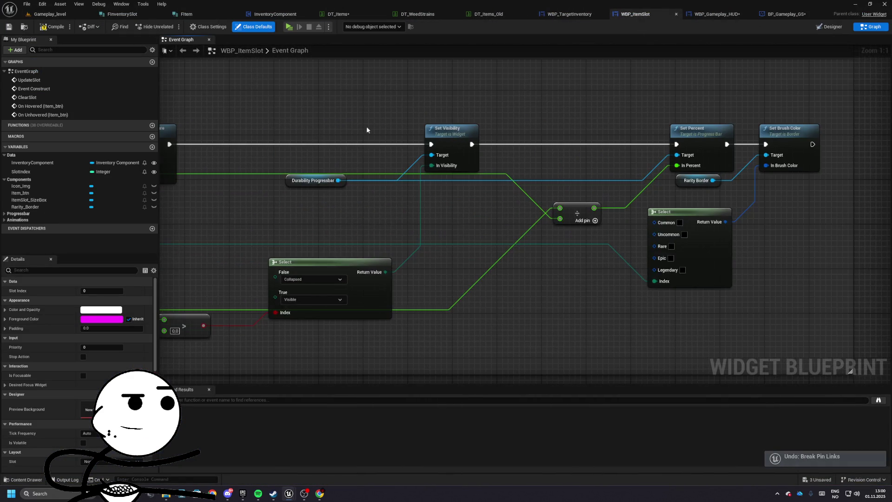
drag(397, 179, 397, 190)
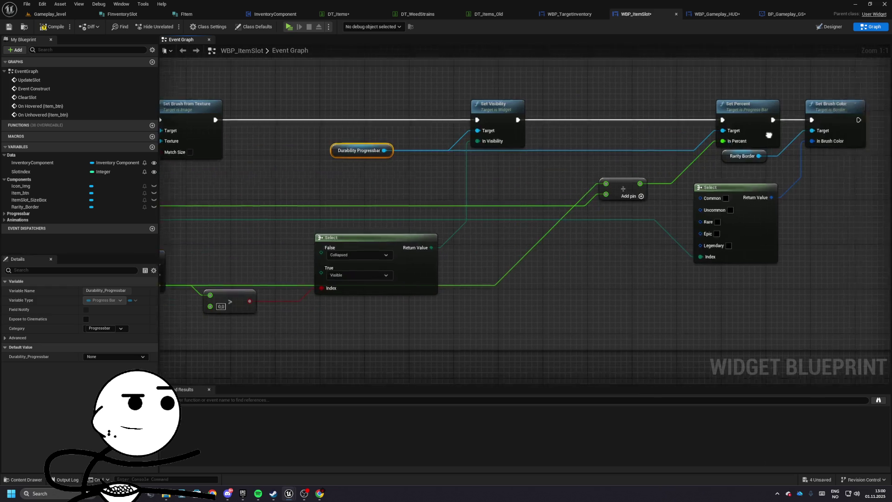
mouse_move(531, 204)
mouse_down()
mouse_move(530, 182)
mouse_move(530, 193)
mouse_up()
mouse_move(430, 241)
mouse_down()
mouse_move(432, 206)
mouse_move(439, 222)
mouse_move(615, 216)
mouse_move(604, 261)
mouse_move(357, 184)
mouse_up()
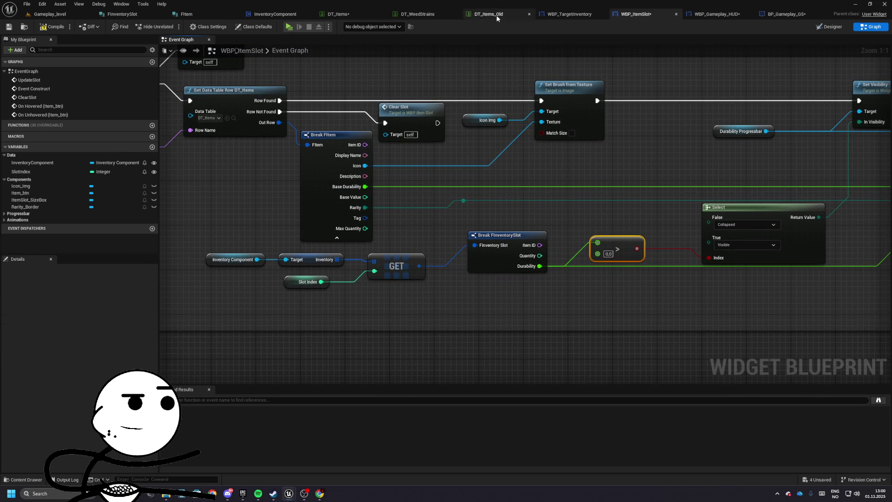
- Try Weed_OGKush base durability 100 in DT_Items, save, and go to the level to test
click(336, 14)
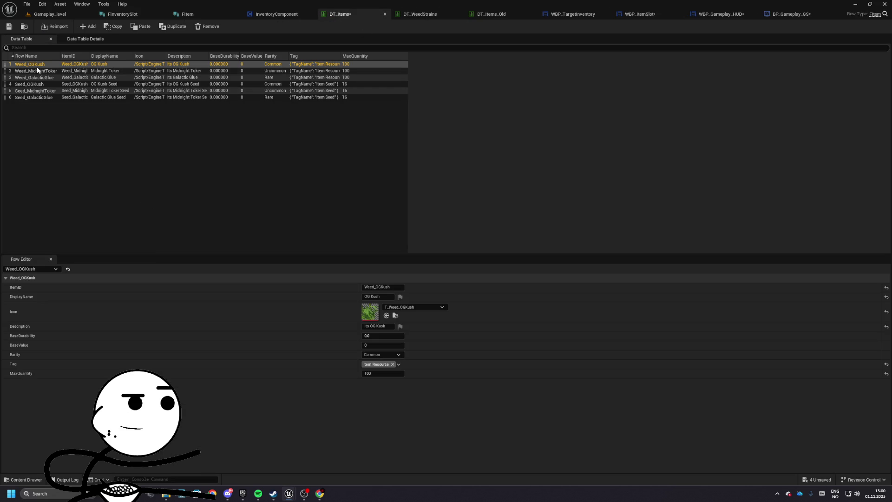
text(0)
key(Return)
click(10, 27)
click(49, 14)
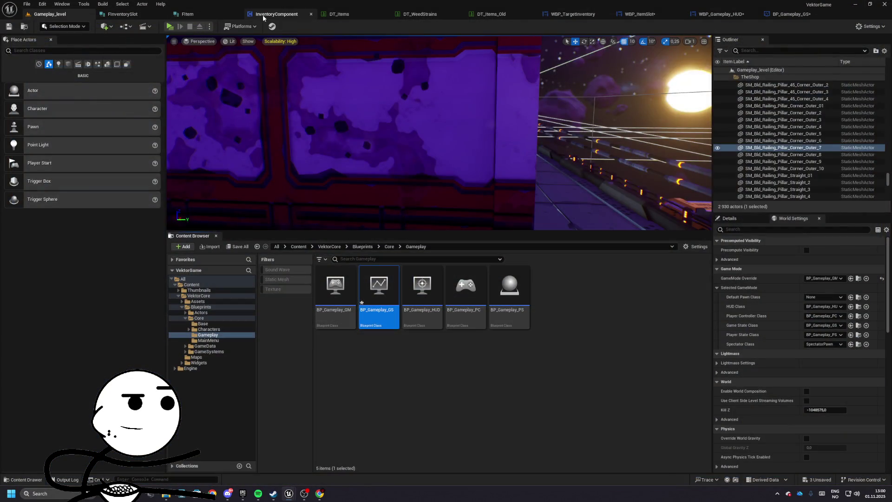
- Reset Weed_OGKush base durability in DT_Items back to 0
click(263, 15)
click(339, 14)
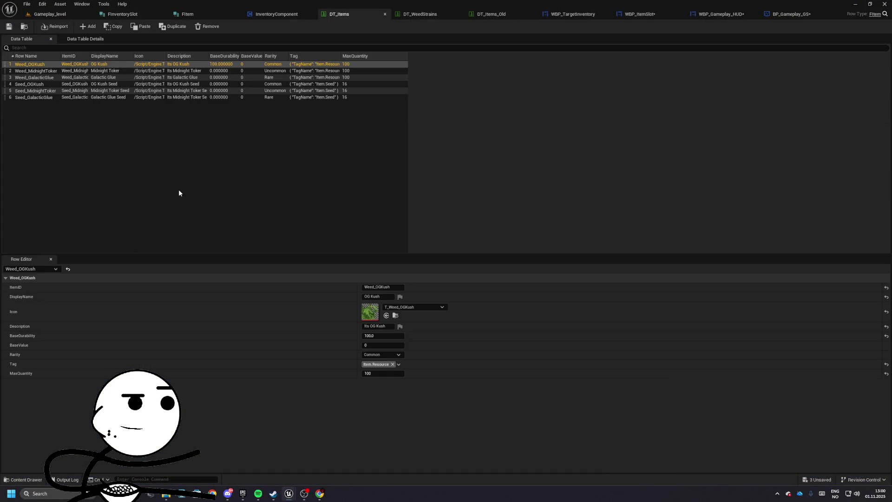
key(Return)
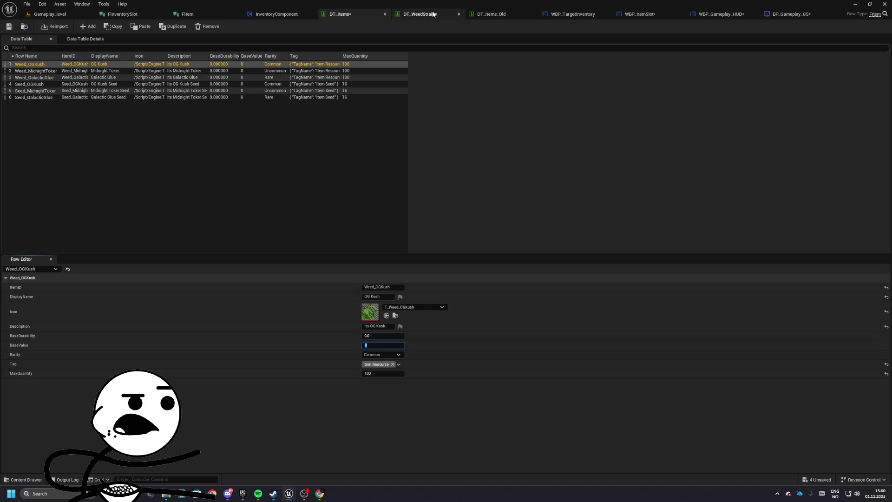
- Review the OGKush, MidnightToker and GalacticGlue strain values in DT_WeedStrains
click(417, 14)
click(46, 64)
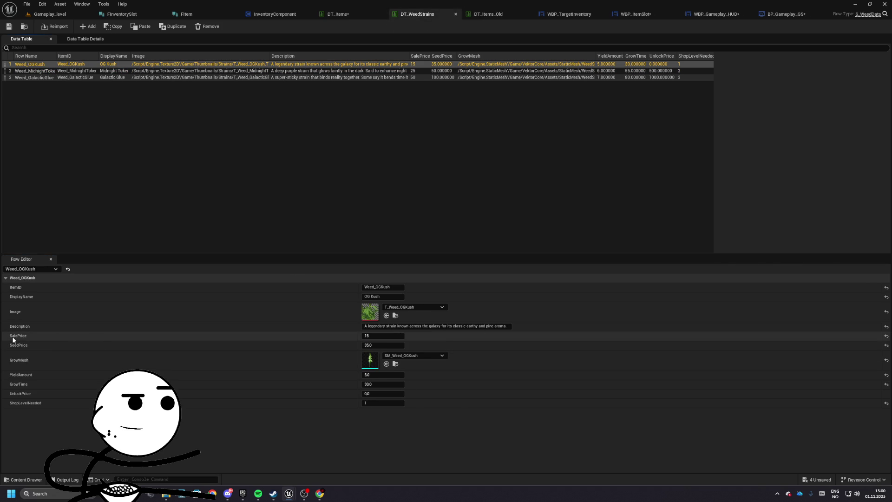
click(43, 74)
click(44, 78)
click(356, 14)
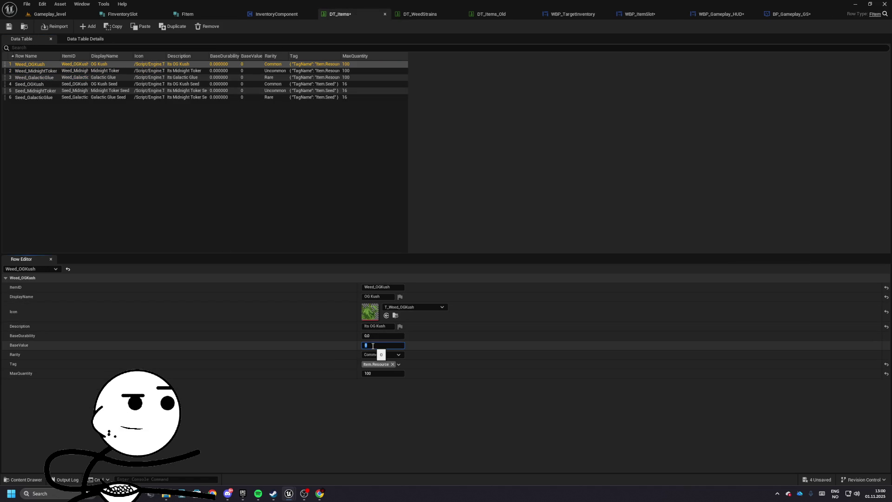
- Set Weed_OGKush base value 15, Weed_MidnightToker durability 25, and Weed_GalacticGlue durability 50
text(5)
key(Return)
click(42, 71)
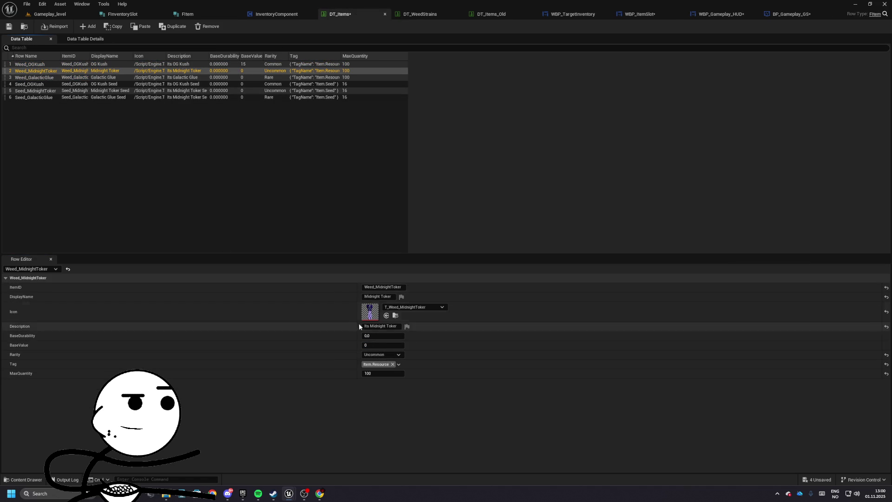
text(25)
key(Return)
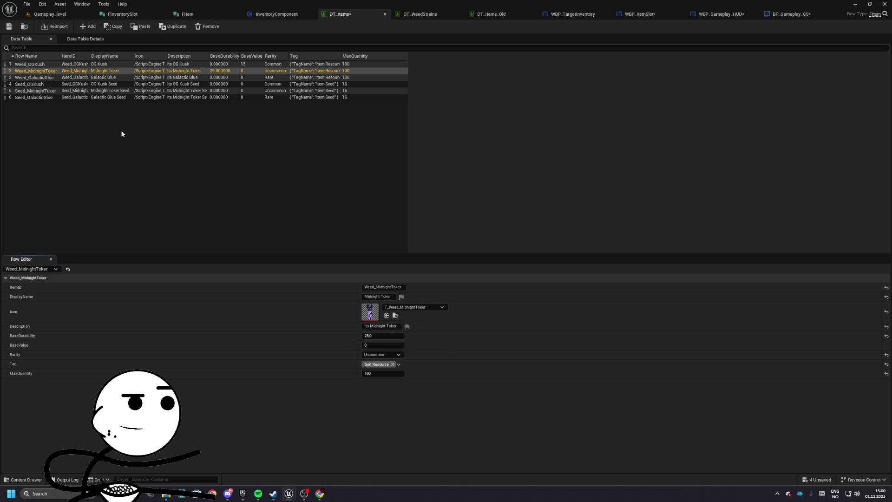
click(37, 79)
click(382, 335)
text(50)
key(Return)
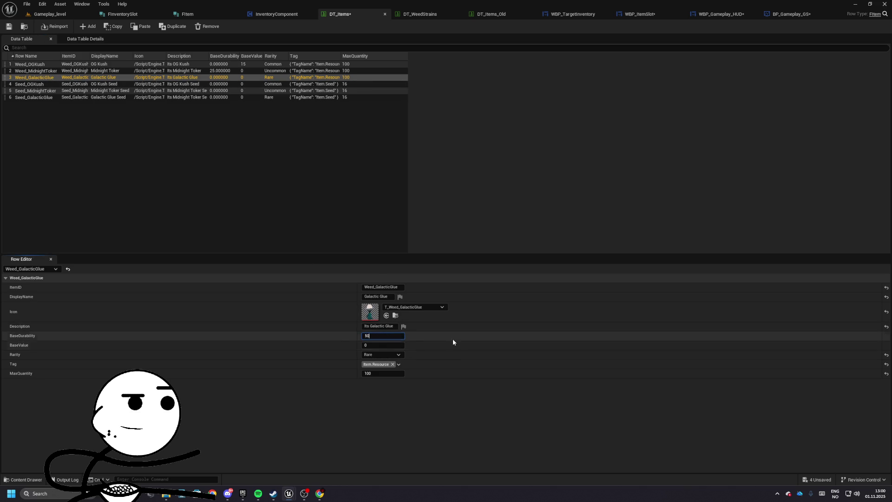
- Compare the strain values in DT_WeedStrains and DT_Items_Old, then select the Seed_OGKush row in DT_Items
click(420, 14)
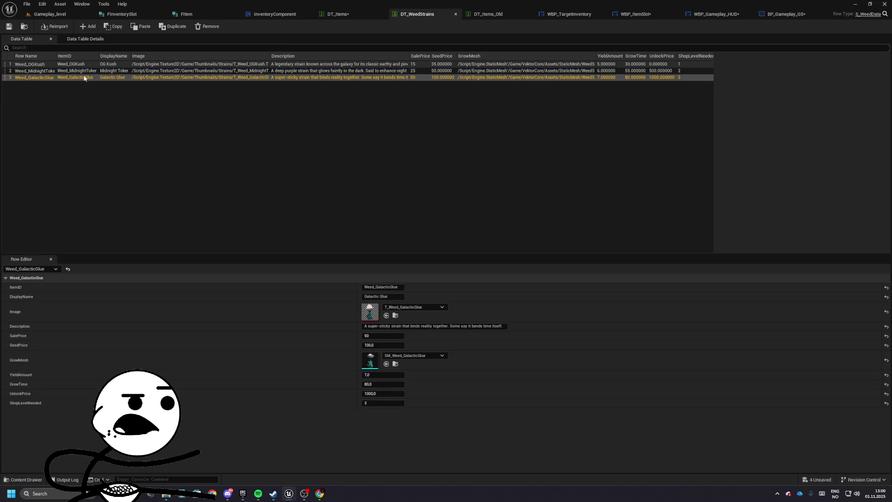
click(490, 14)
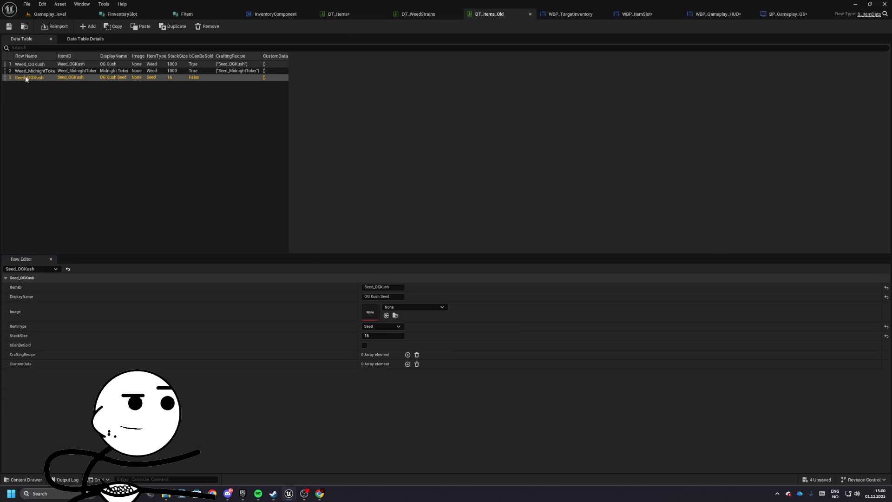
click(417, 19)
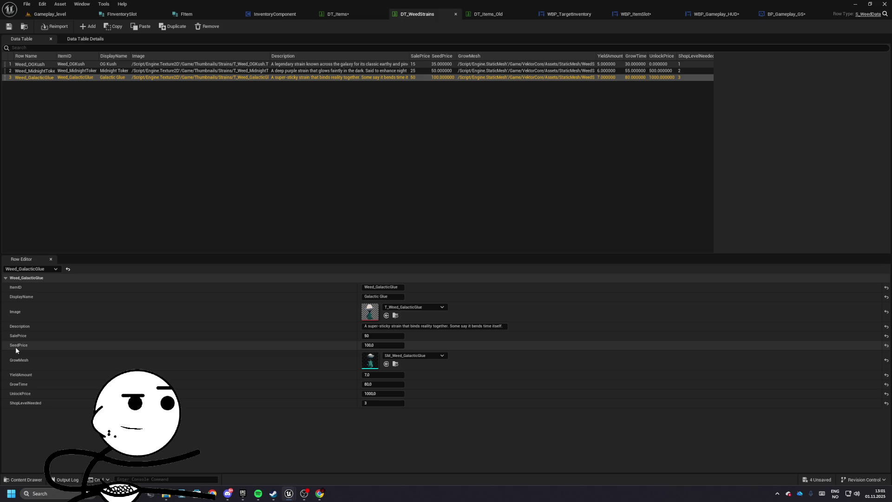
click(51, 65)
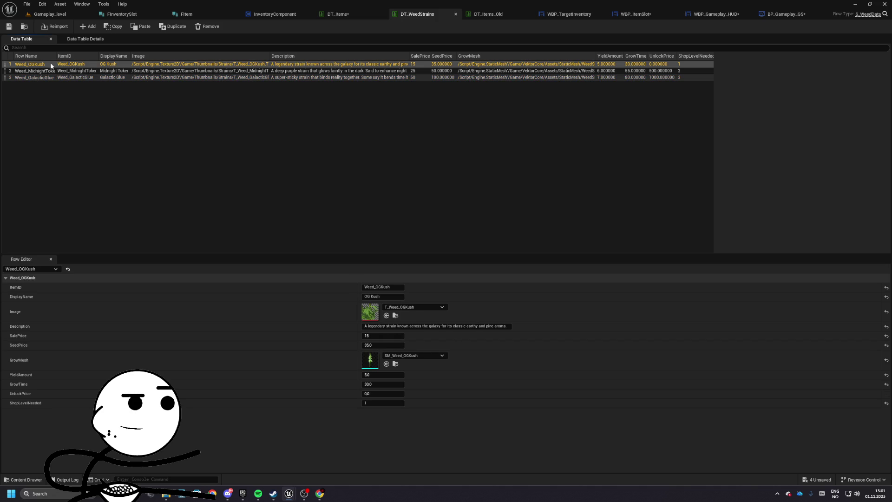
click(35, 71)
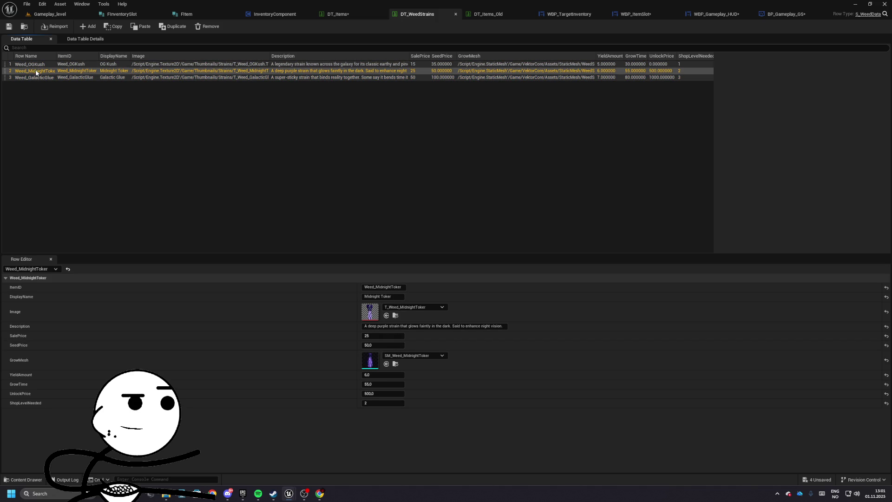
click(39, 78)
click(480, 15)
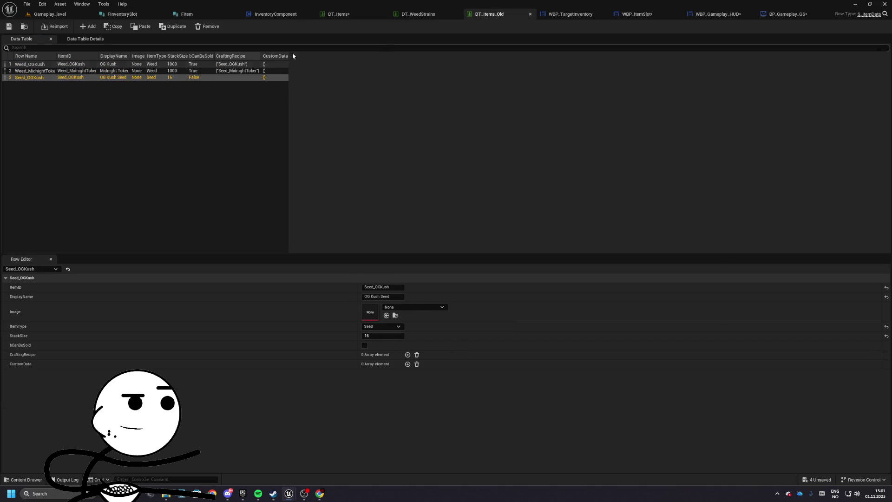
click(346, 15)
click(37, 84)
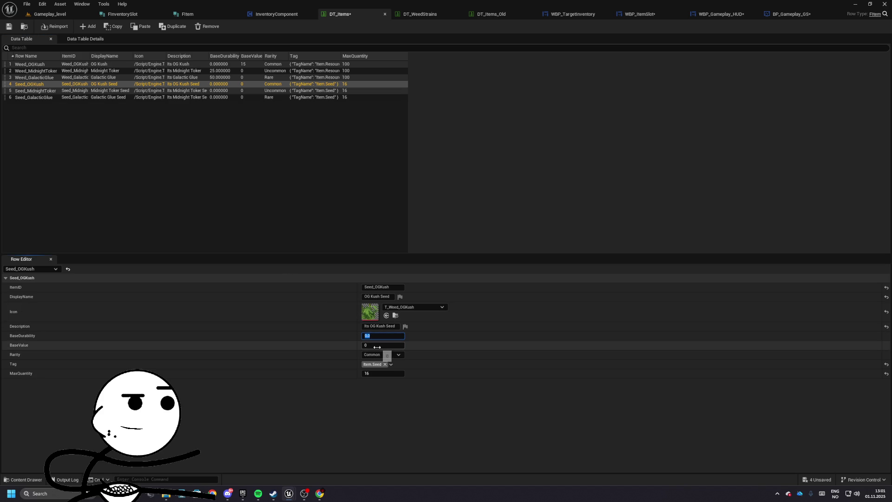
text(30)
- Give Seed_OGKush, Seed_MidnightToker and Seed_GalacticGlue base values 35, 50 and 100, save, and close DT_Items
key(Return)
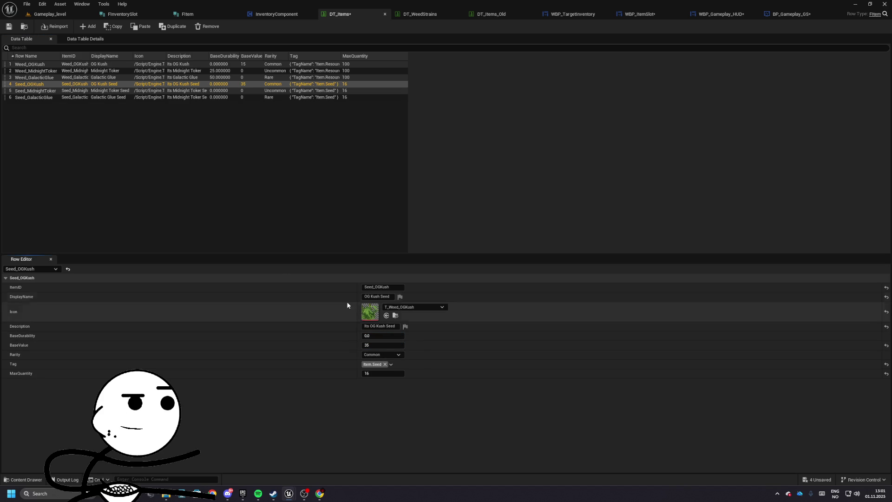
click(33, 90)
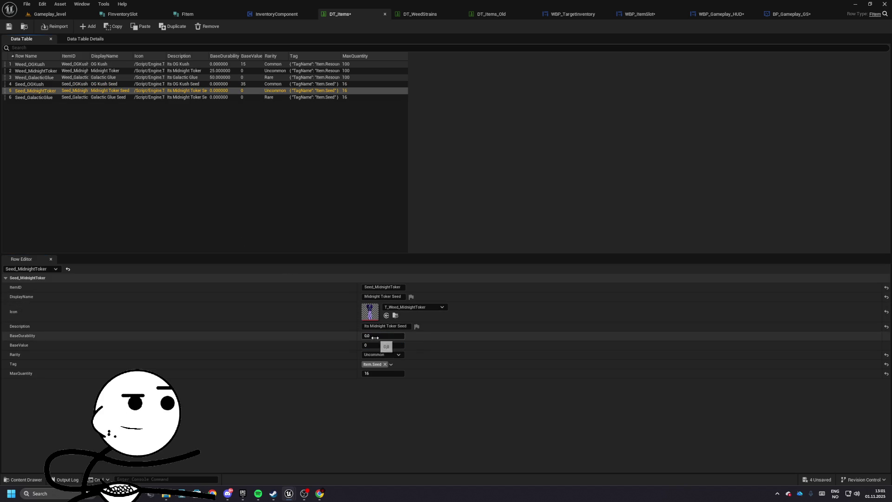
key(Return)
click(37, 97)
text(00)
key(Return)
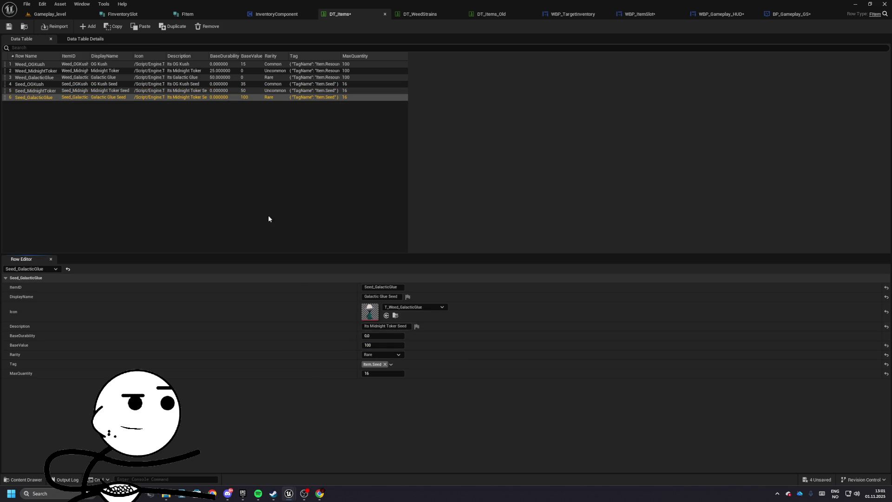
click(8, 26)
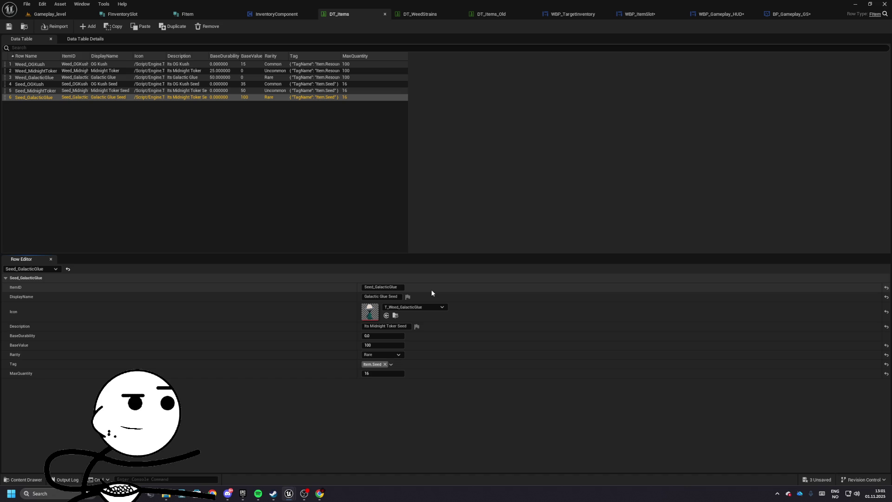
click(384, 14)
- Close the data table tabs and pick a texture for the border brush in WBP_TargetInventory's designer
click(385, 14)
click(385, 15)
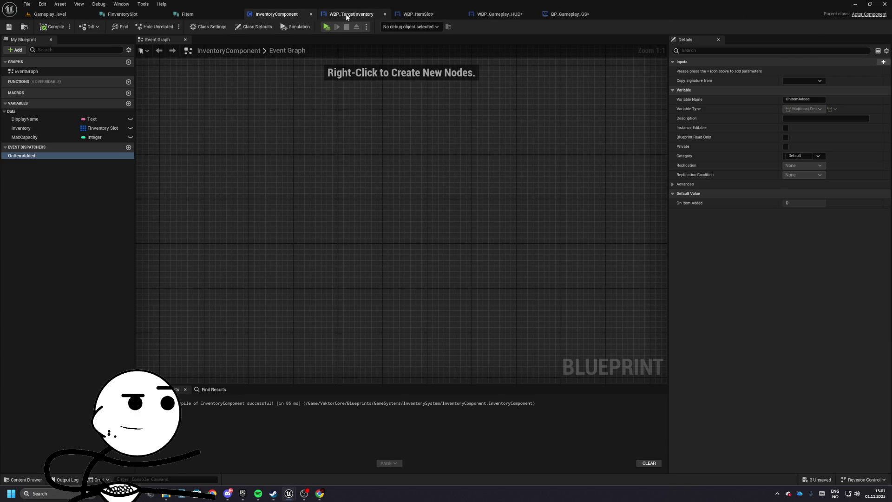
click(346, 16)
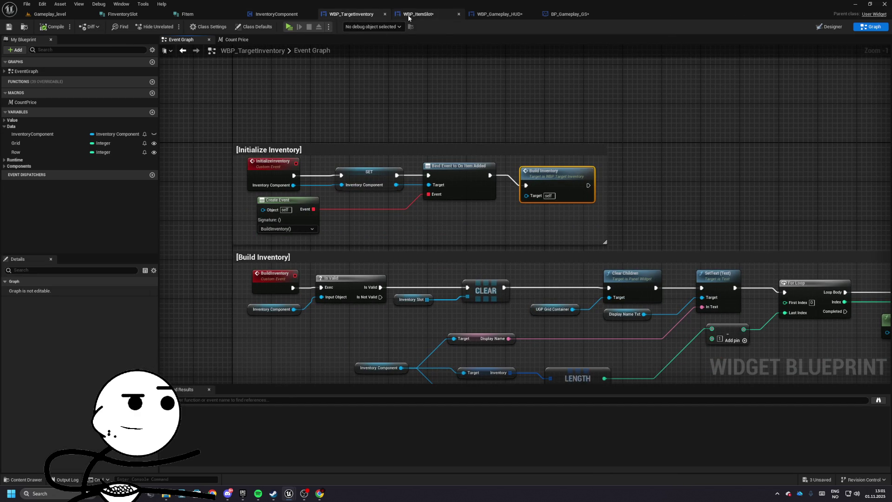
click(817, 27)
scroll(558, 214, up, 3)
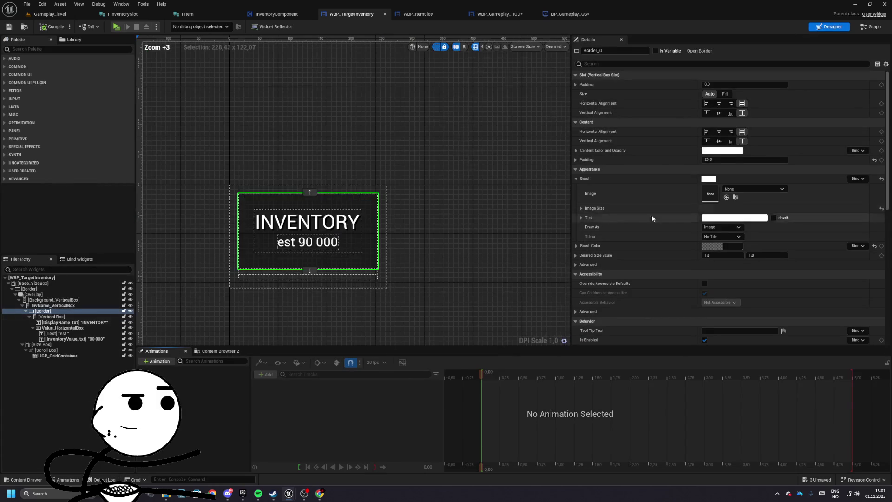
click(736, 189)
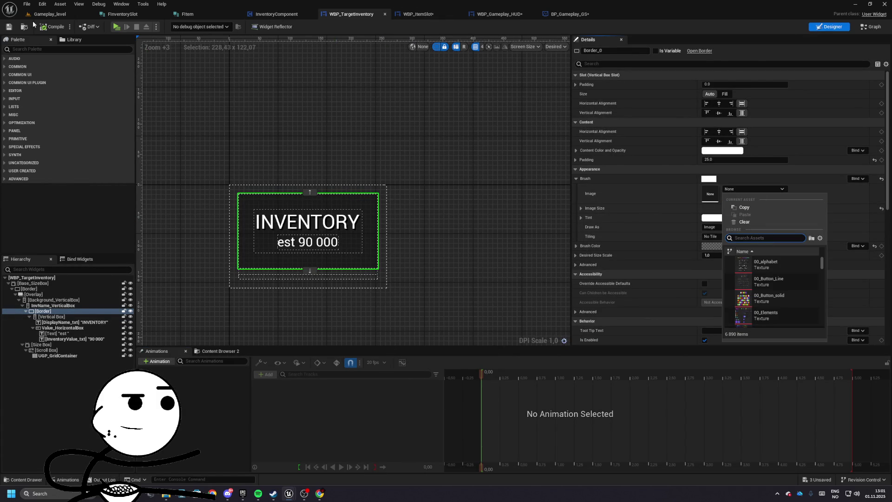
- Browse to VektorCore > Widgets > Components > Buttons, open WBP_Modular01_Btn, and select its button
click(47, 14)
click(362, 247)
click(379, 285)
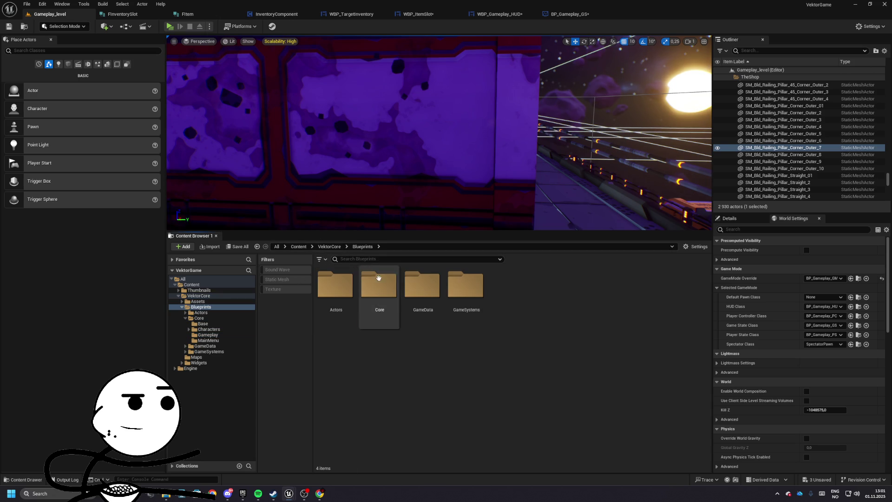
click(329, 246)
double_click(466, 286)
double_click(379, 286)
double_click(335, 285)
double_click(335, 285)
click(374, 209)
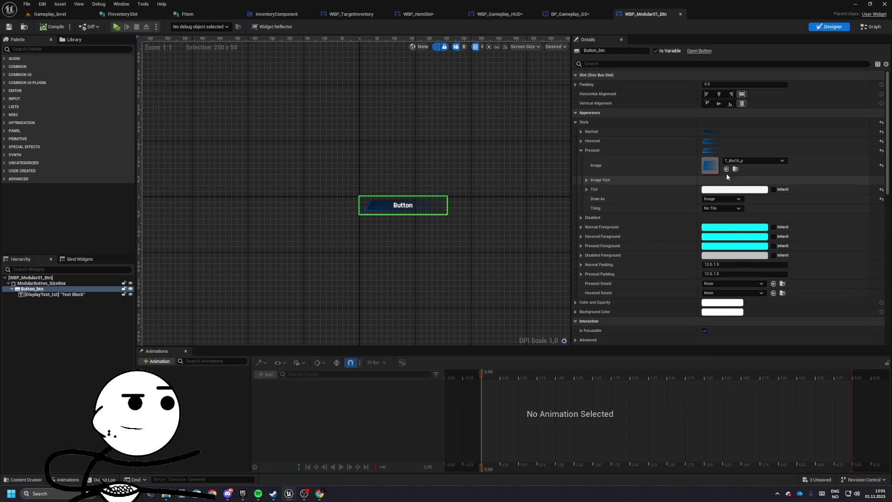
- Apply the T_Btn01_n texture from the Theme01 folder as Button_btn's Normal image
click(581, 131)
click(735, 150)
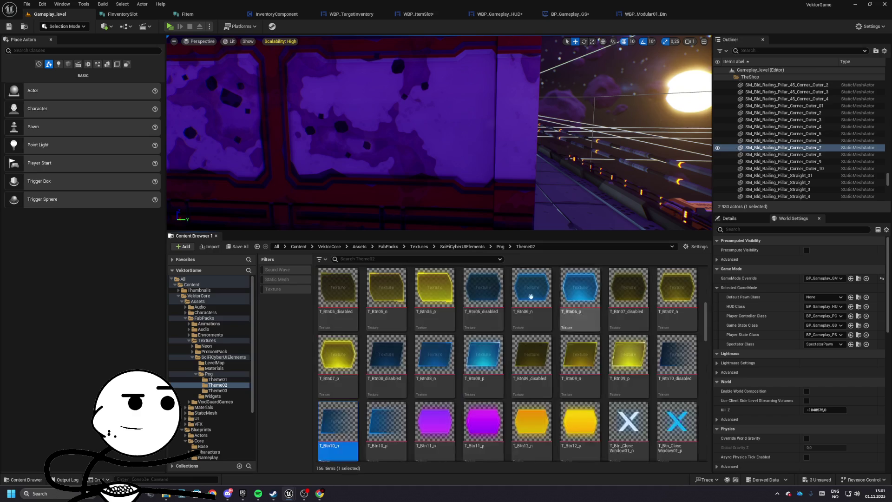
click(500, 247)
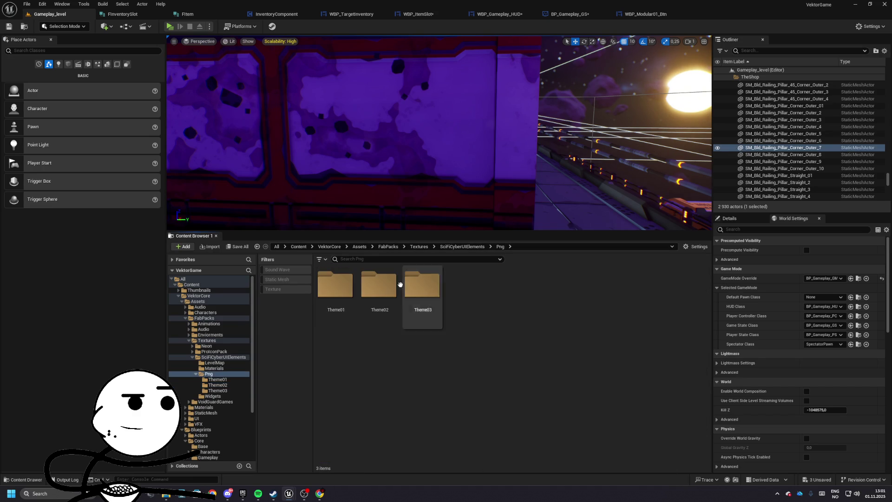
double_click(335, 285)
click(358, 260)
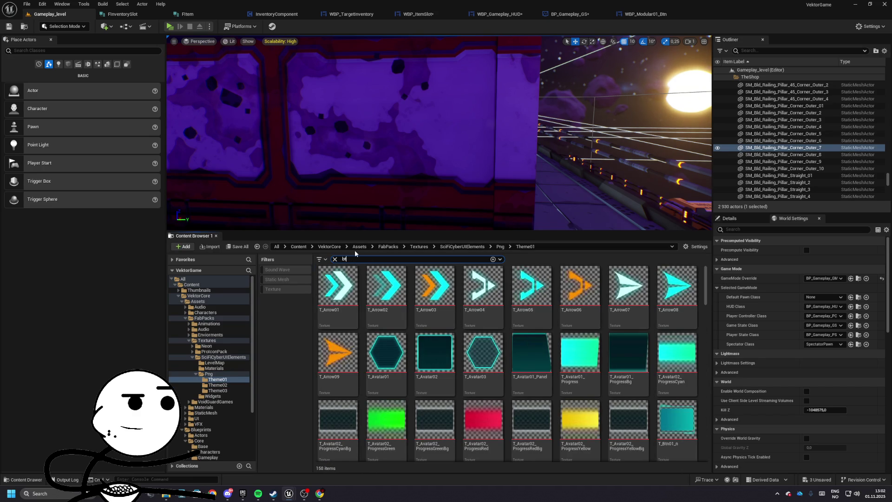
text(n)
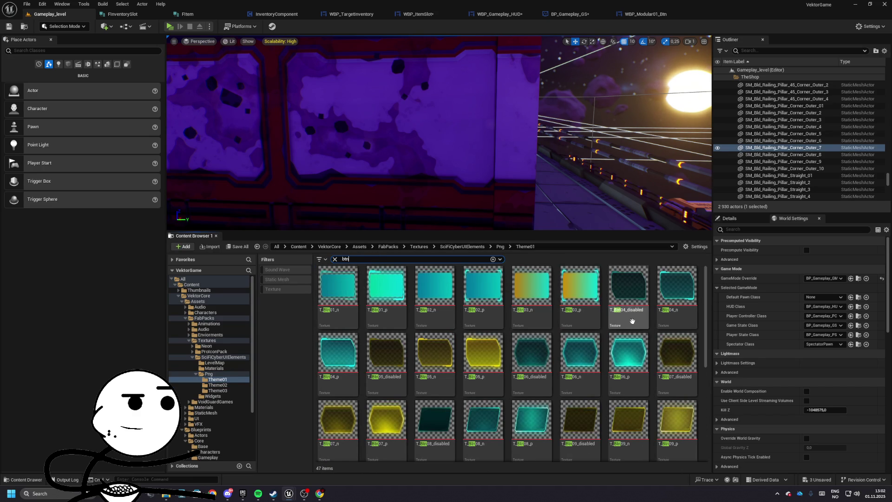
click(338, 293)
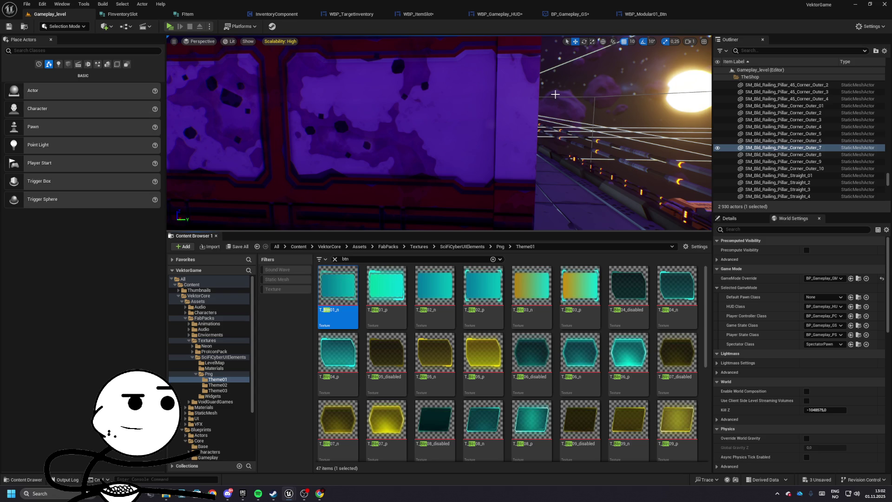
click(646, 14)
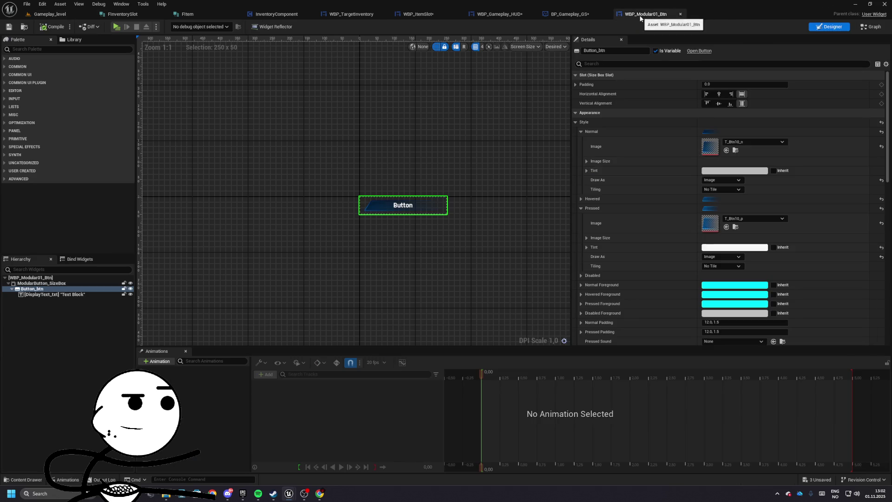
click(726, 150)
- Try horizontal, vertical and both-direction tiling on the Normal image, then settle on No Tile
click(582, 198)
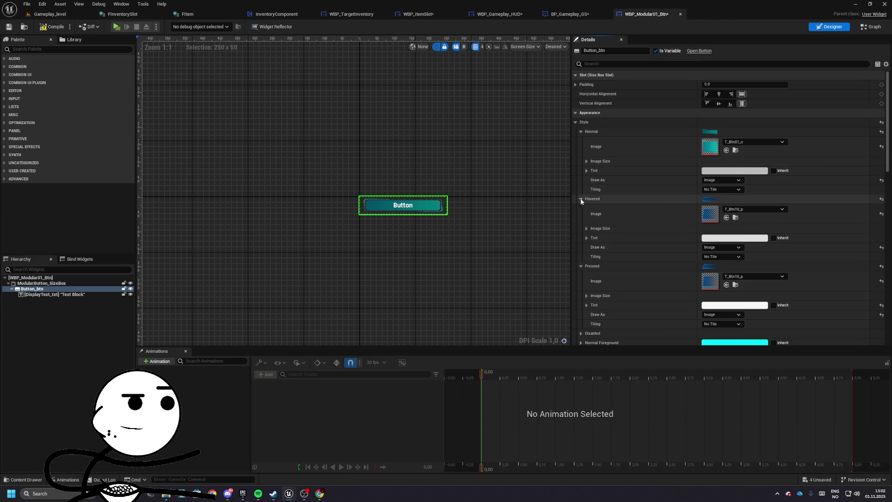
scroll(382, 205, up, 6)
scroll(383, 208, up, 4)
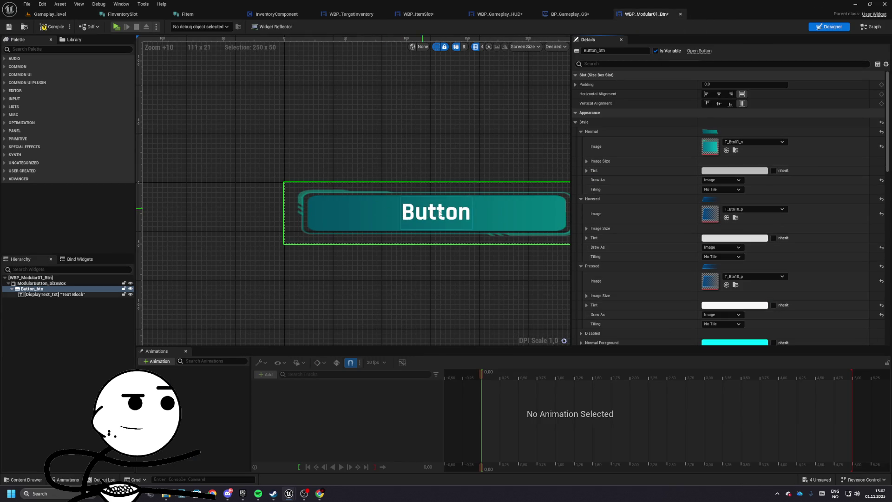
click(723, 189)
click(713, 203)
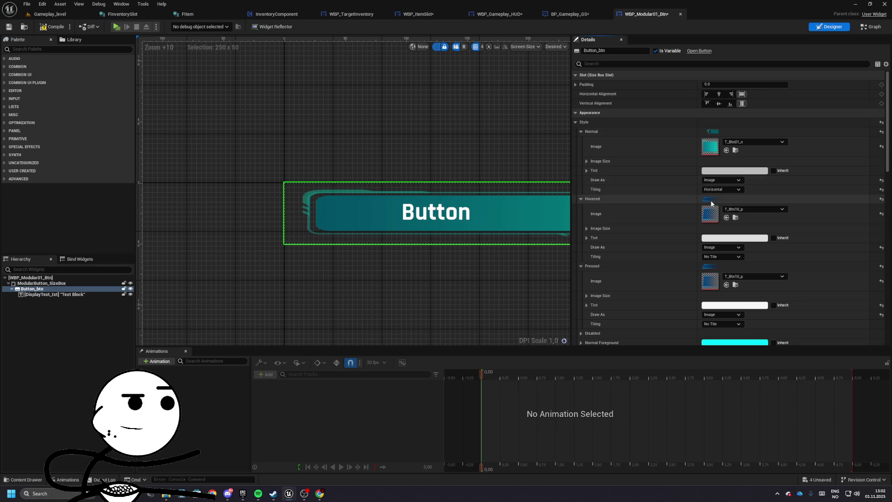
scroll(376, 158, down, 2)
click(716, 189)
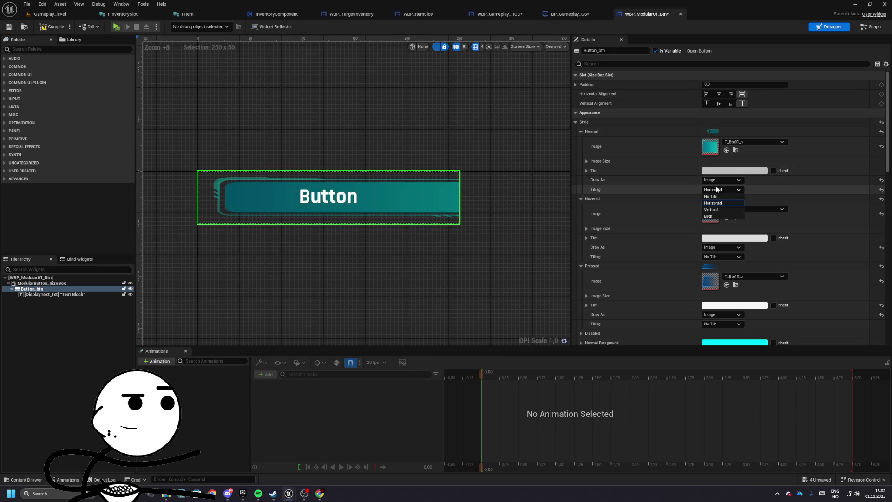
click(712, 209)
click(722, 189)
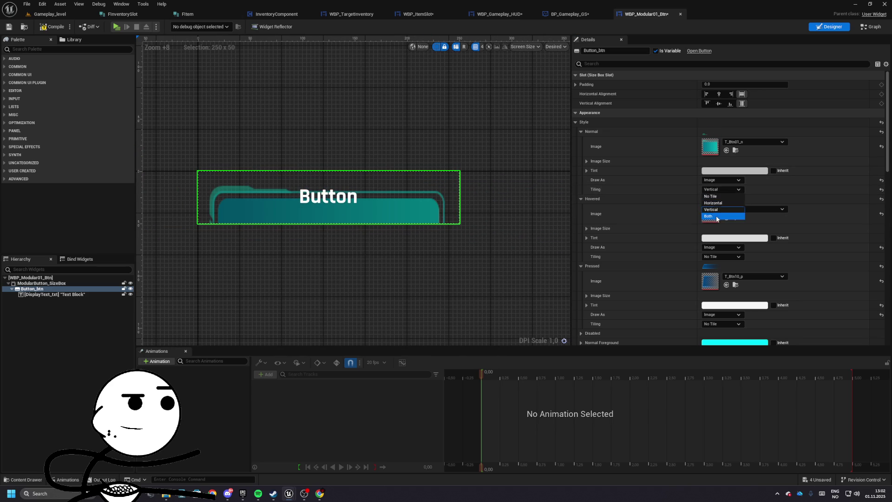
click(717, 216)
click(715, 189)
click(715, 196)
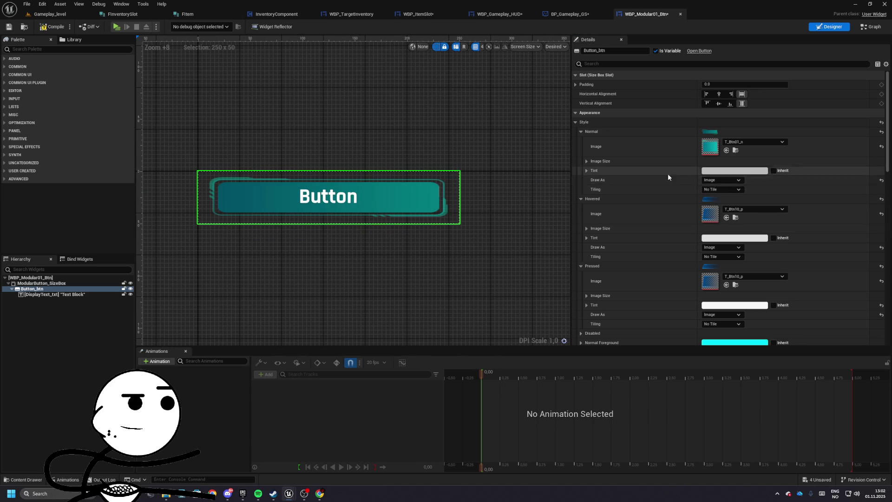
drag(479, 168, 519, 165)
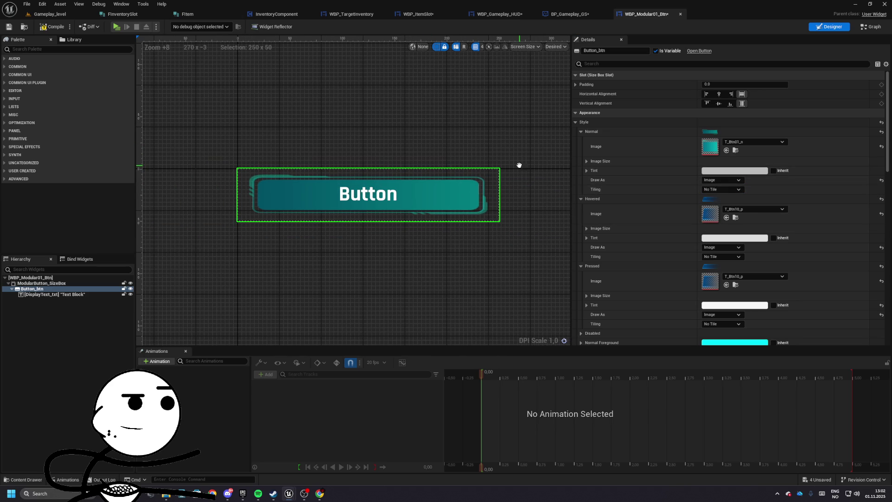
click(30, 277)
- Set the modular button's Size Box height to 75
click(761, 87)
text(75)
key(Return)
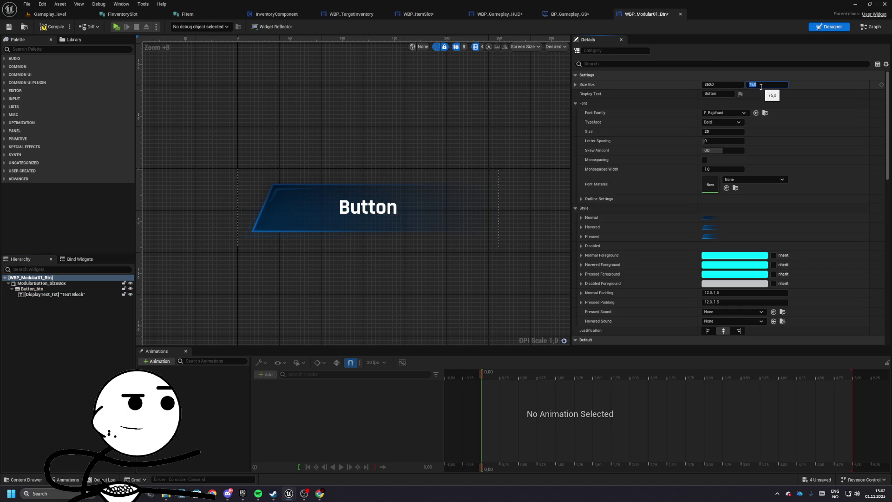
click(39, 278)
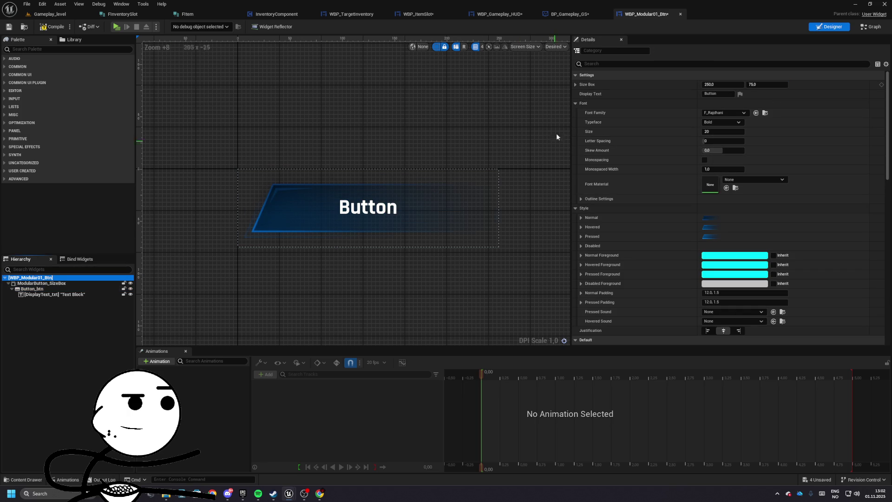
- Choose T_Btn01_n as the root's default Normal style image
click(582, 217)
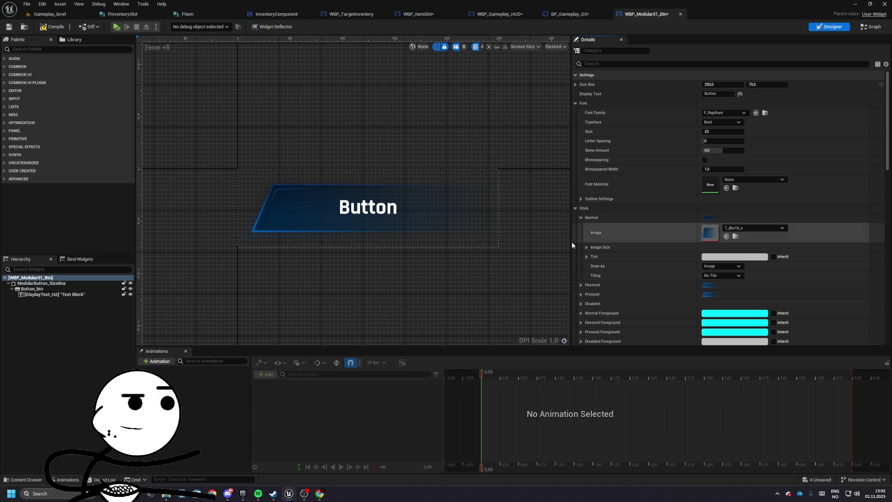
click(737, 228)
key(Down)
key(Return)
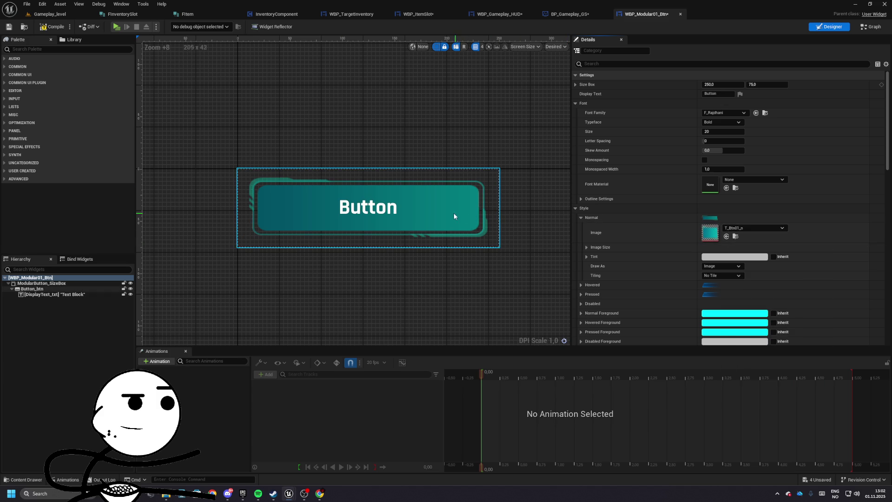
- Inspect the inner Button_btn's Normal image and its DisplayText_txt label without changes
click(262, 230)
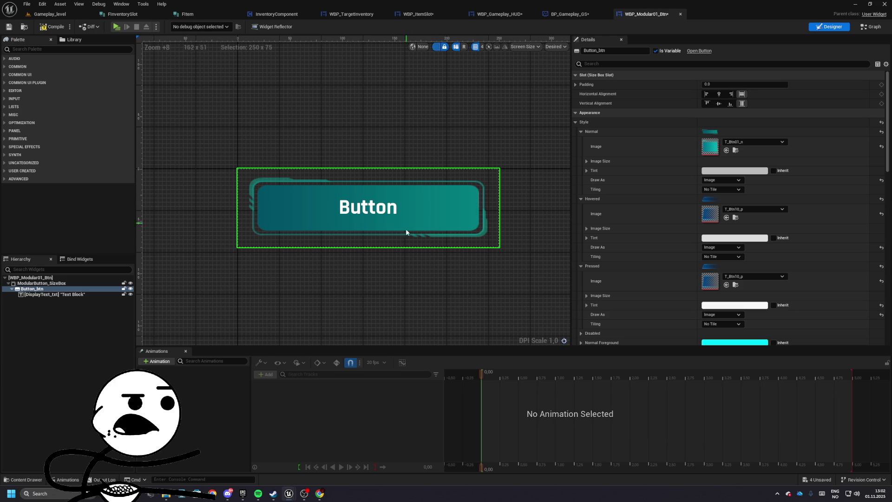
drag(397, 149, 371, 181)
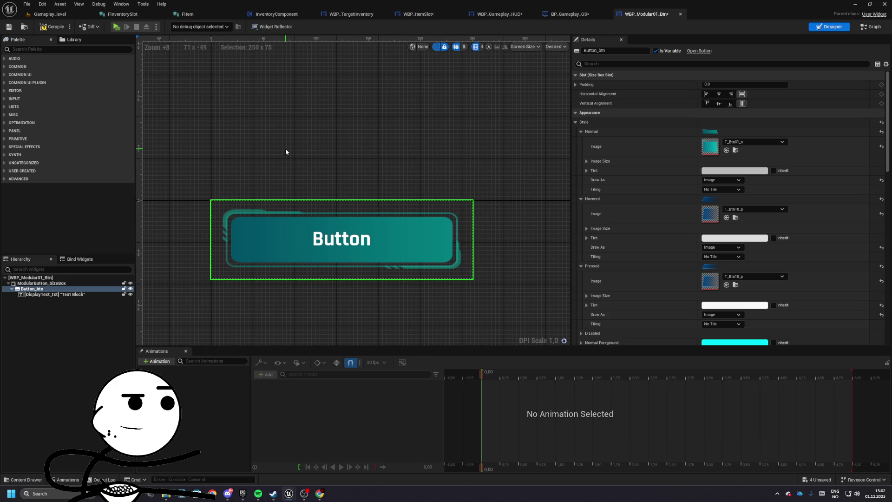
click(756, 142)
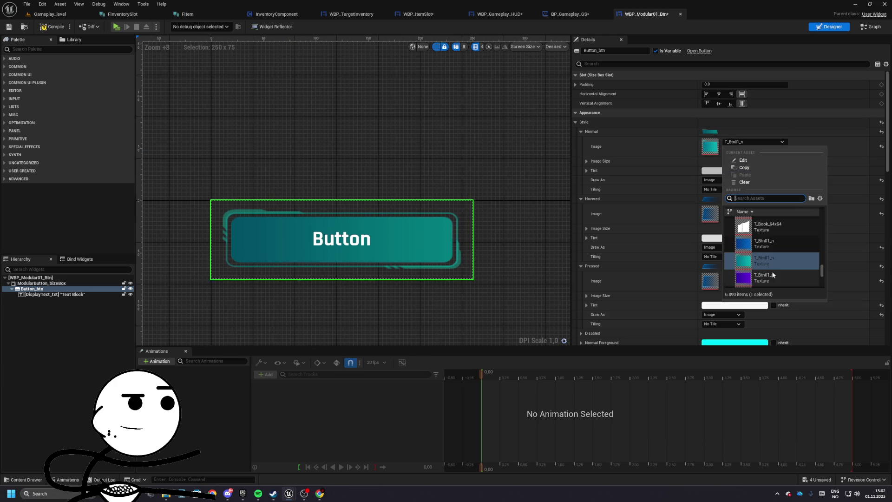
click(559, 174)
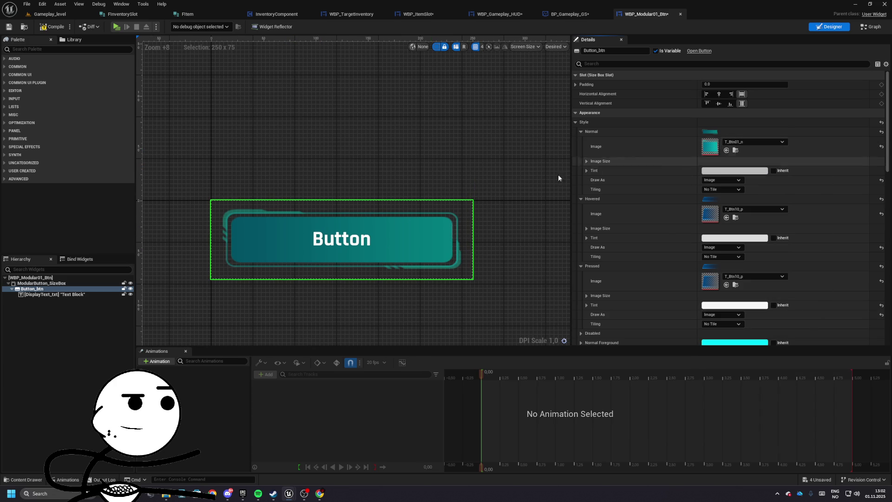
click(62, 294)
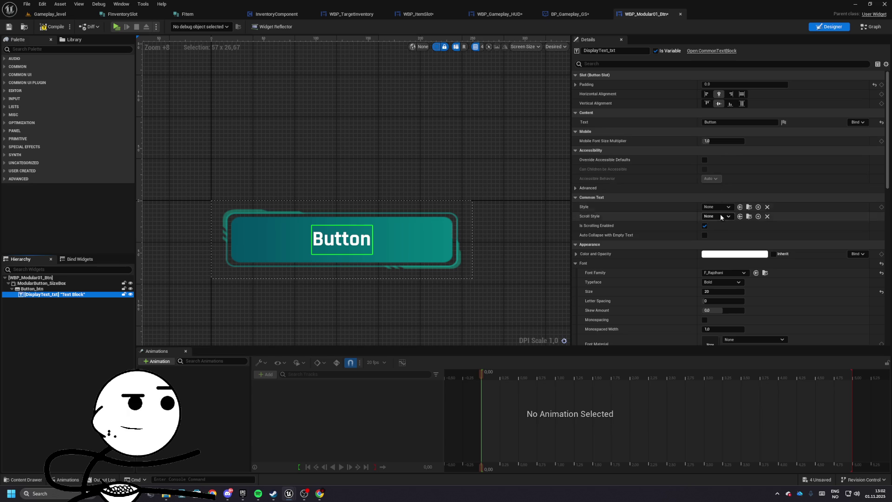
click(32, 288)
- Clear the Normal style image on the widget root
click(43, 284)
click(41, 278)
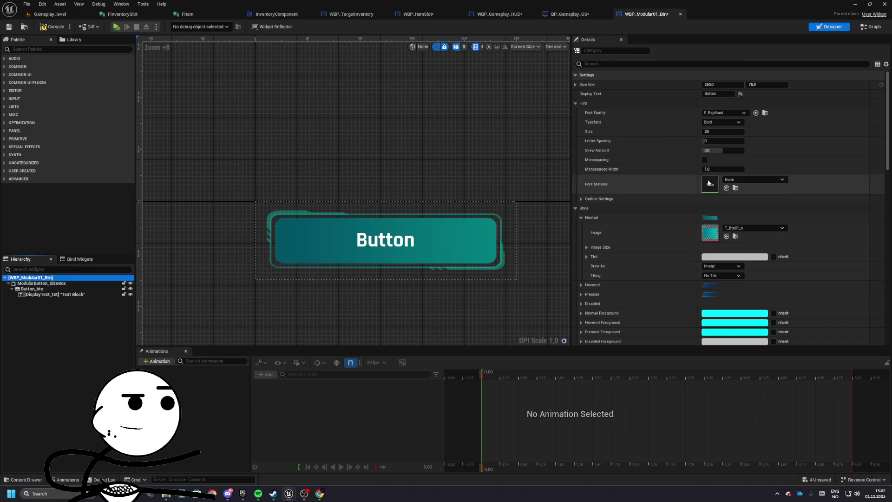
click(753, 228)
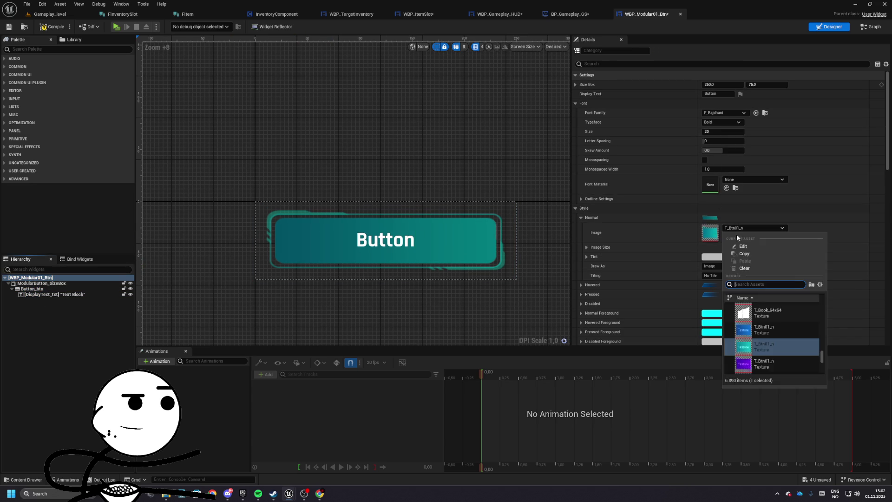
click(744, 268)
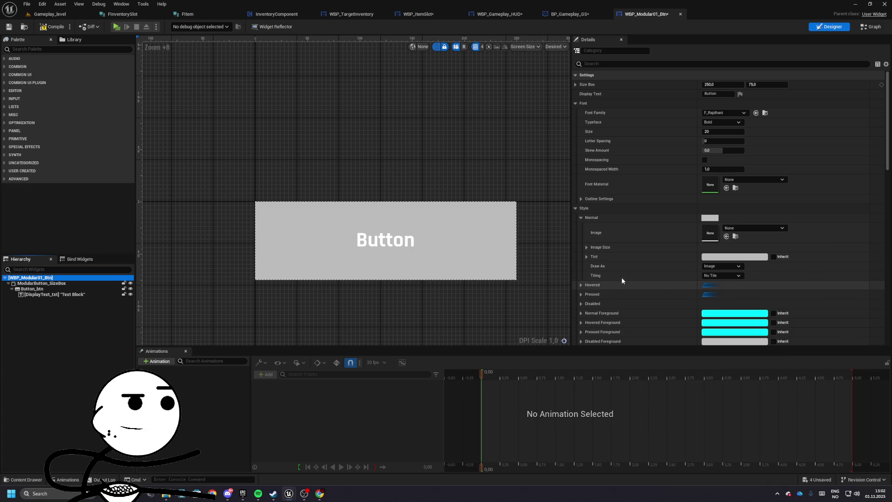
- Make the Normal tint black at 0.8 opacity, trying 0.05 colour values
click(734, 256)
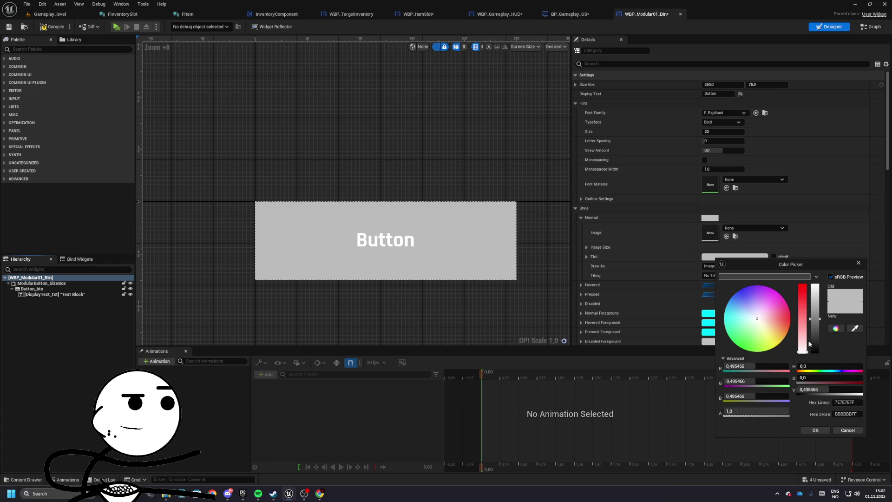
drag(815, 340, 816, 352)
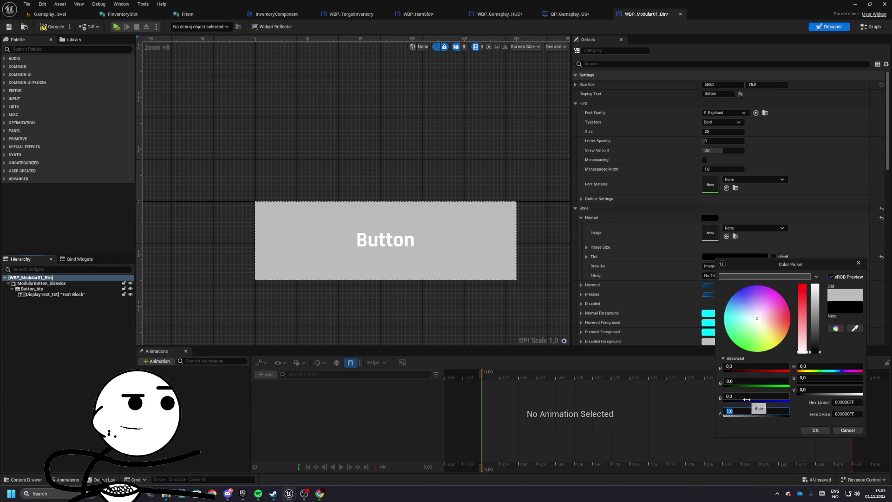
text(0,8)
key(Return)
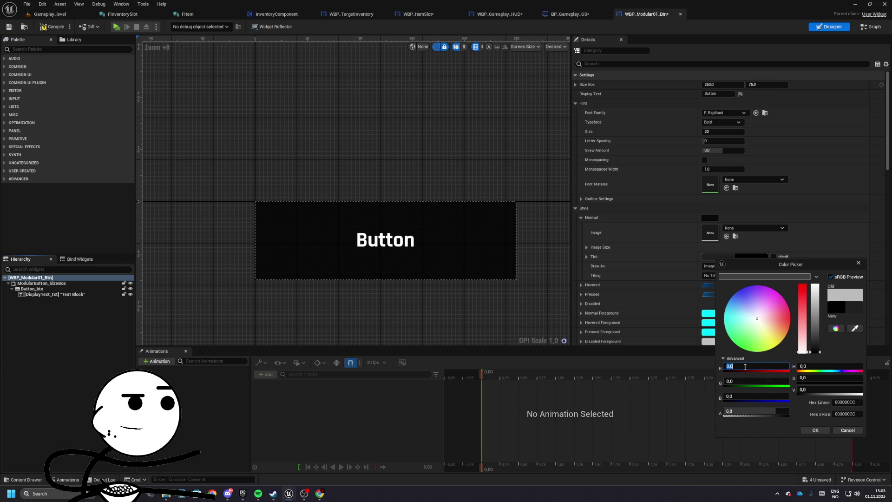
key(Tab)
text(0.05)
key(Tab)
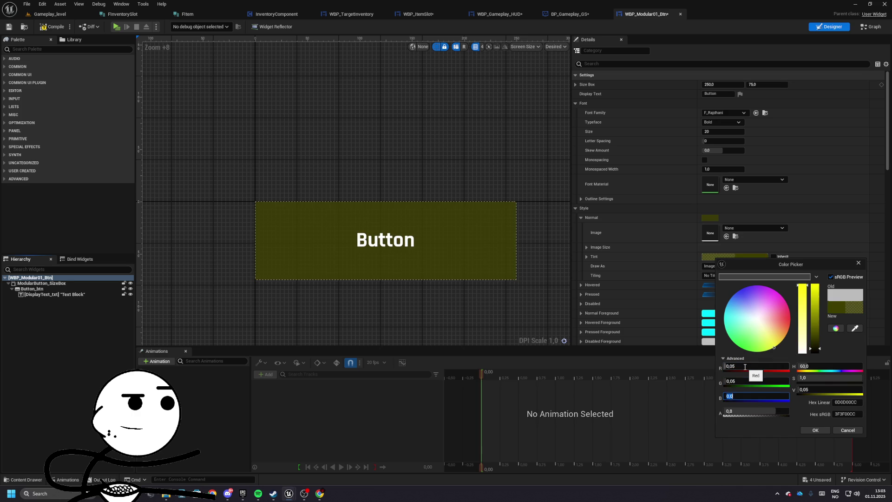
text(5)
key(Return)
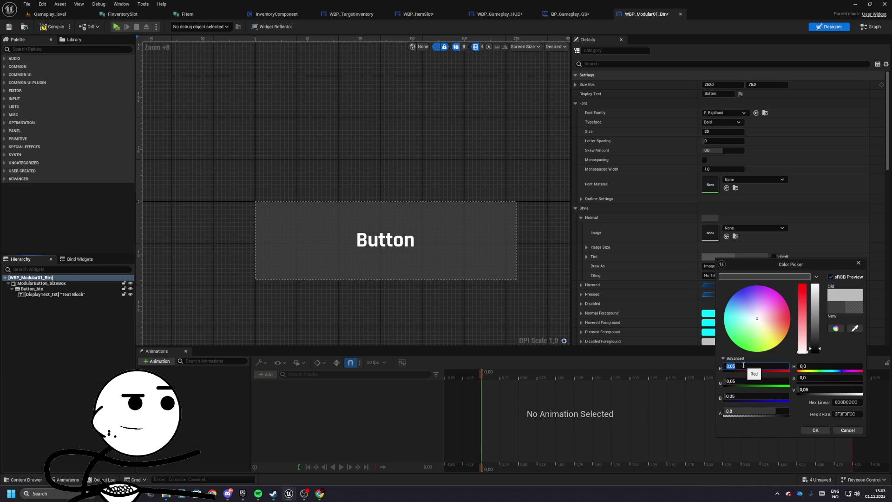
- Set the tint's R, G, B to 0.005, adjust opacity, and accept the near-black colour
text(0.005)
key(Tab)
text(0)
key(Tab)
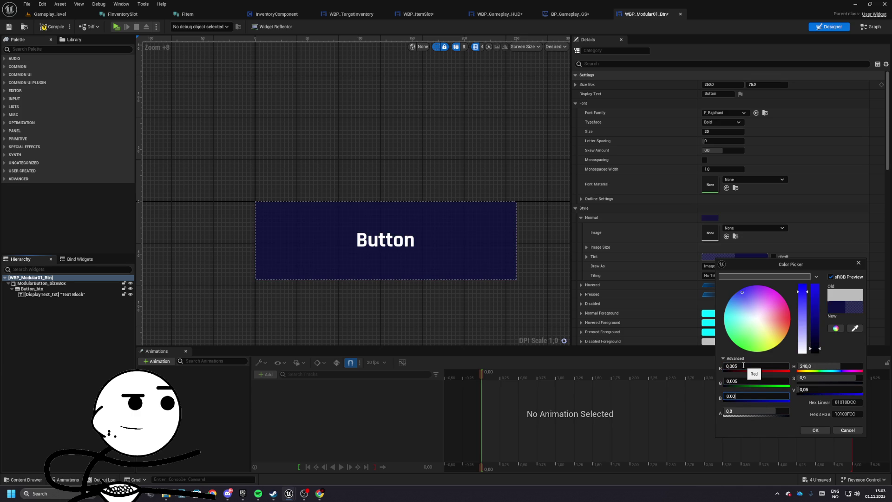
text(0.005)
key(Return)
drag(770, 411, 792, 411)
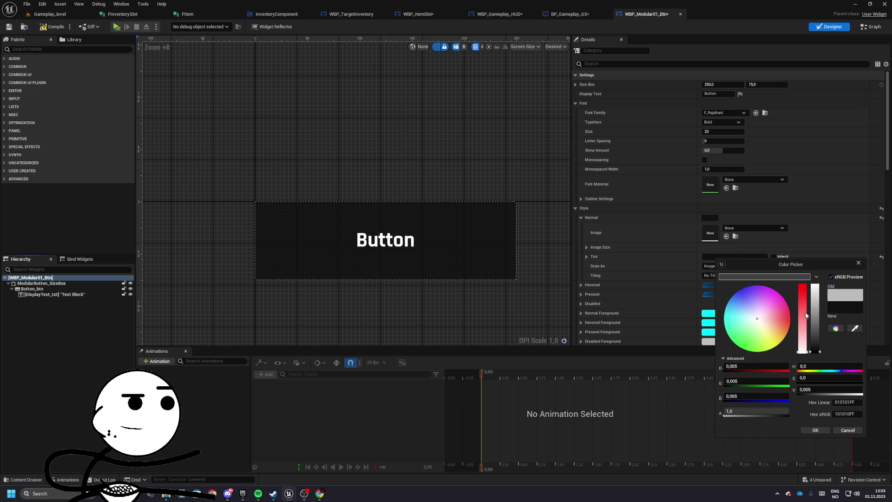
click(747, 412)
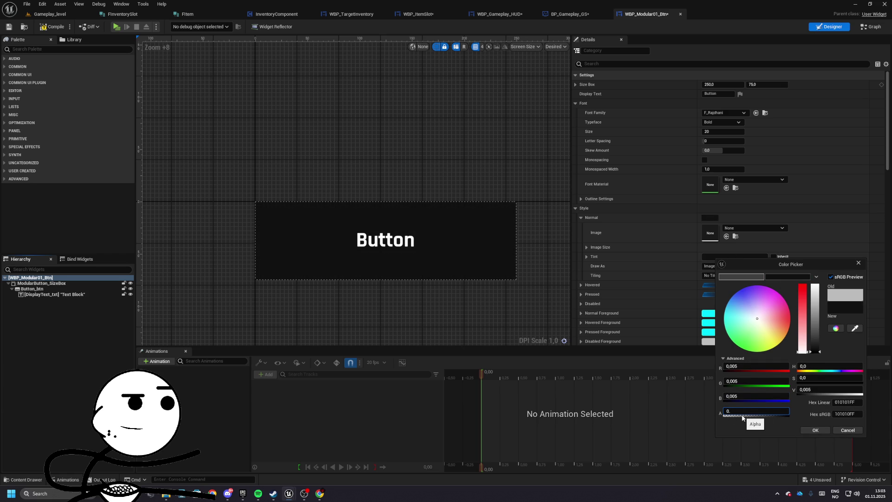
click(814, 430)
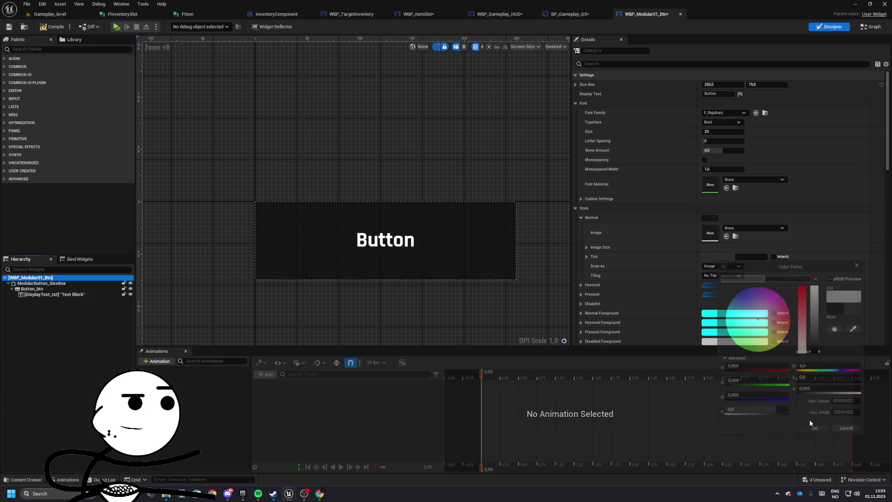
click(580, 217)
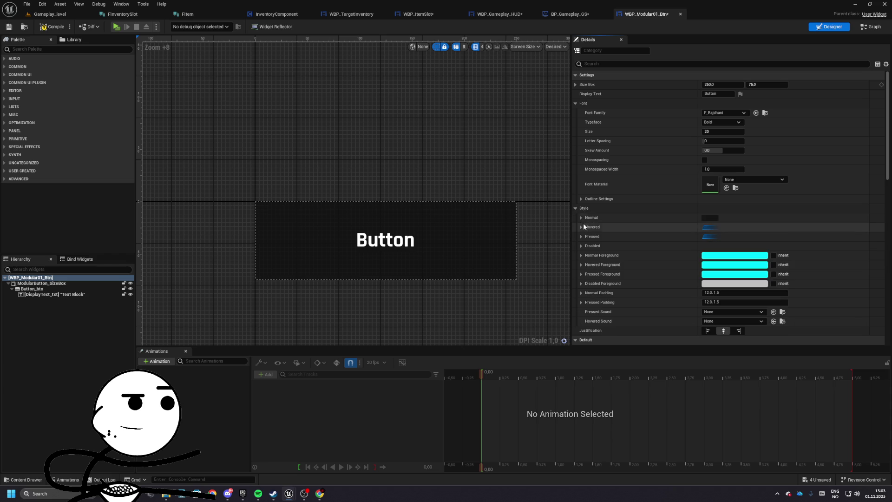
- Save the WBP_Modular01_Btn widget
click(580, 227)
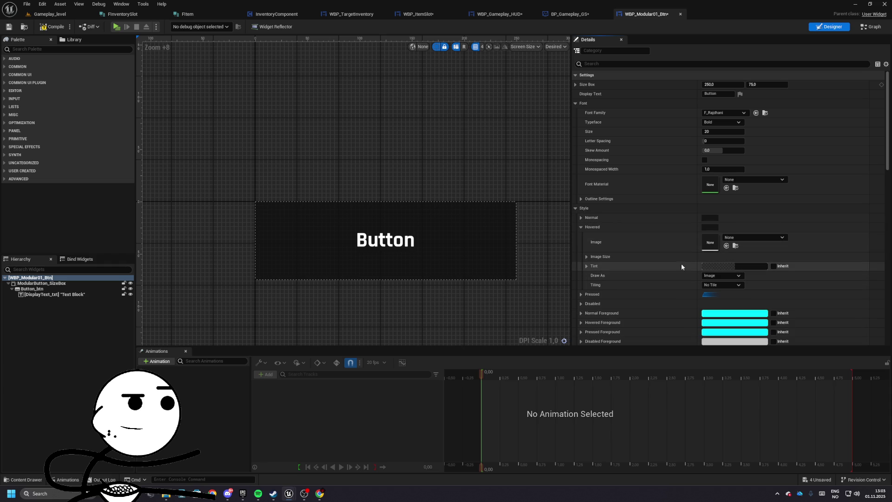
click(580, 227)
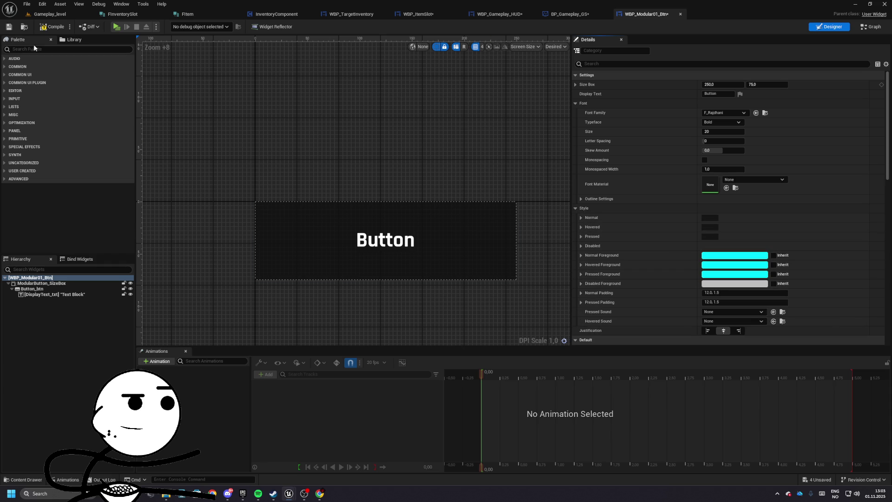
click(9, 27)
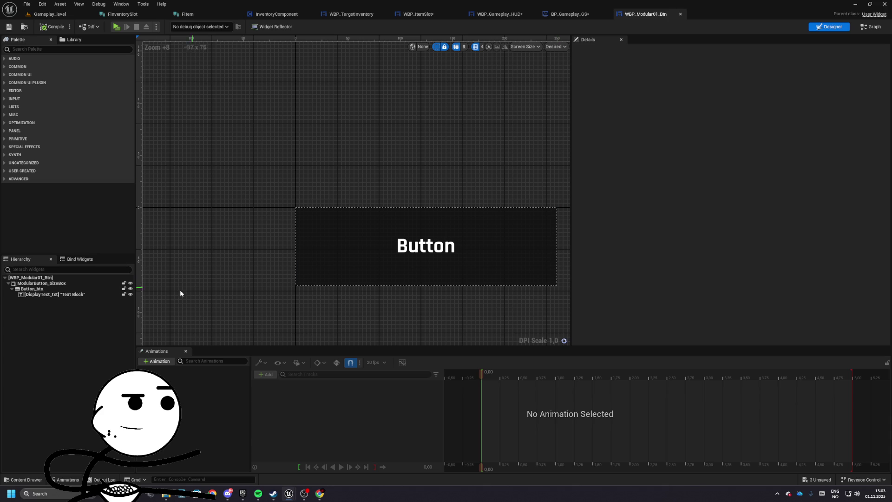
- Set the root's Hovered tint to fully transparent (alpha 0)
click(31, 277)
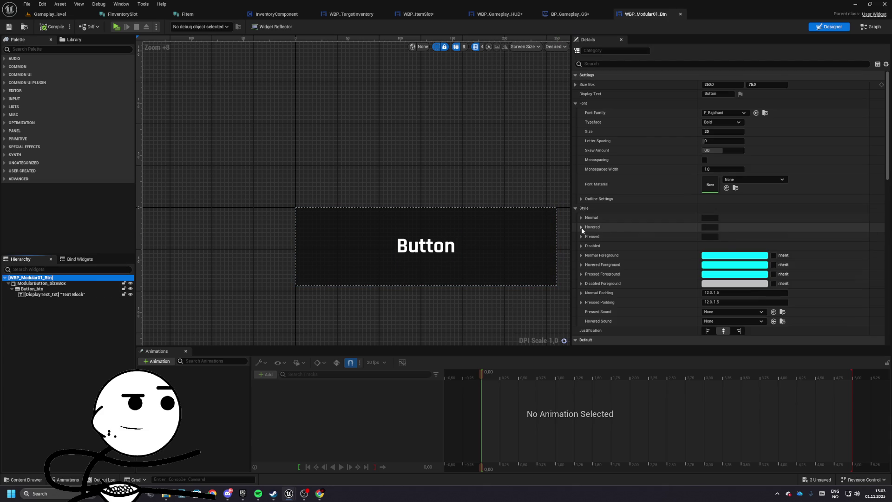
click(581, 227)
click(729, 266)
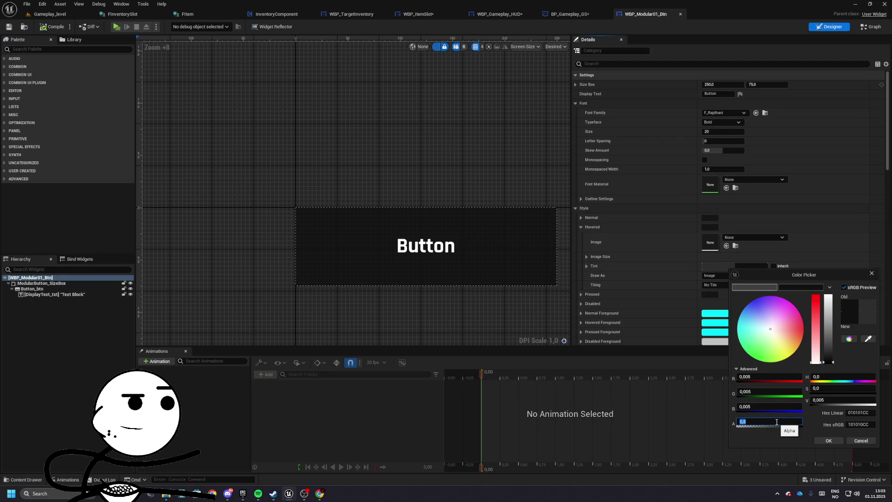
click(839, 442)
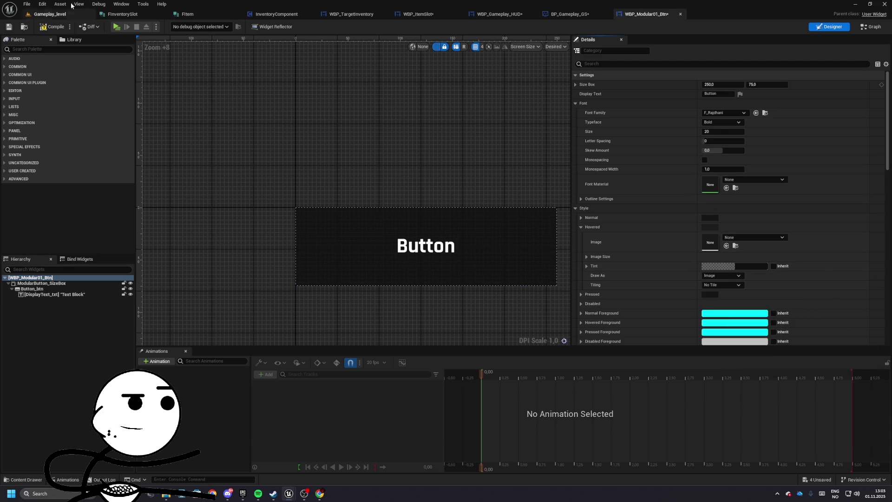
- Return to Gameplay_level and launch a standalone game preview
click(42, 28)
click(50, 14)
click(170, 28)
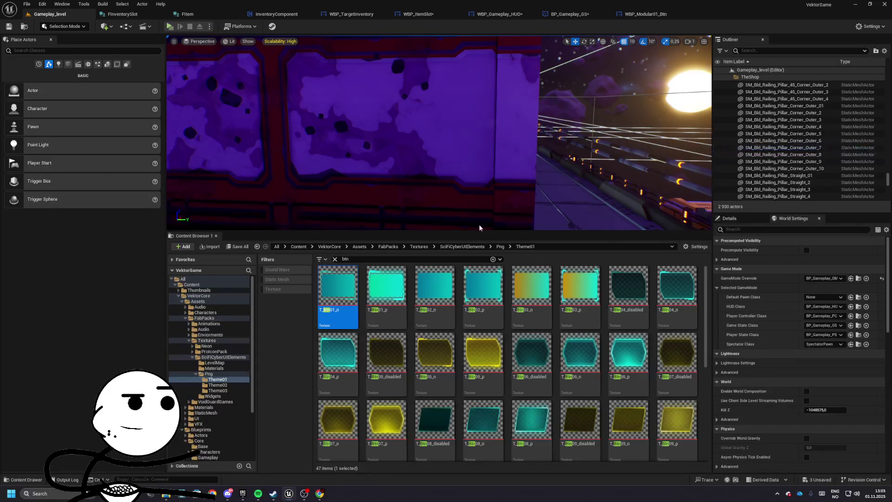
key(e)
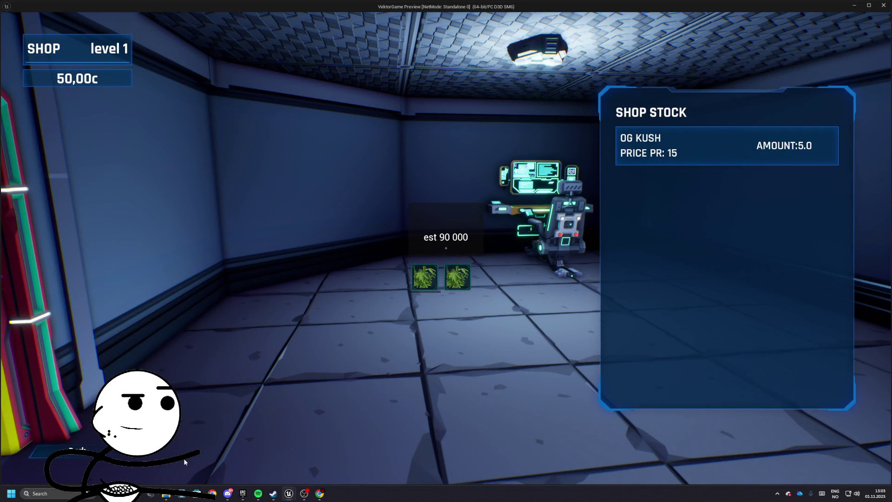
click(60, 451)
key(w)
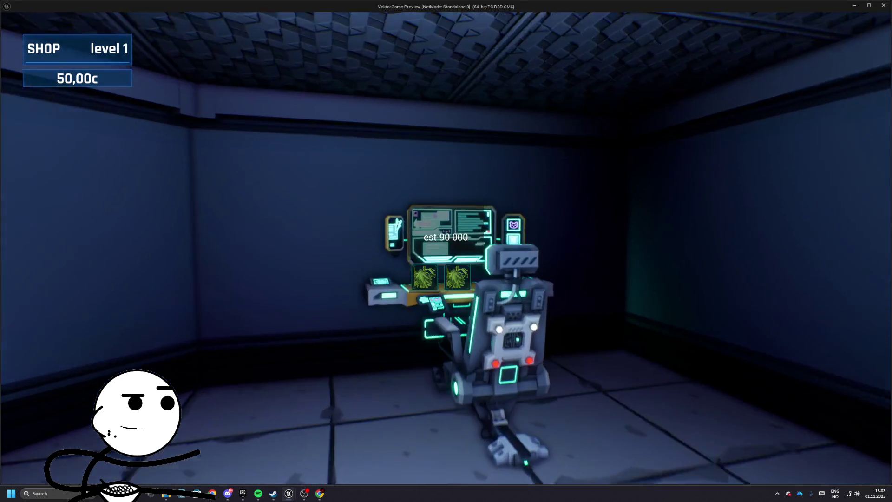
key(e)
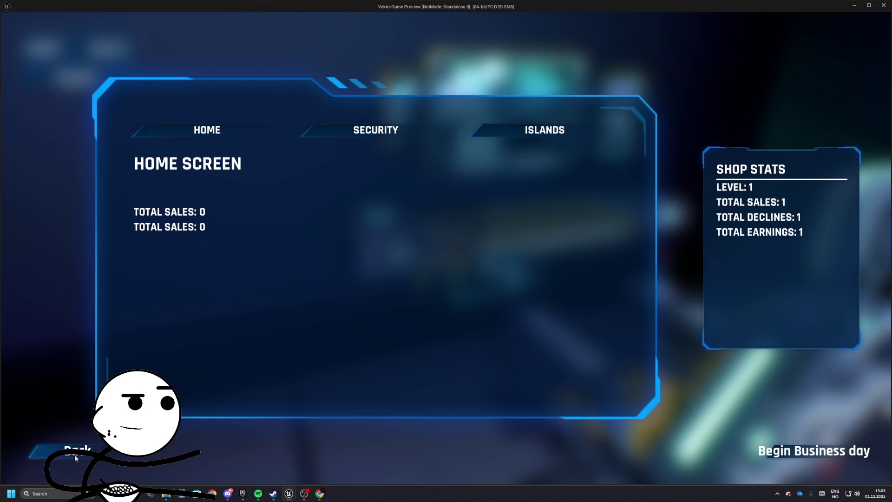
click(75, 457)
key(w)
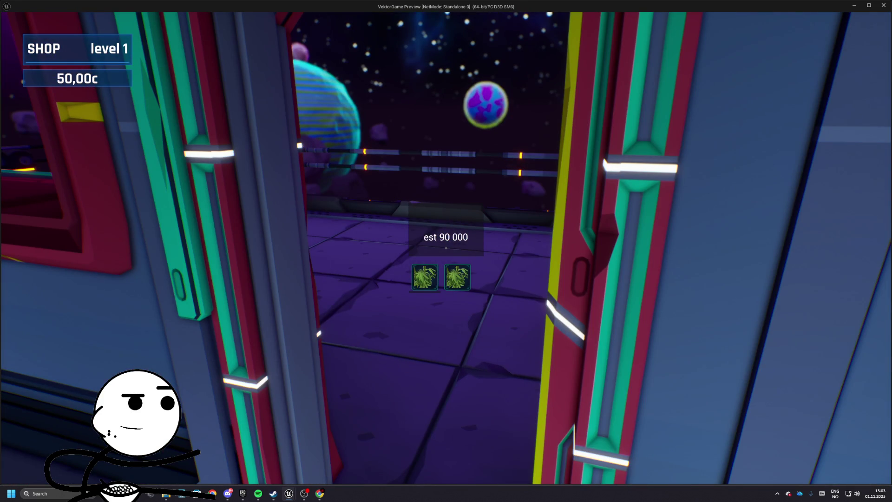
key(Escape)
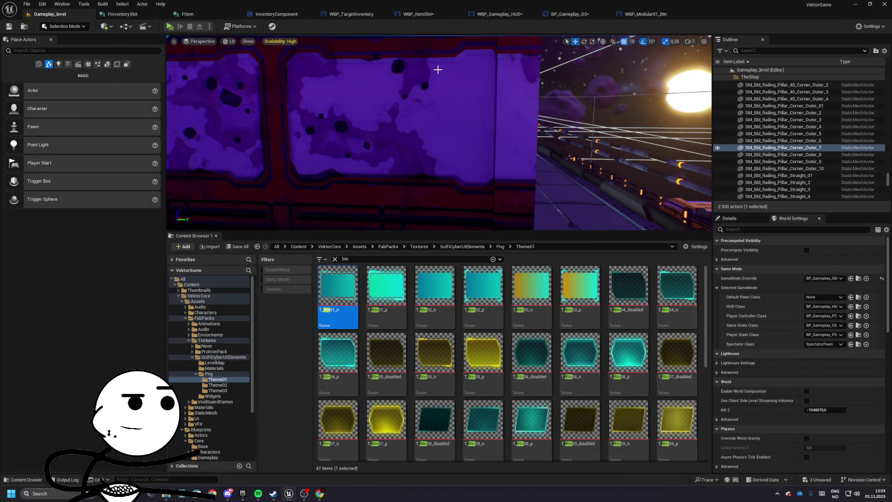
click(418, 14)
- In WBP_ItemSlot's Designer, add a Text Block from the Palette into the overlay beside Icon_Img
scroll(594, 246, down, 3)
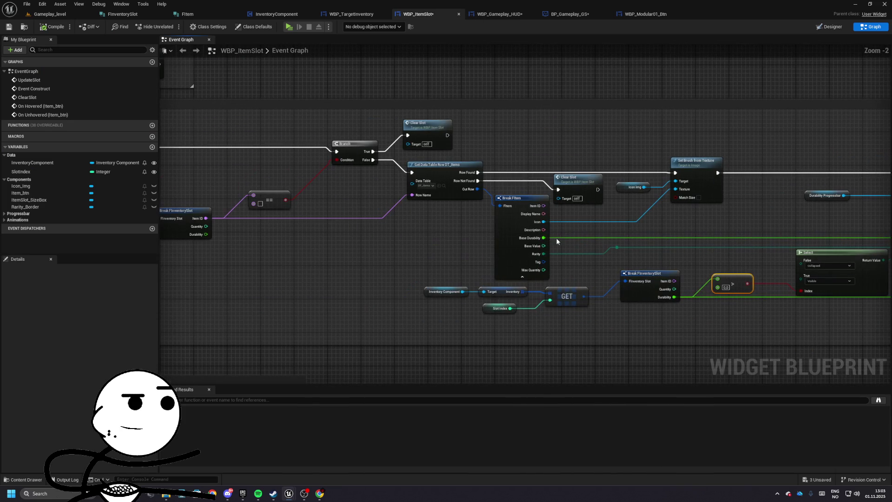
drag(567, 213, 457, 213)
drag(445, 255, 305, 235)
click(829, 27)
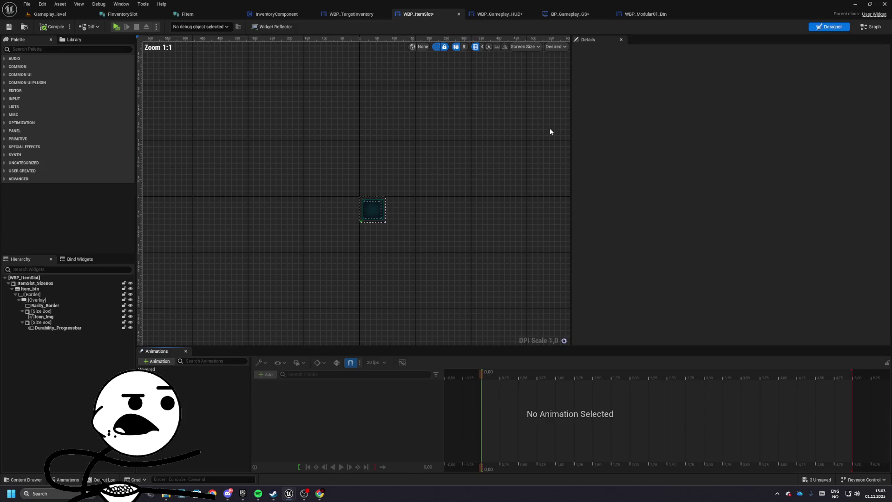
scroll(367, 211, up, 10)
click(404, 207)
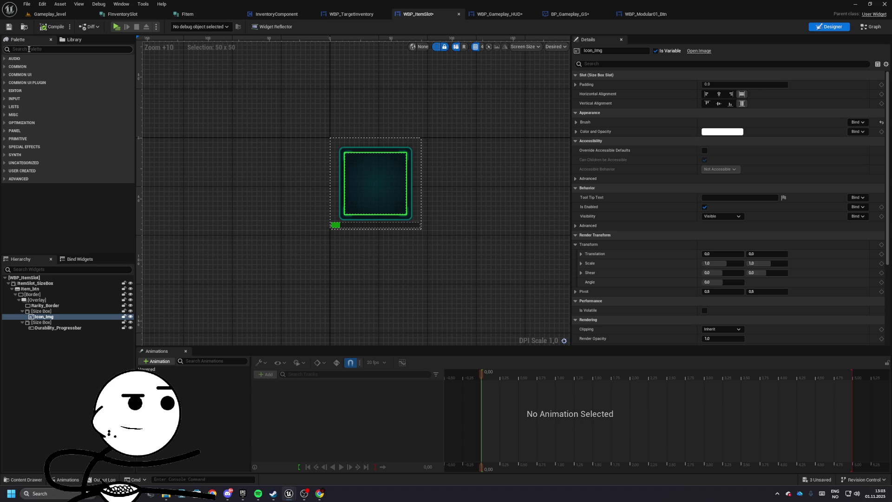
text(text)
drag(26, 73, 34, 303)
- Try bottom alignment on the icon image, then restore its vertical fill
click(730, 103)
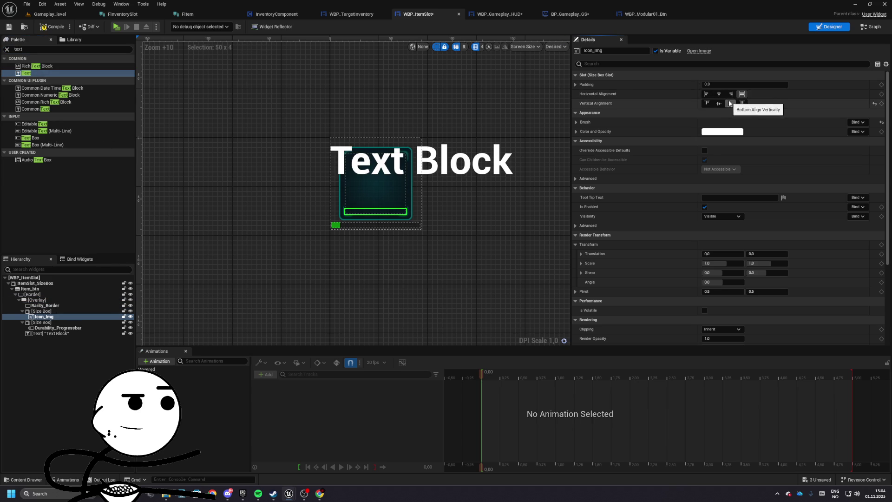
click(576, 122)
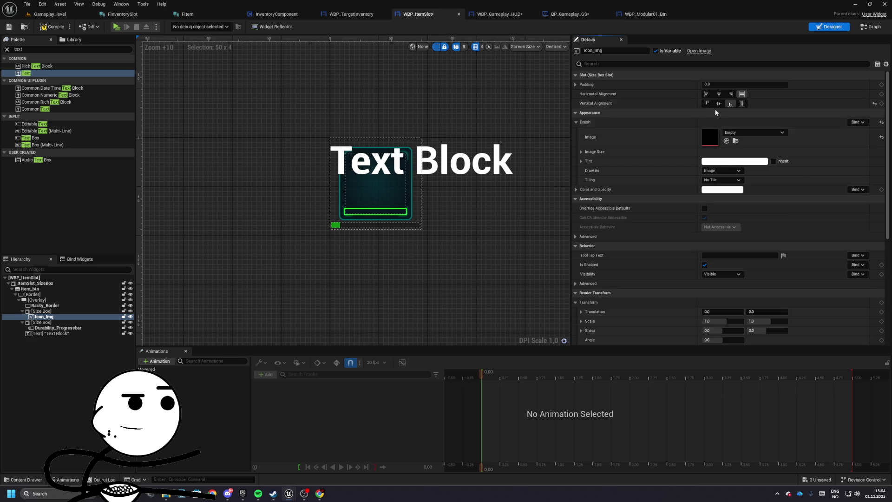
click(742, 104)
- Give the new Text Block font size 10 and the text '100x'
click(374, 161)
click(718, 179)
text(10)
key(Return)
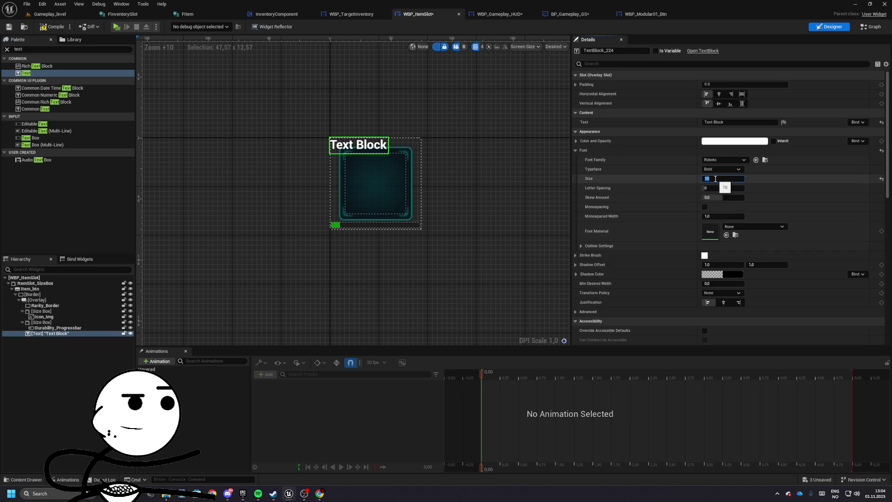
text(5)
key(Return)
key(Return)
click(739, 122)
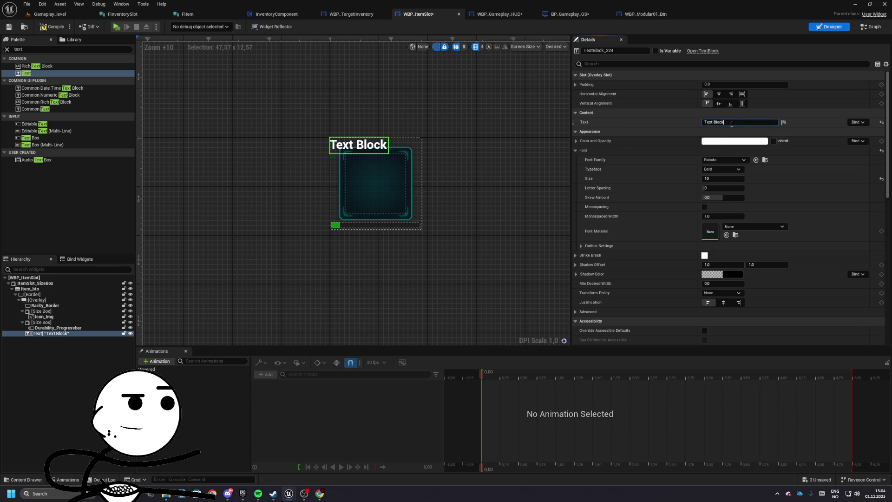
text(100x)
key(Return)
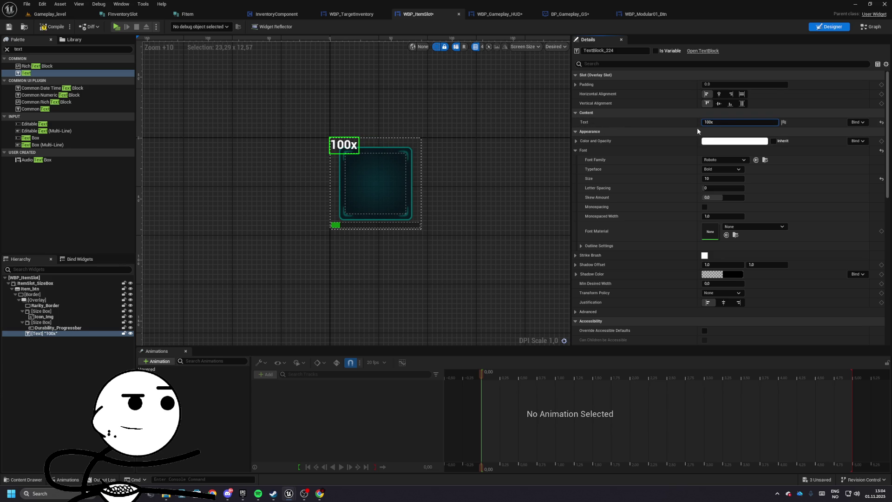
- Align the 100x label bottom-right with padding 15 and start renaming it CurrentQuantity_txt
click(731, 103)
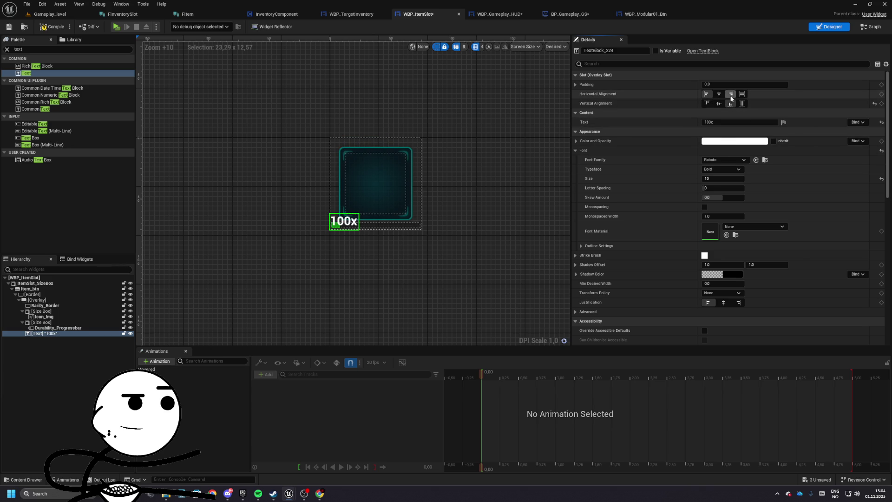
click(730, 95)
click(718, 84)
text(1)
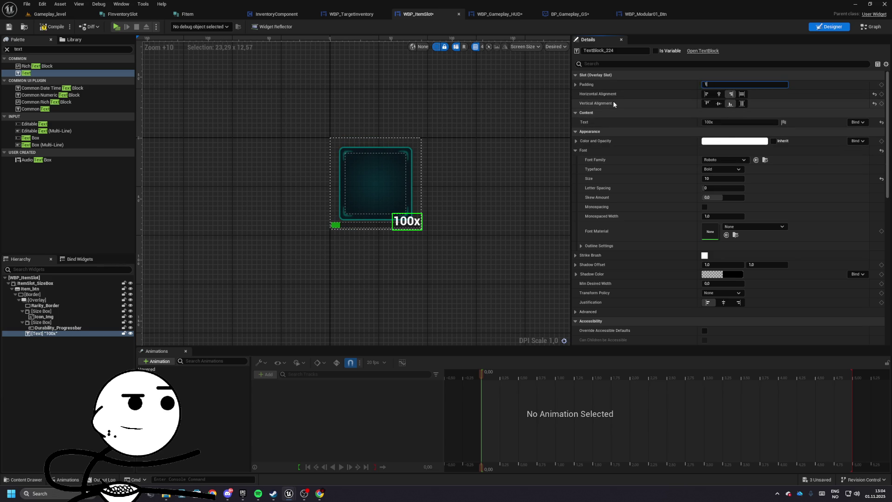
text(0,0)
key(Return)
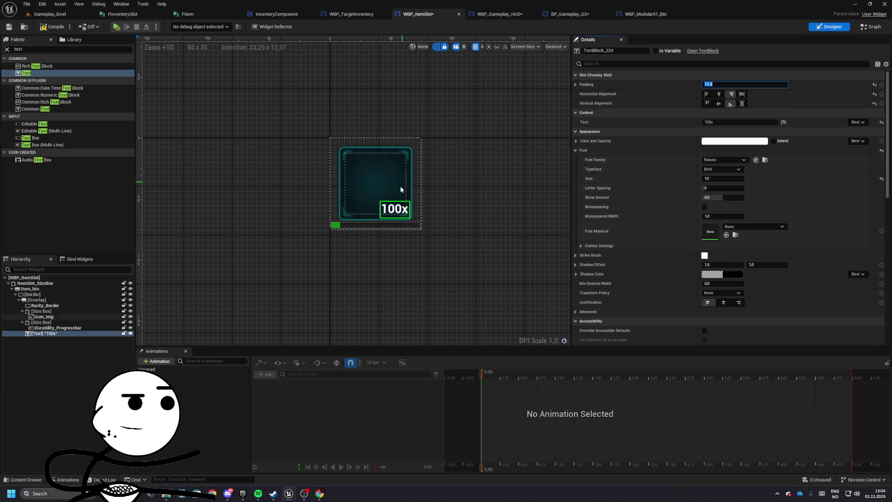
text(12)
key(Return)
text(15)
key(Return)
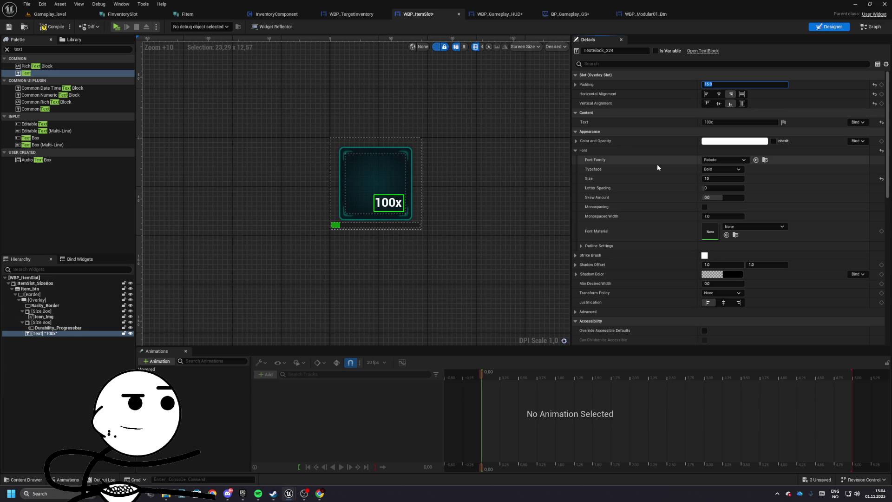
text(CurrentQuant)
text(ityu)
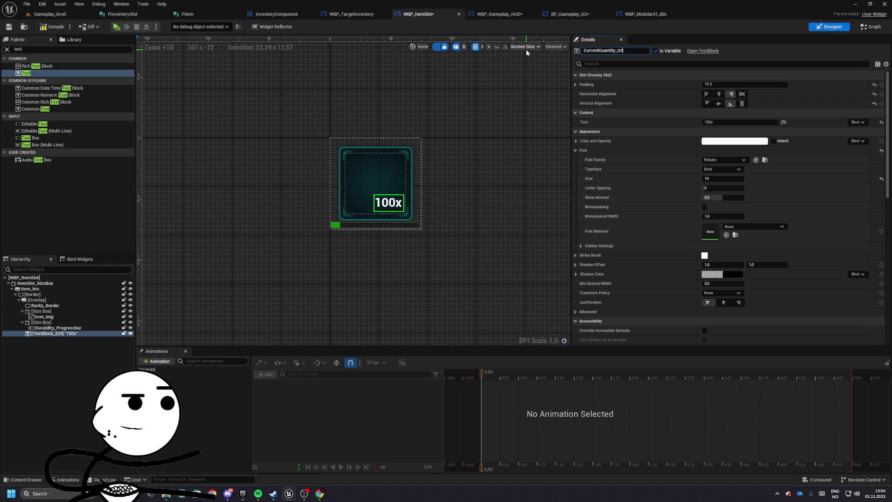
text(t)
- Confirm the name CurrentQuantity_txt and switch the label's font family to F_Rajdhani
key(Return)
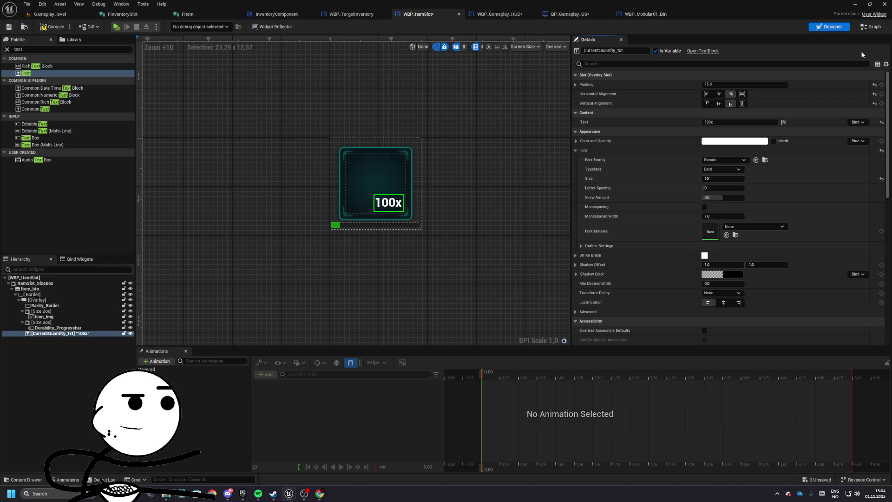
click(727, 160)
click(749, 283)
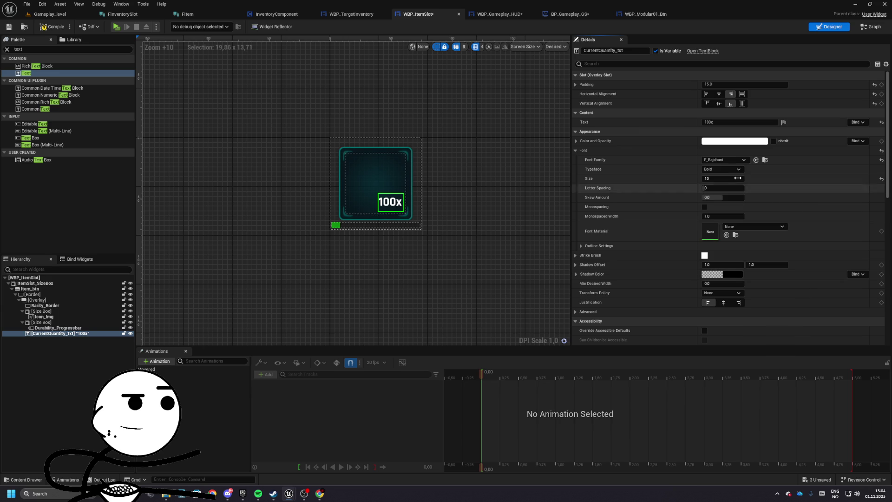
- Try Medium, Light and Bold typefaces, settling on Regular with a smaller font size
click(719, 189)
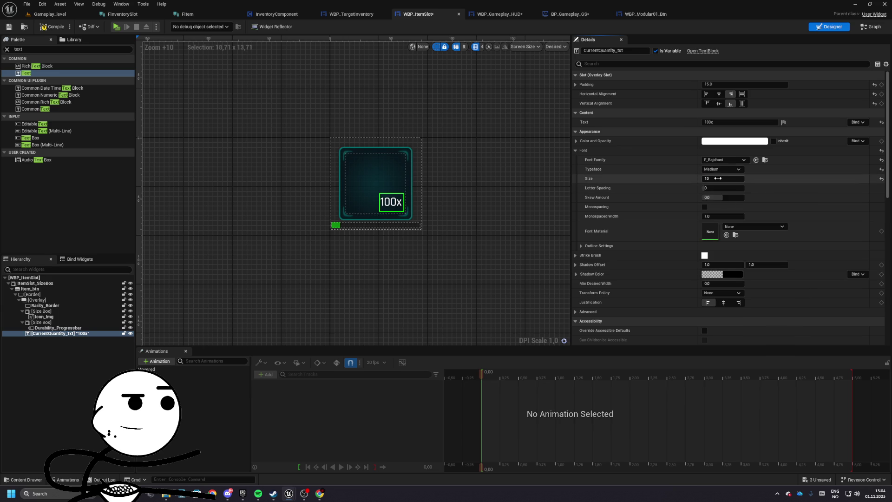
click(721, 169)
click(719, 183)
click(720, 169)
click(718, 176)
click(717, 170)
click(711, 195)
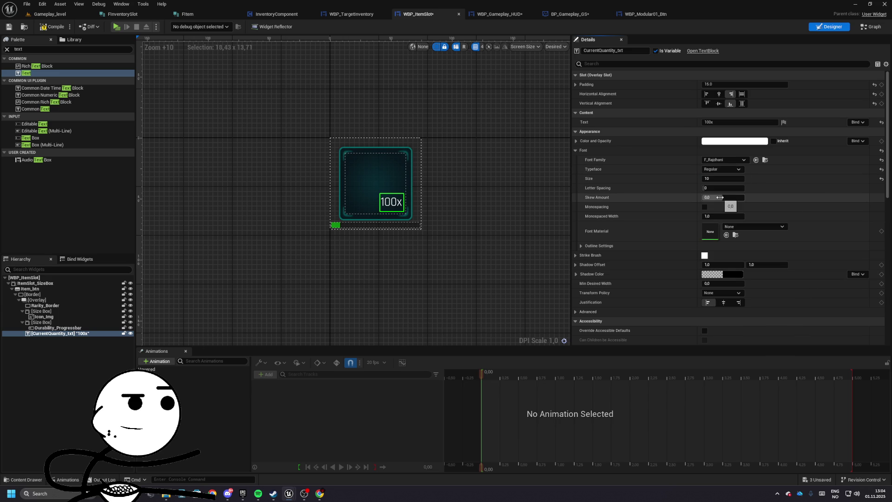
scroll(415, 178, up, 5)
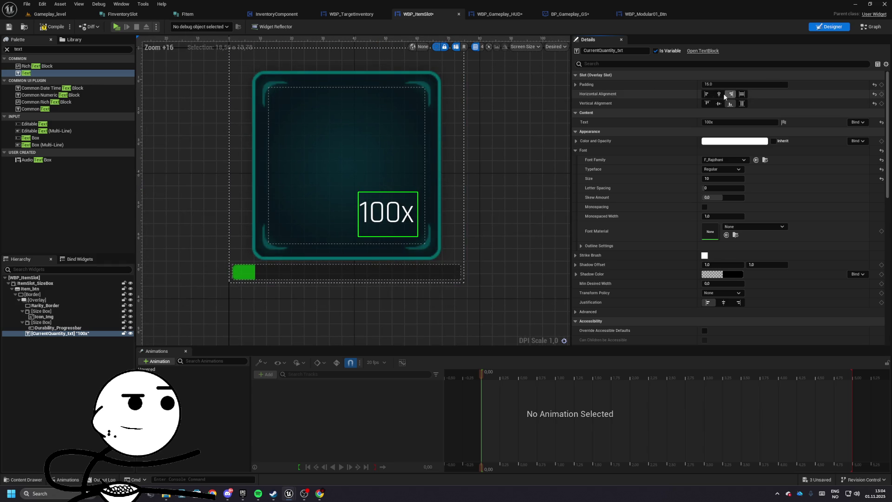
scroll(557, 205, down, 1)
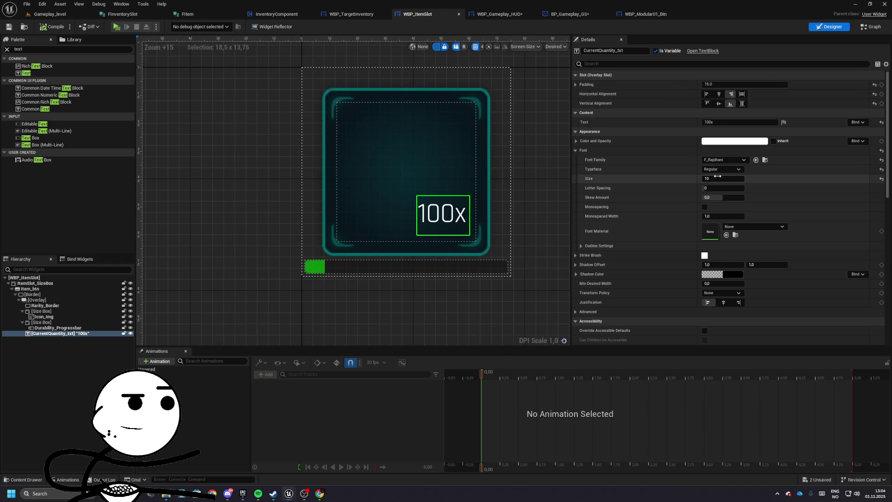
text(8)
key(Return)
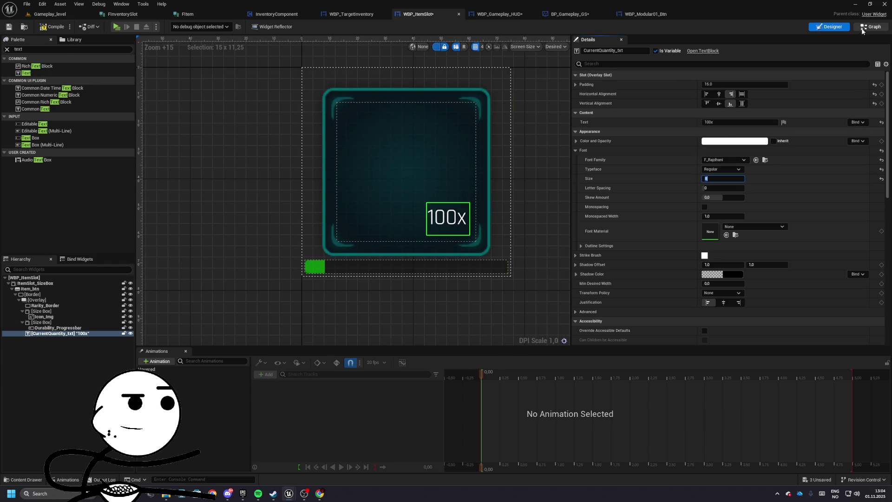
click(870, 27)
- Add a SetText node for CurrentQuantity_txt fed by the slot's Quantity, before Set Visibility
mouse_move(618, 184)
mouse_down()
mouse_move(410, 191)
mouse_move(449, 188)
mouse_up()
text(set)
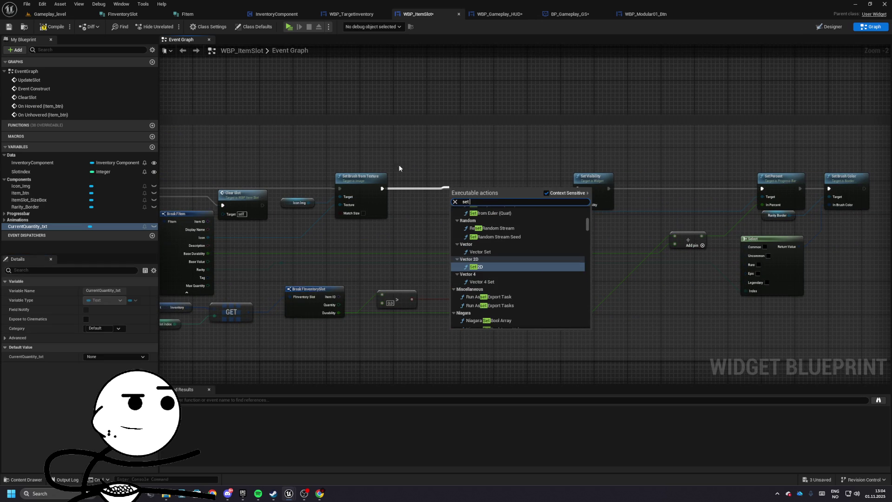
mouse_move(23, 228)
mouse_down()
mouse_move(23, 162)
mouse_move(367, 250)
mouse_move(353, 228)
mouse_move(433, 200)
mouse_move(473, 188)
mouse_move(577, 188)
mouse_up()
text(set tex)
key(Down)
key(Return)
mouse_move(485, 203)
mouse_down()
mouse_move(383, 309)
mouse_move(391, 303)
mouse_up()
drag(432, 232, 488, 228)
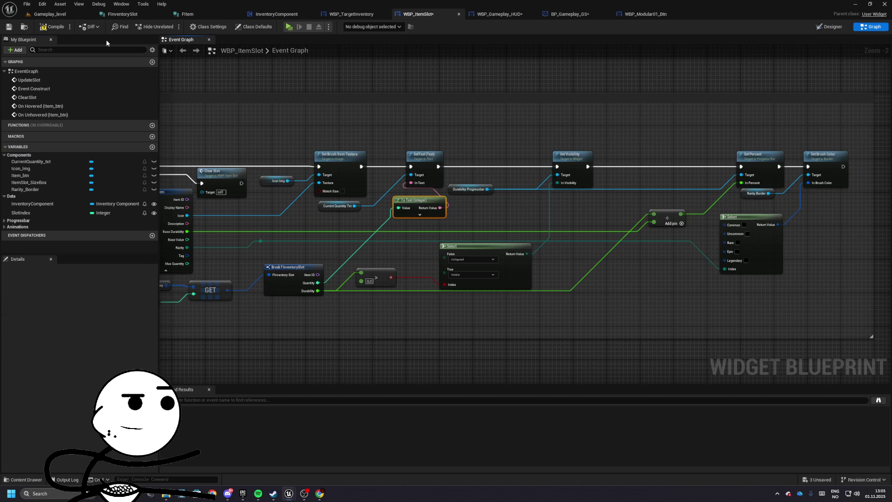
click(52, 15)
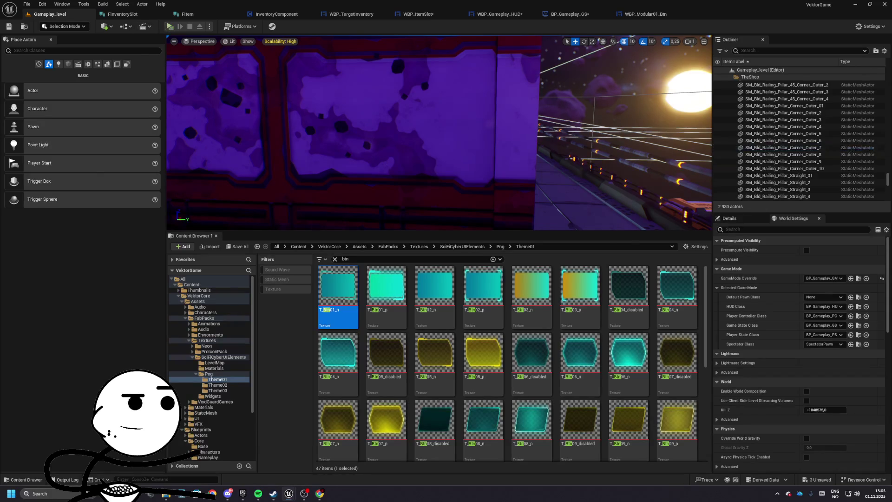
- After a quick test run, set the quantity label to size 12 Medium and play again
key(alt+p)
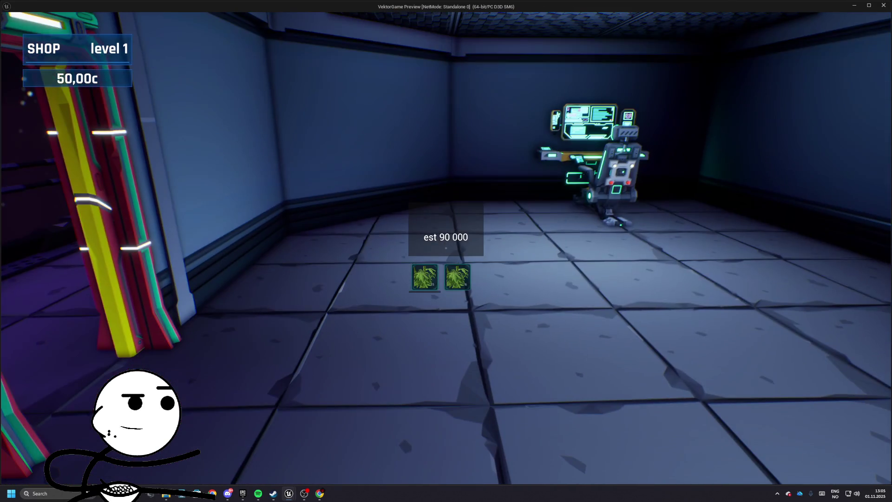
key(Escape)
click(417, 14)
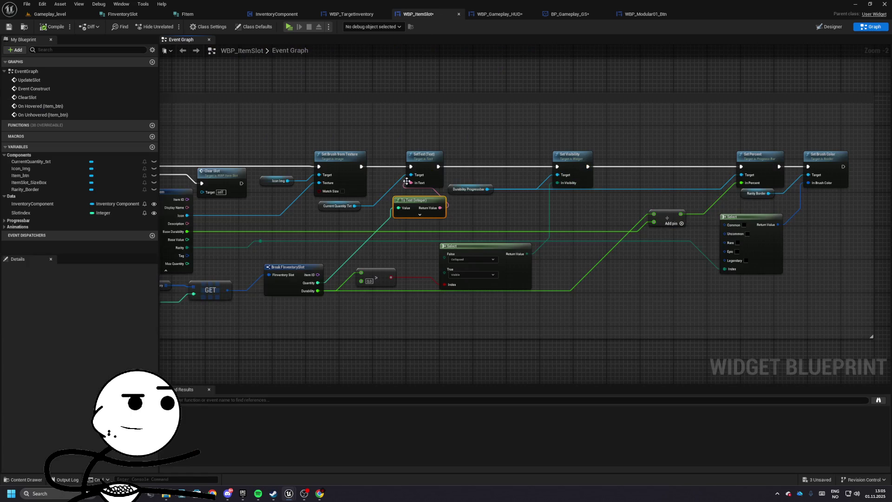
click(829, 27)
scroll(444, 252, up, 10)
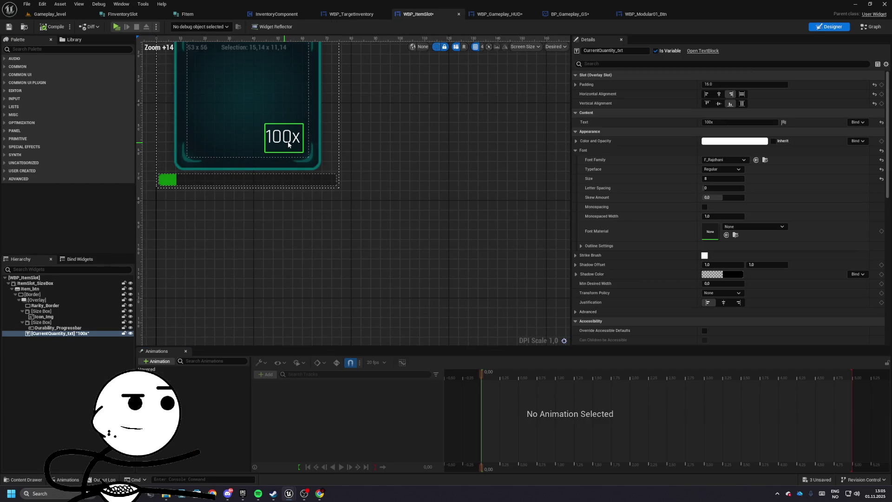
click(715, 179)
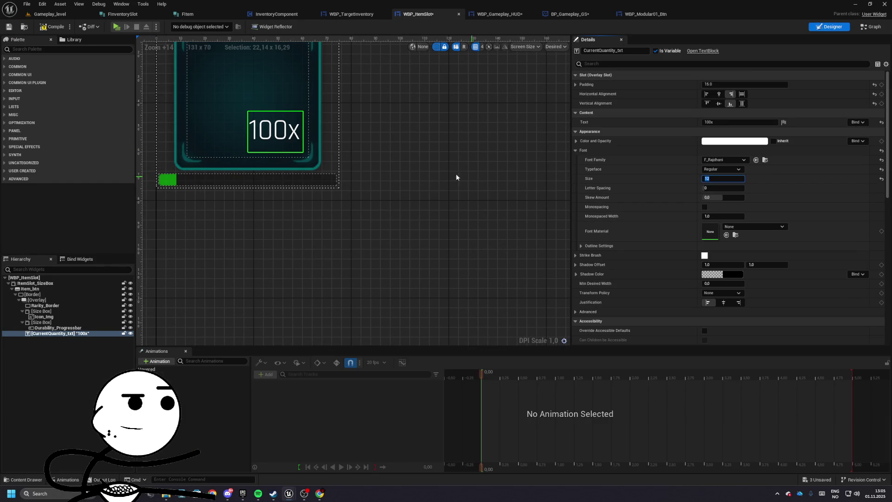
click(725, 168)
click(717, 189)
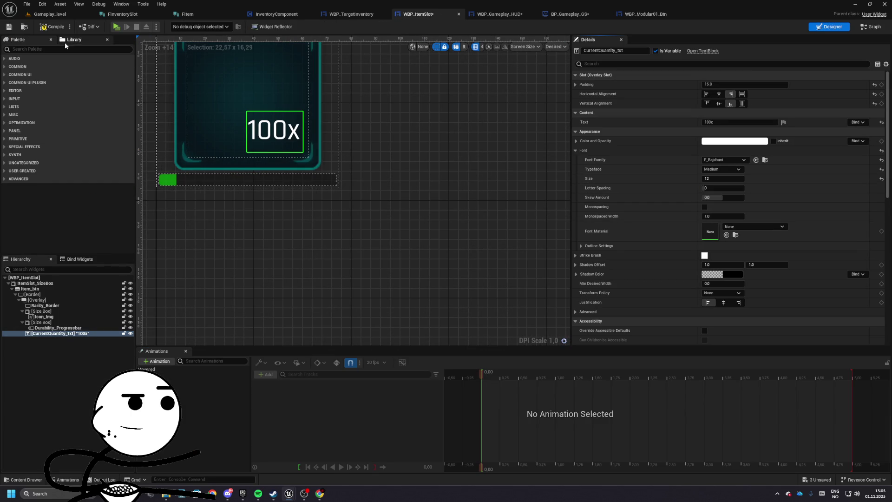
click(116, 26)
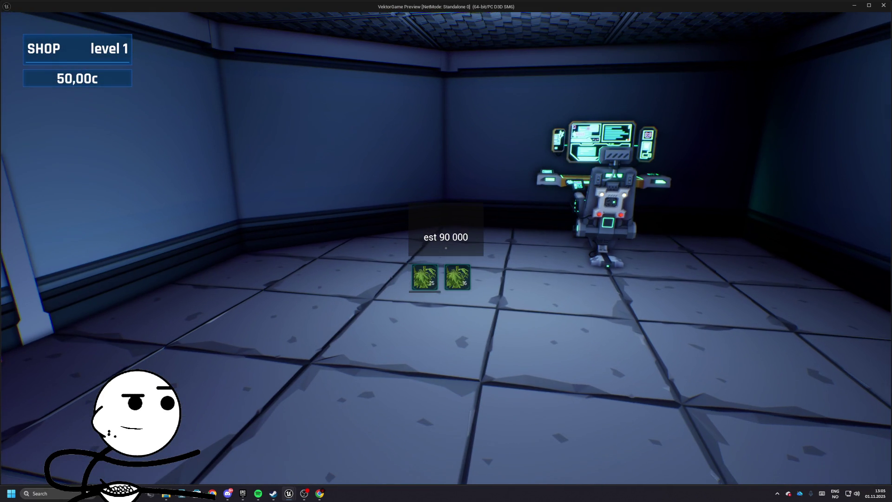
- Set the CurrentQuantity_txt label's typeface to Bold
key(Escape)
click(722, 169)
click(722, 177)
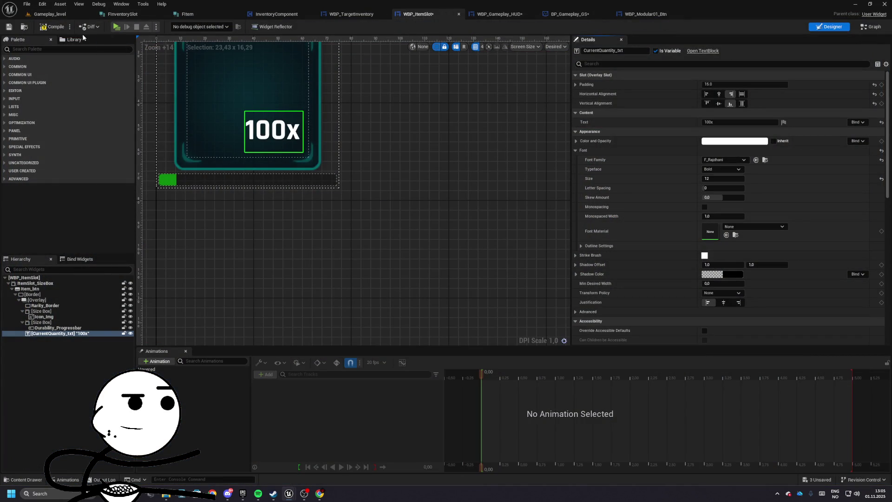
- Run a quick play-test to check the bold quantity label, then bring up BP_Gameplay_GS
click(117, 27)
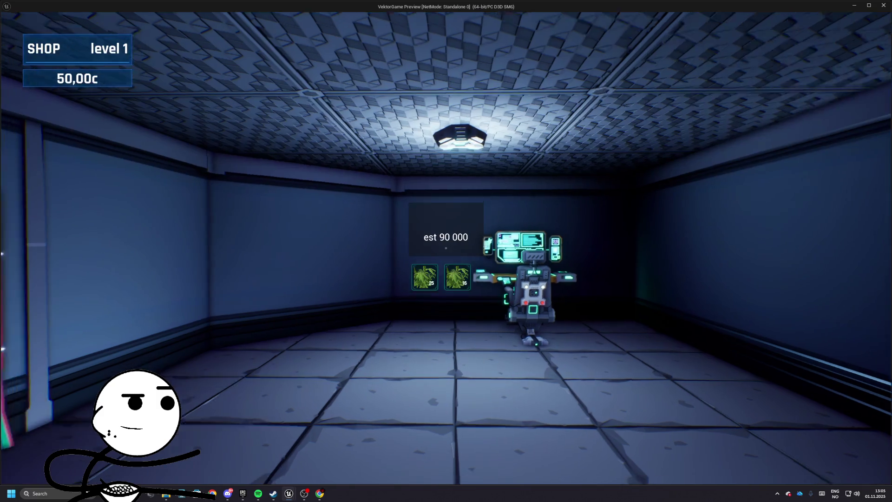
key(w)
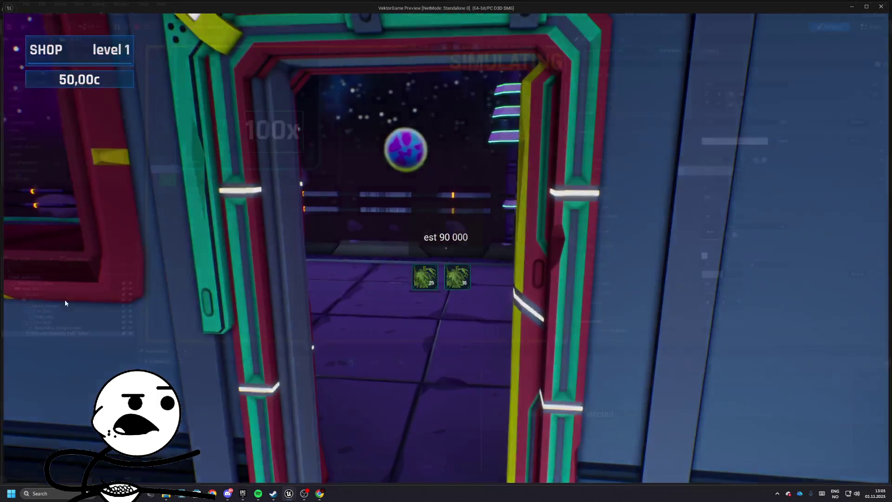
key(Escape)
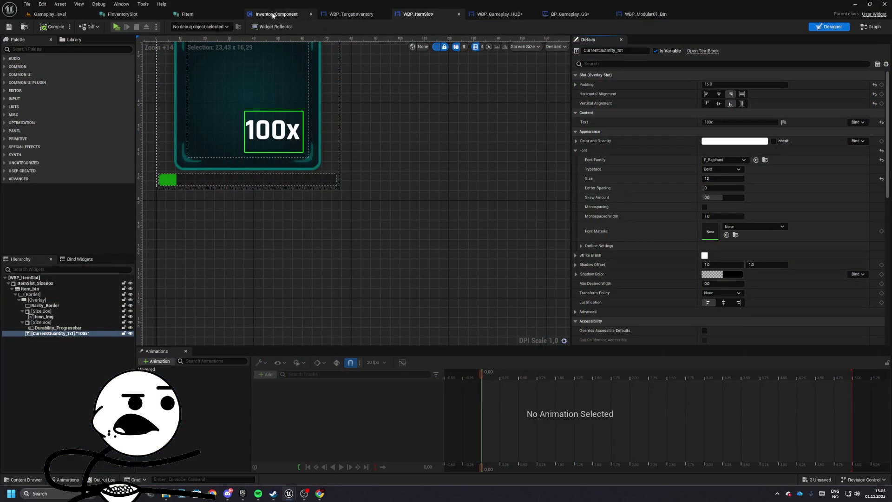
click(569, 14)
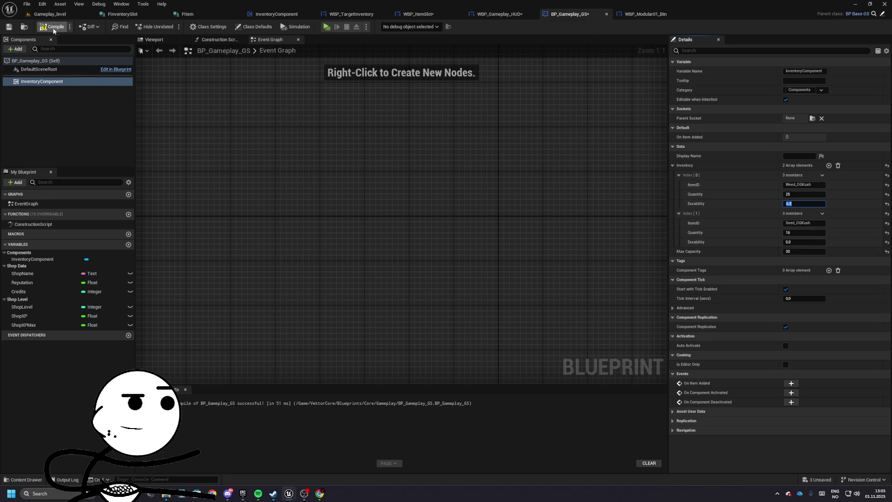
- Play again, walking out to the platform railing and back to the robot's terminal
click(9, 27)
key(alt+p)
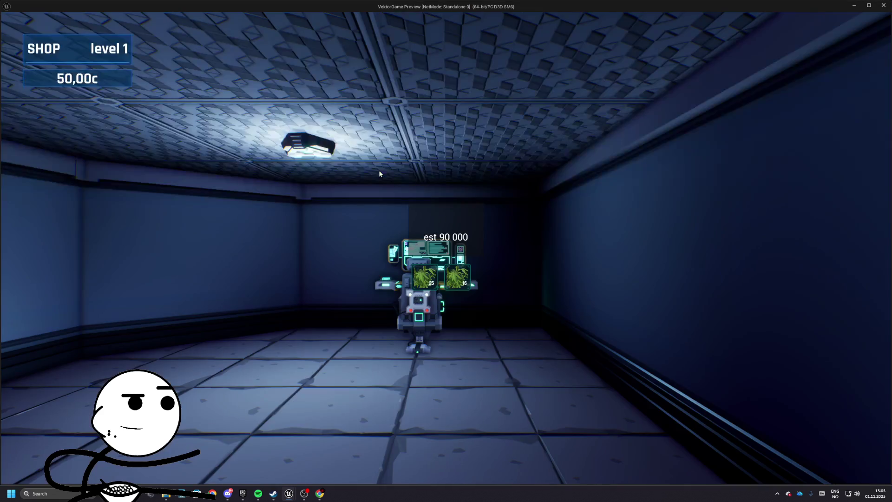
key(w)
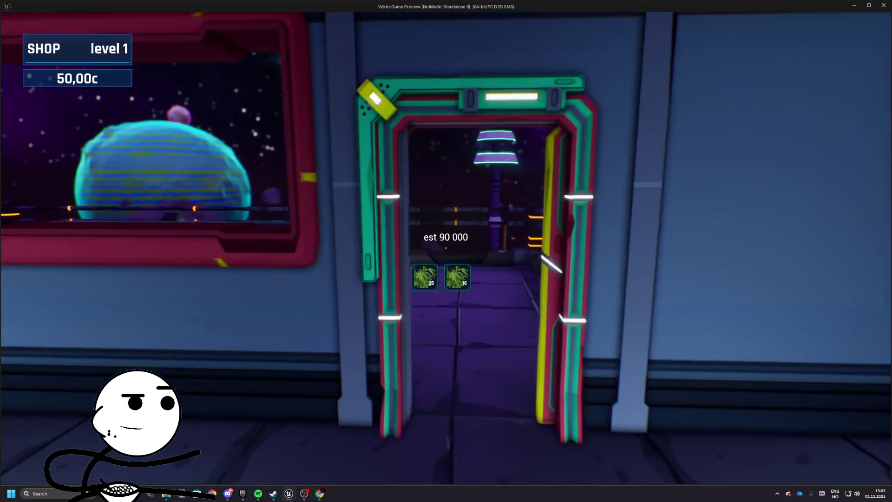
key(w)
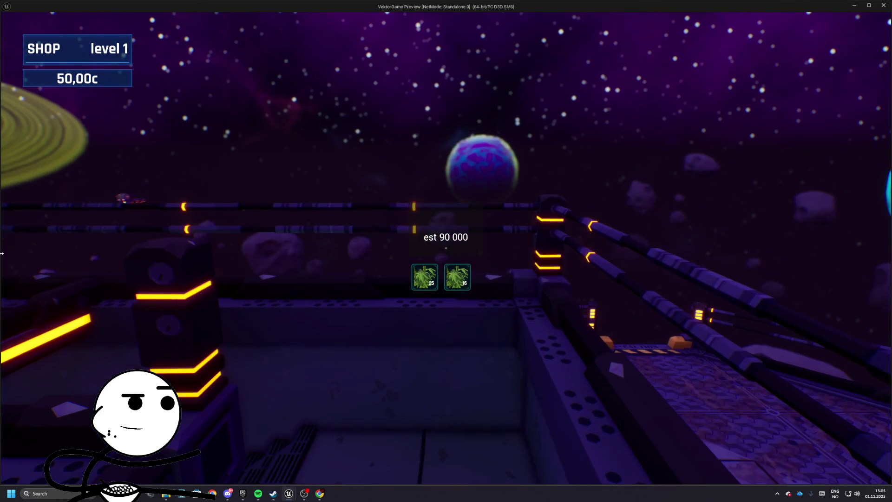
key(w)
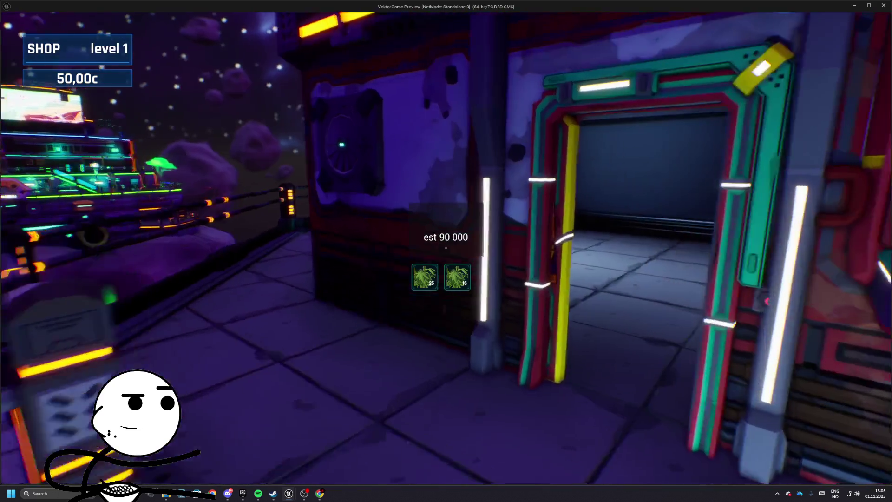
key(w)
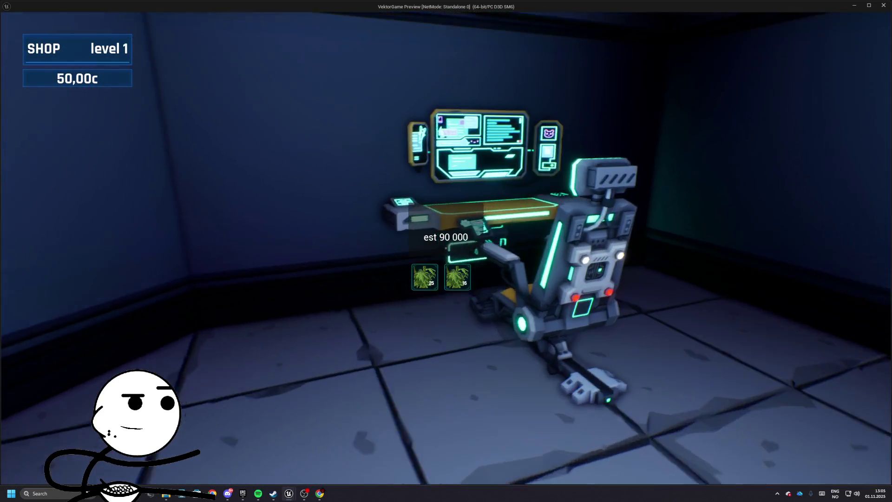
key(Escape)
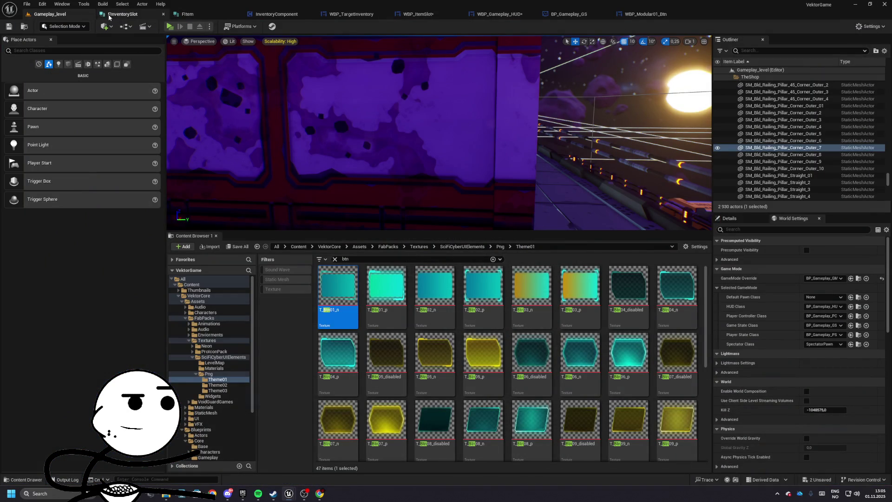
click(409, 15)
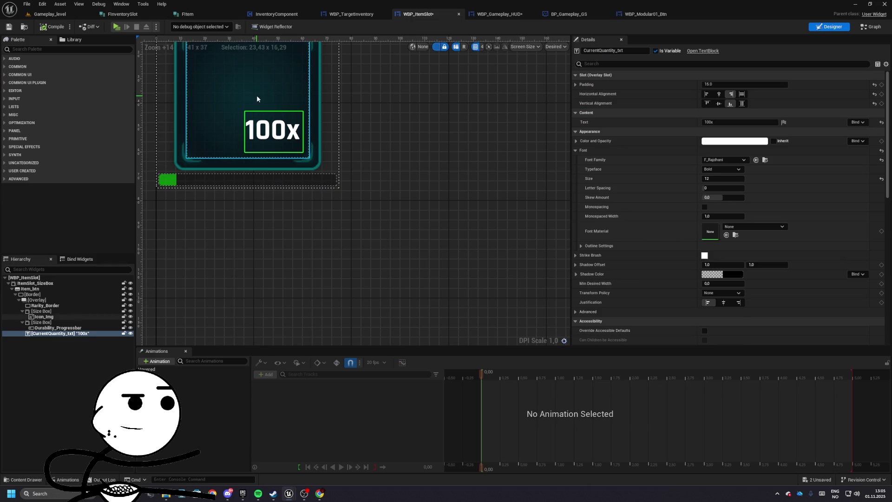
- Lower the 100x quantity text's slot padding to 10
click(261, 149)
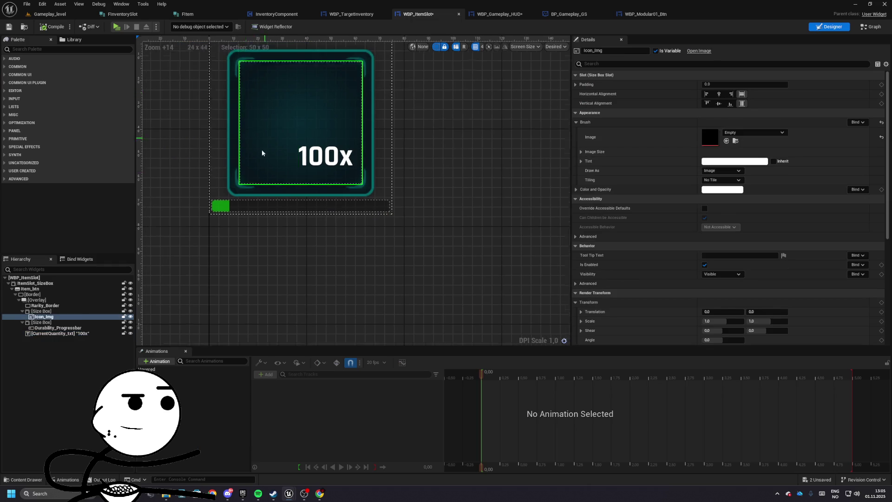
click(41, 311)
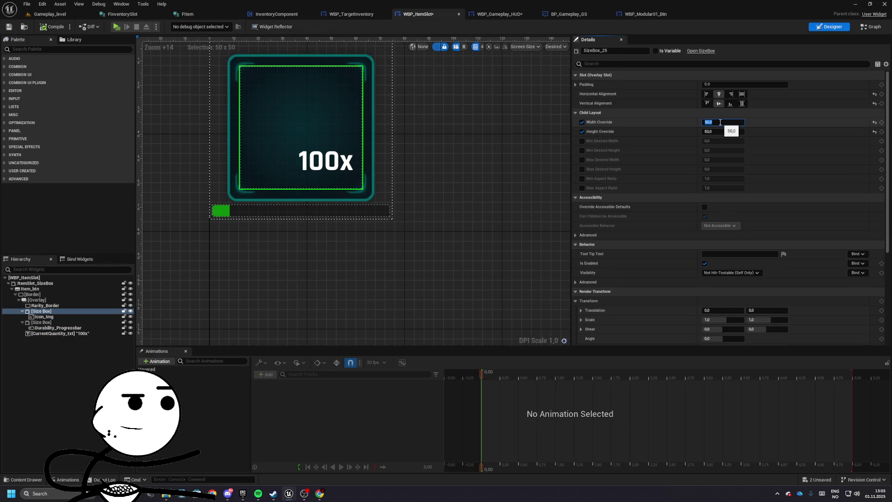
click(334, 164)
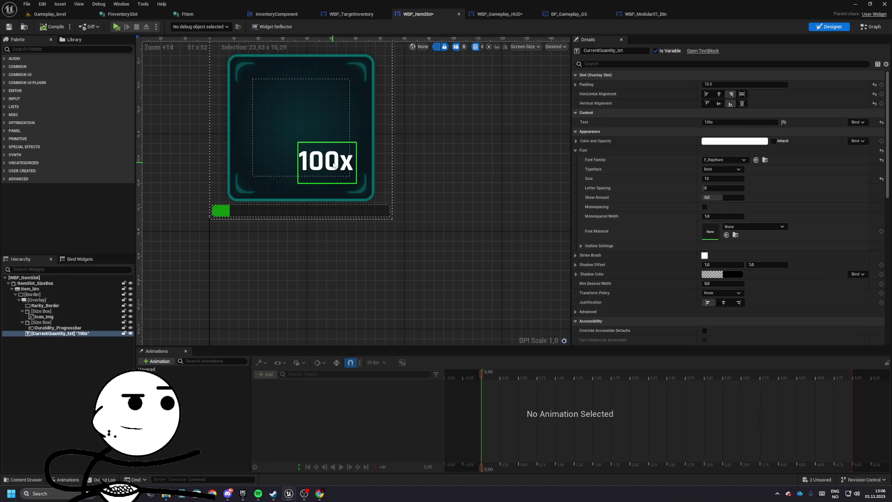
click(707, 84)
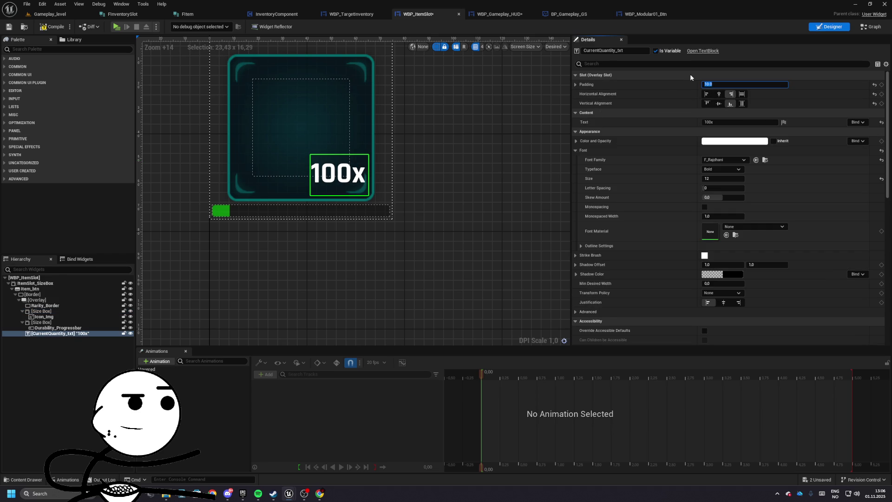
- Select the slot's outer [Border] and browse to its Brush Image texture in the assets
click(381, 196)
click(366, 213)
click(385, 189)
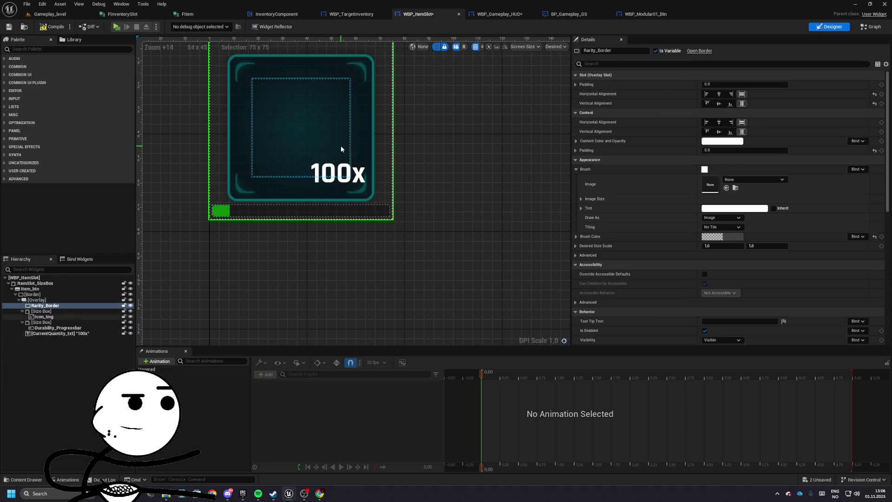
click(37, 299)
click(32, 294)
click(727, 188)
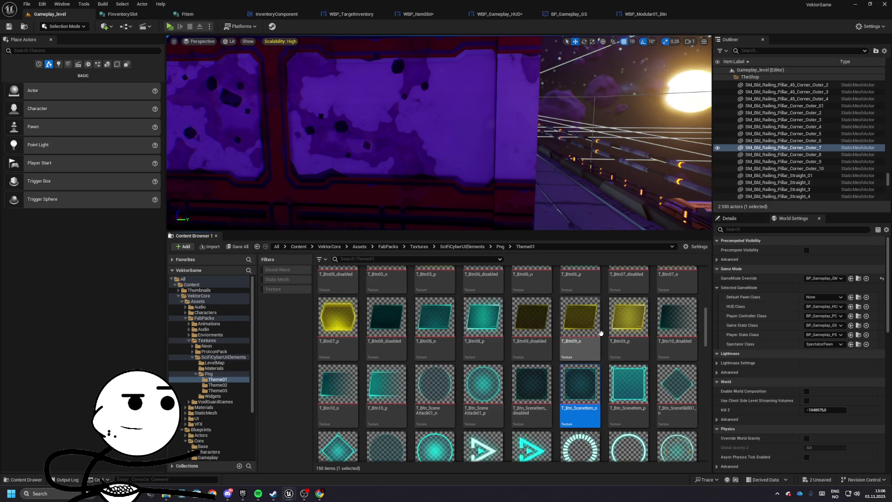
- Scroll through the Theme01 UI textures and select T_Frame01
scroll(522, 335, up, 6)
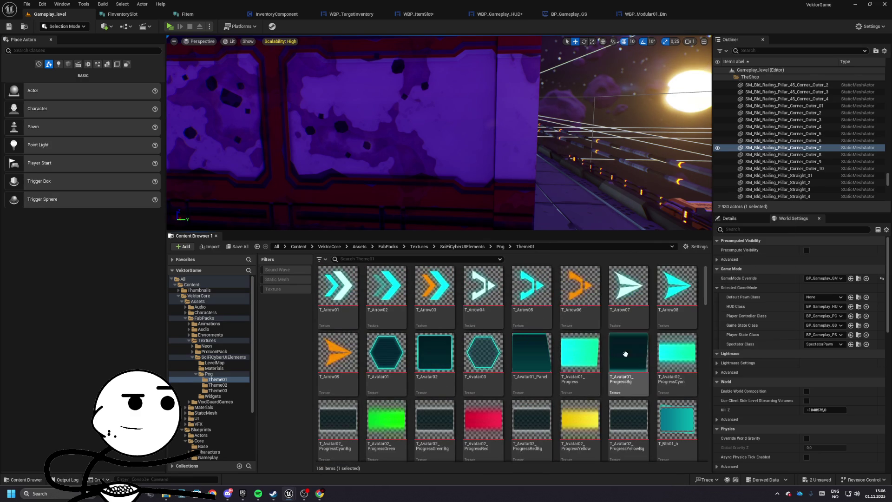
scroll(478, 342, down, 14)
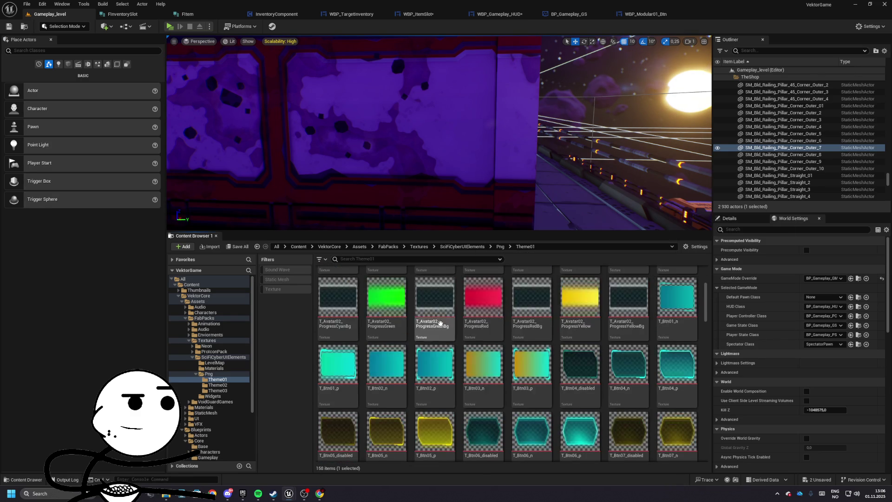
scroll(485, 336, down, 2)
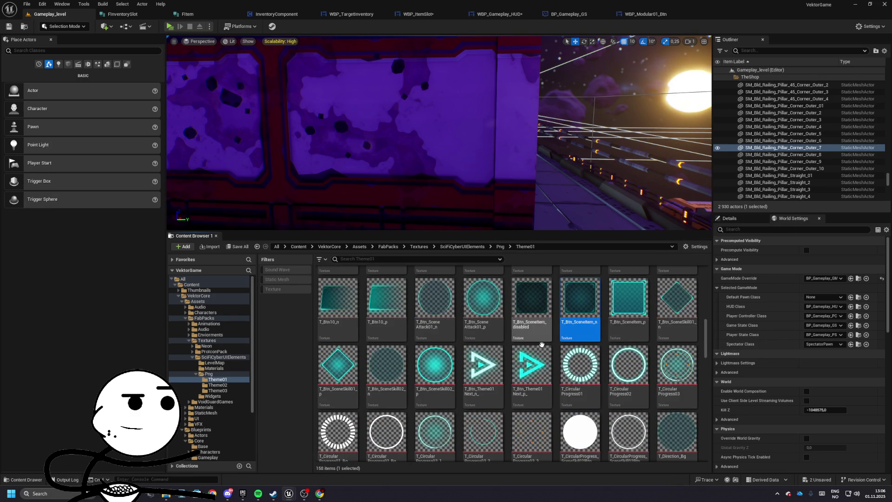
scroll(549, 343, down, 2)
scroll(691, 368, up, 4)
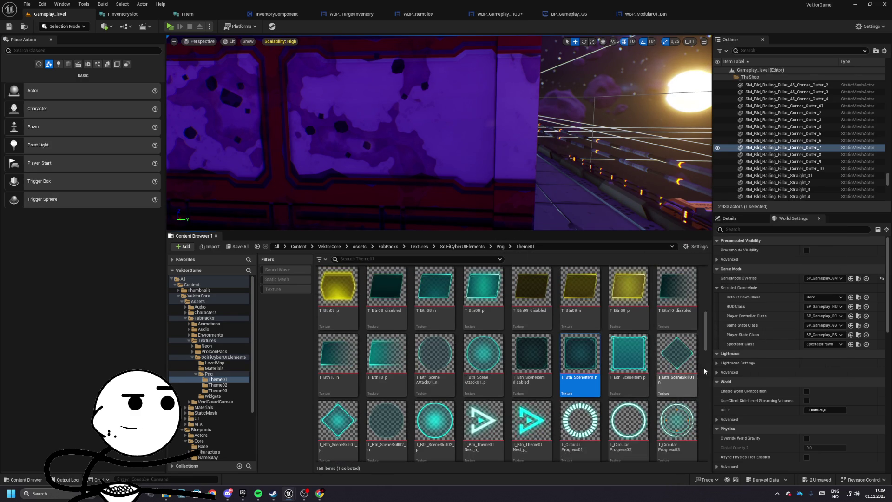
scroll(664, 339, down, 3)
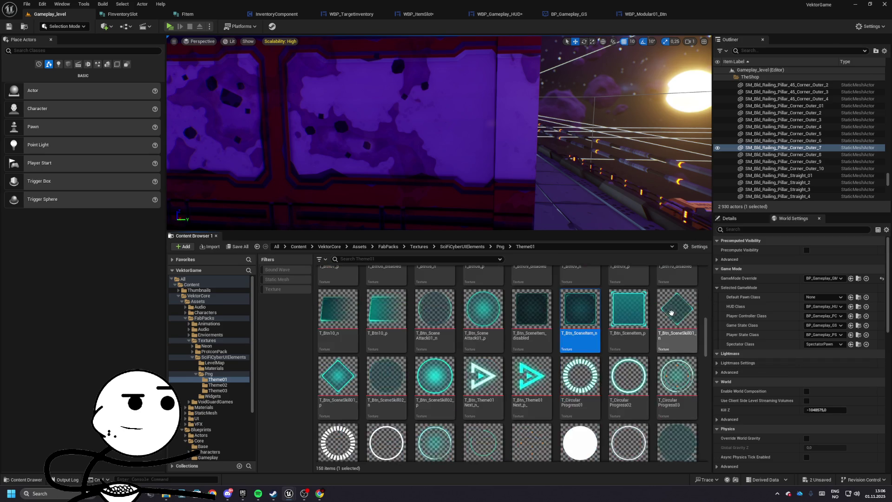
scroll(657, 336, down, 2)
click(534, 373)
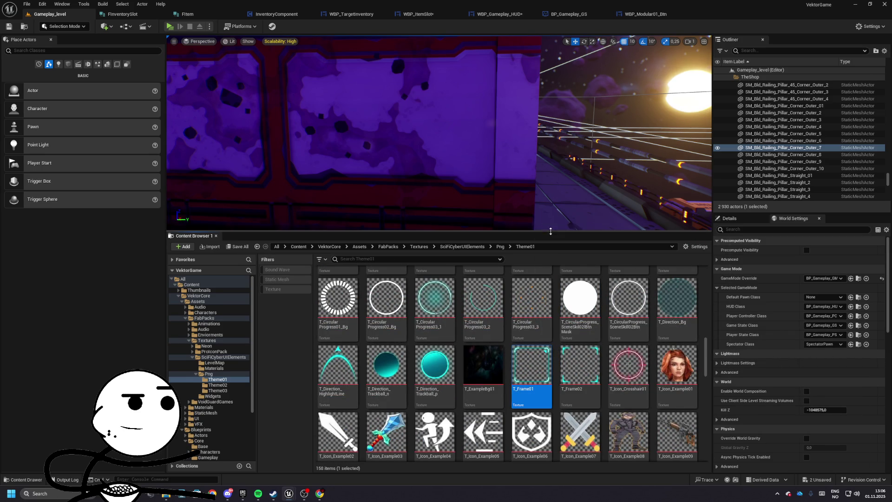
click(653, 16)
- Set WBP_ItemSlot's outer [Border] Brush Image to T_Frame01
click(571, 17)
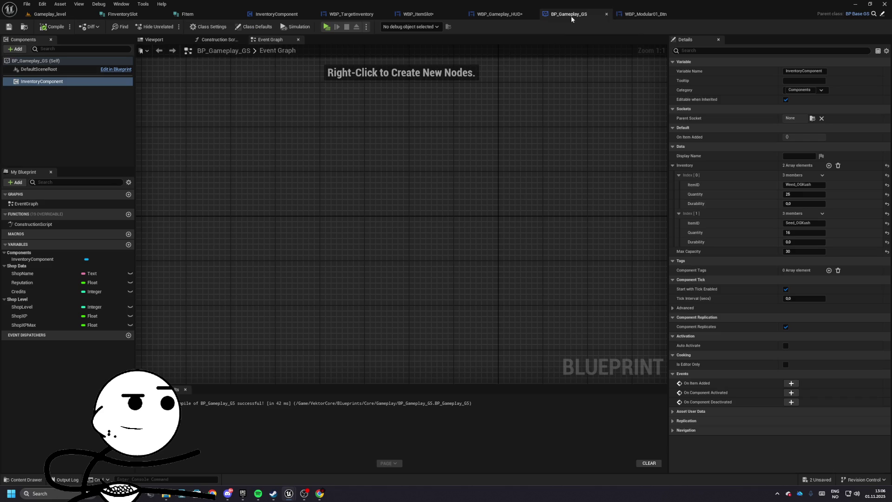
click(508, 19)
click(418, 15)
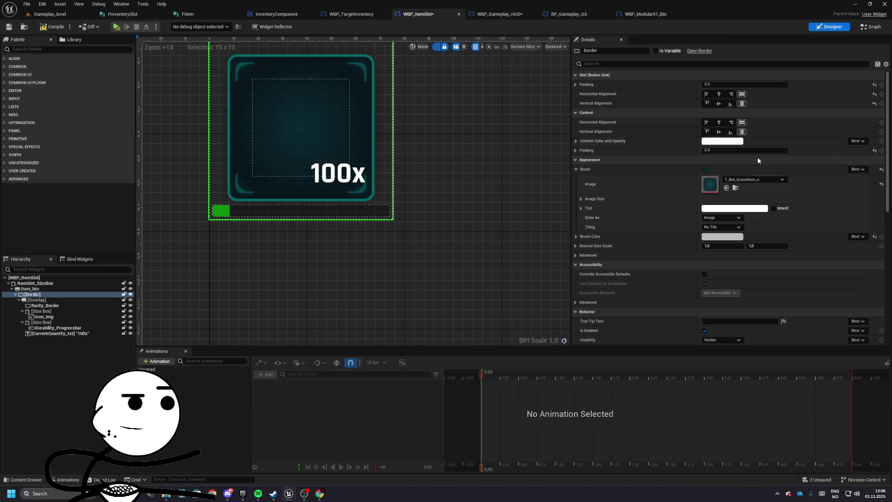
click(726, 188)
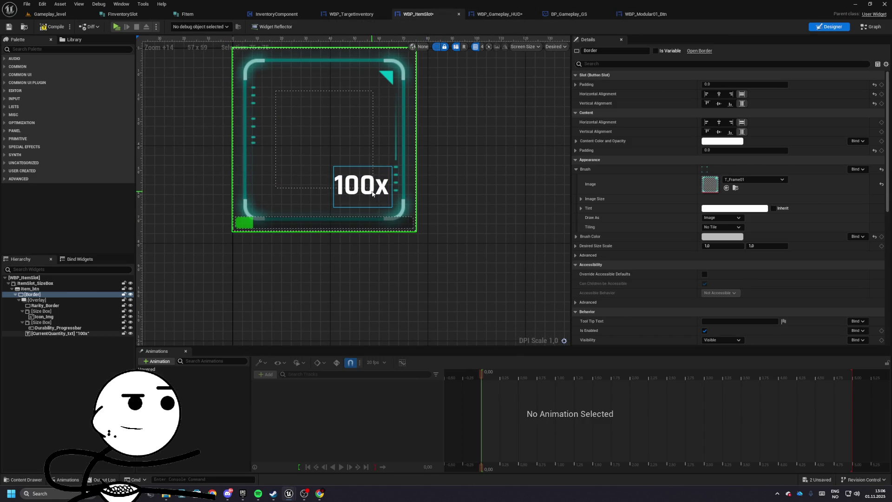
- Set the 100x quantity text's padding to 6 and launch the game to test it
click(362, 186)
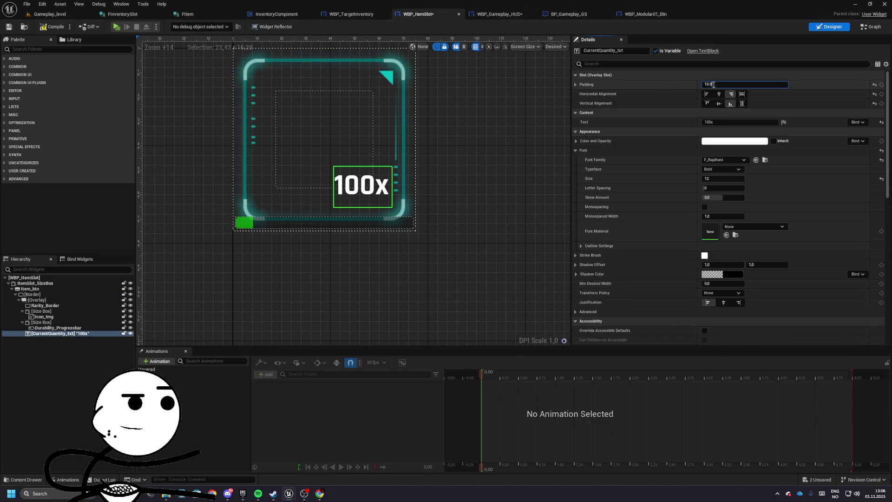
text(6)
key(Return)
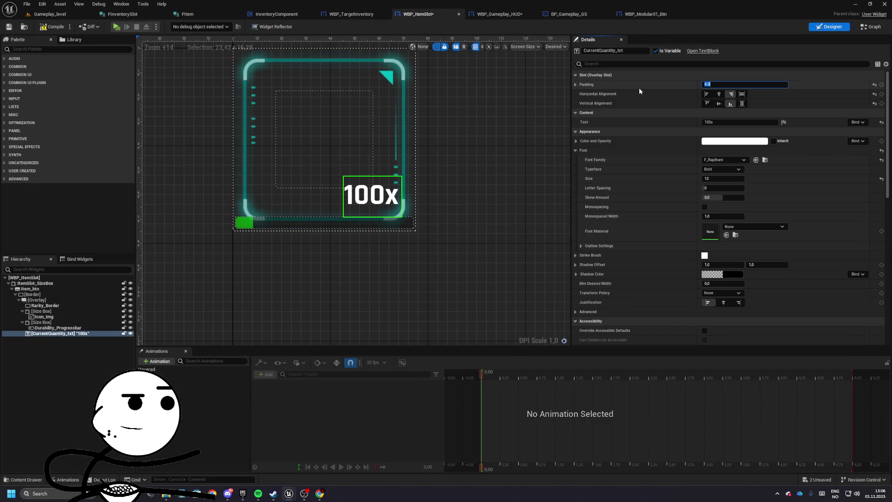
click(220, 107)
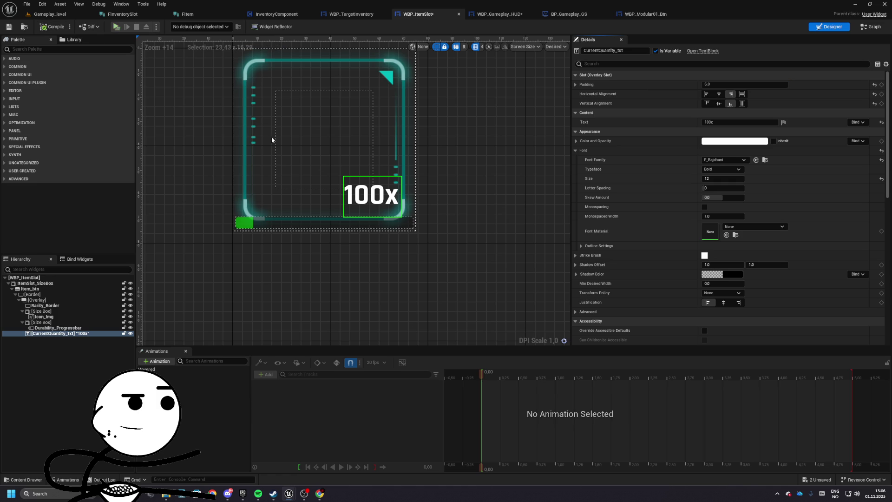
key(alt+p)
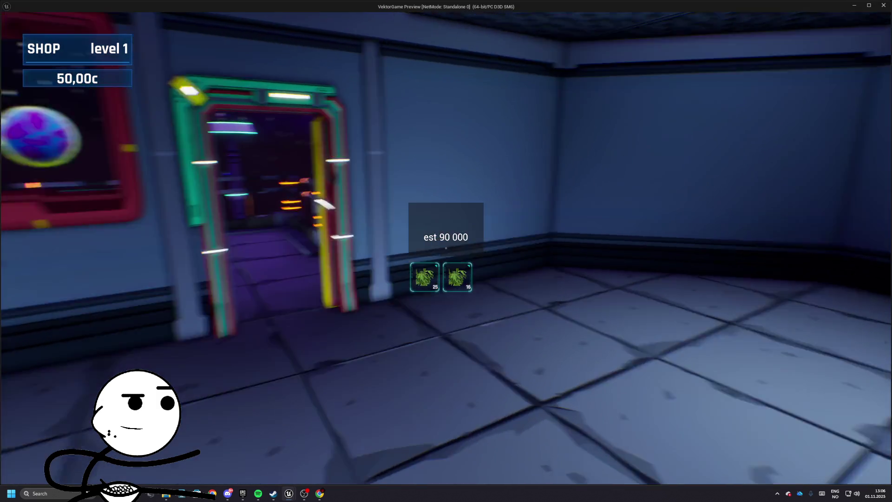
- Walk to the deck and back, open the terminal's shop stock, then switch to Facility_level
key(w)
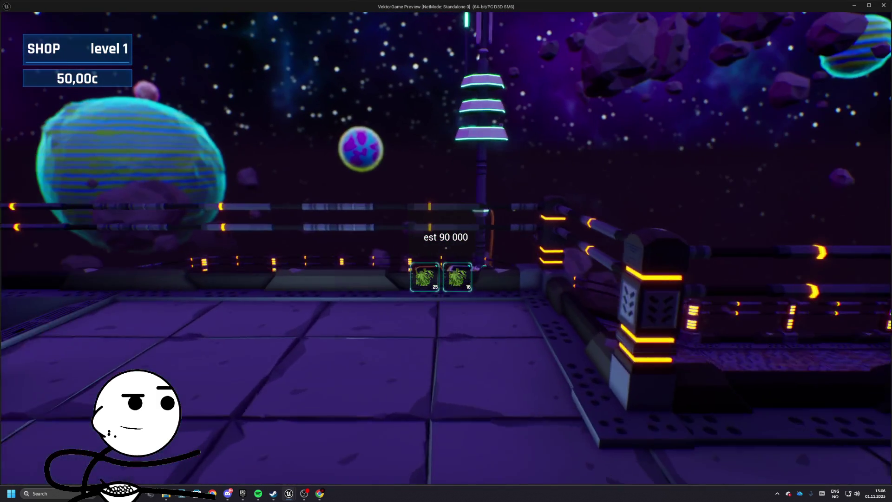
key(w)
key(e)
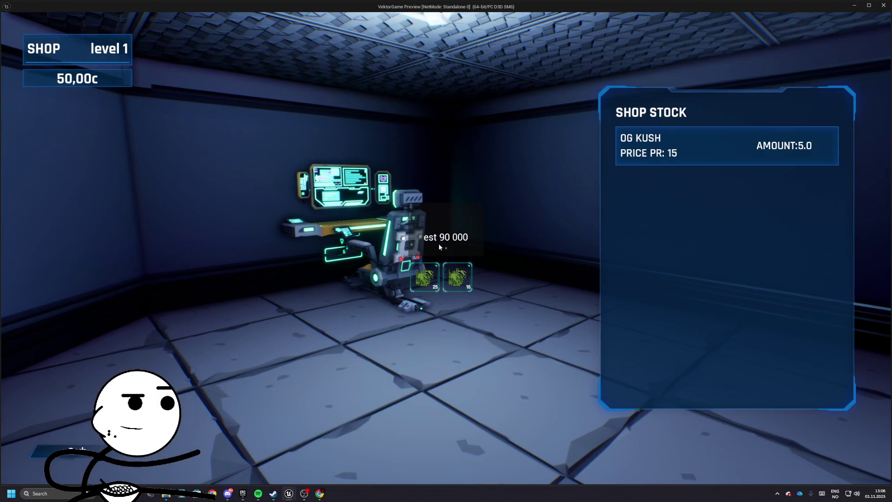
key(alt+Tab)
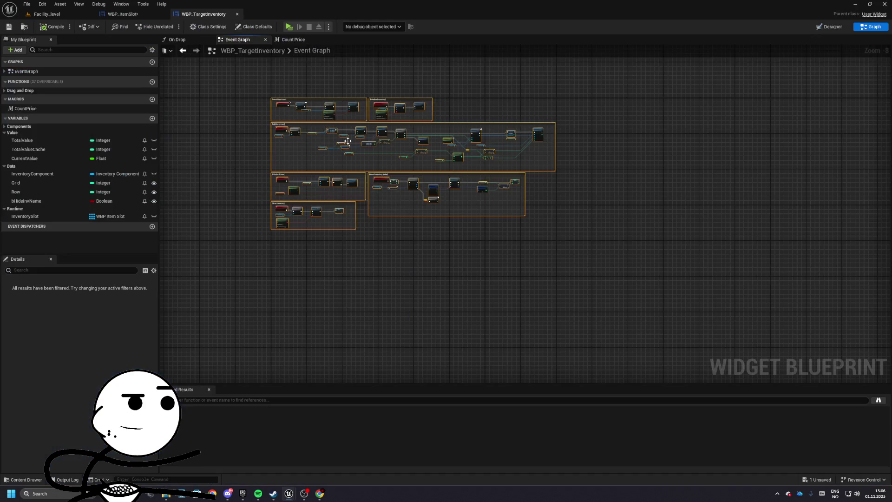
click(30, 15)
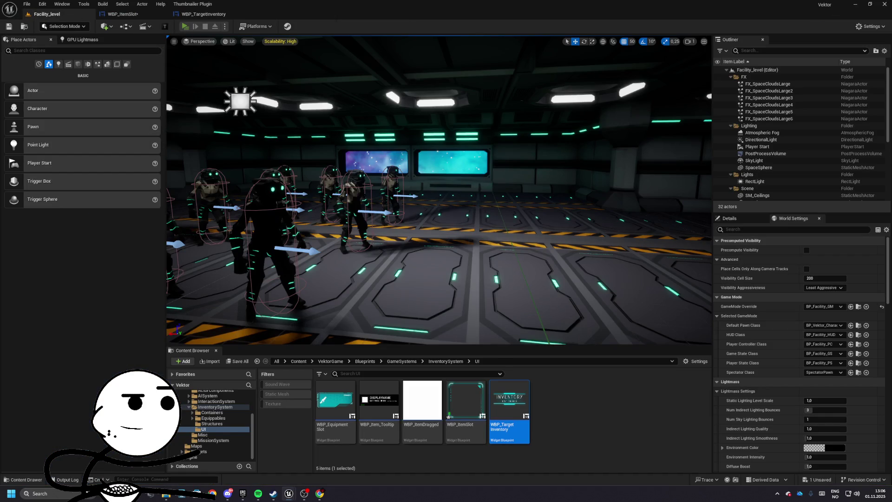
- Play the Vektor level and briefly open and close the player inventory
key(alt+p)
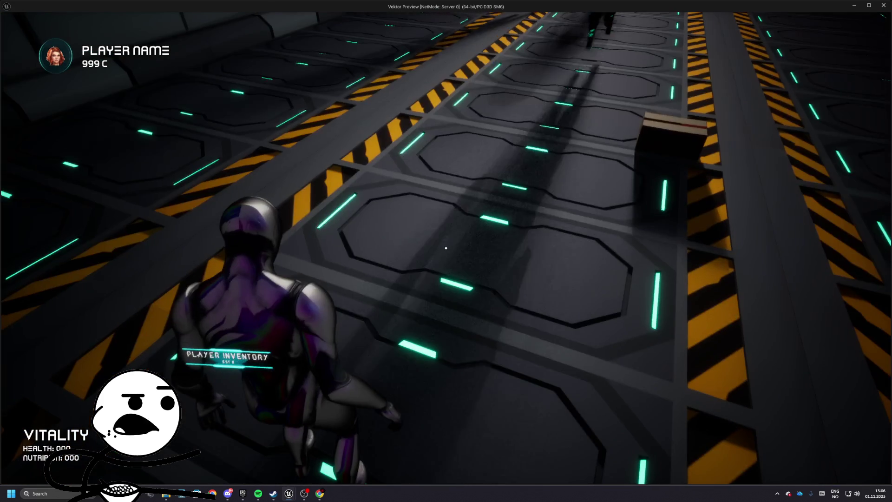
key(Tab)
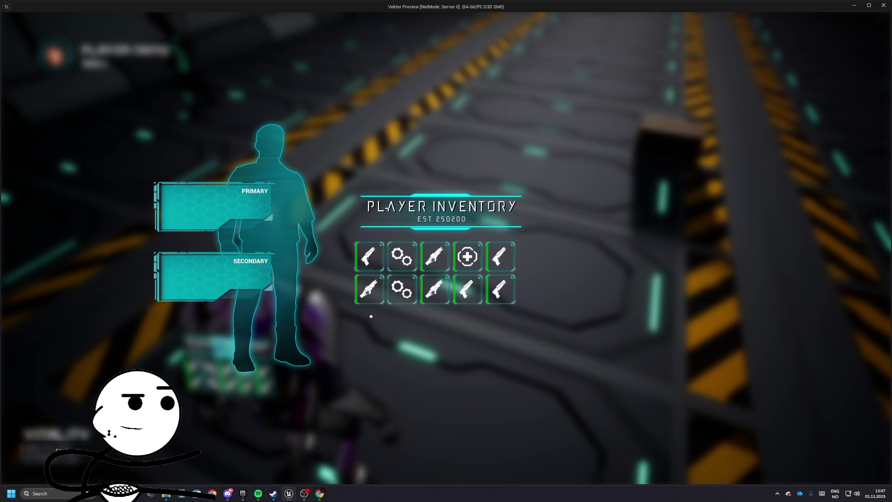
key(i)
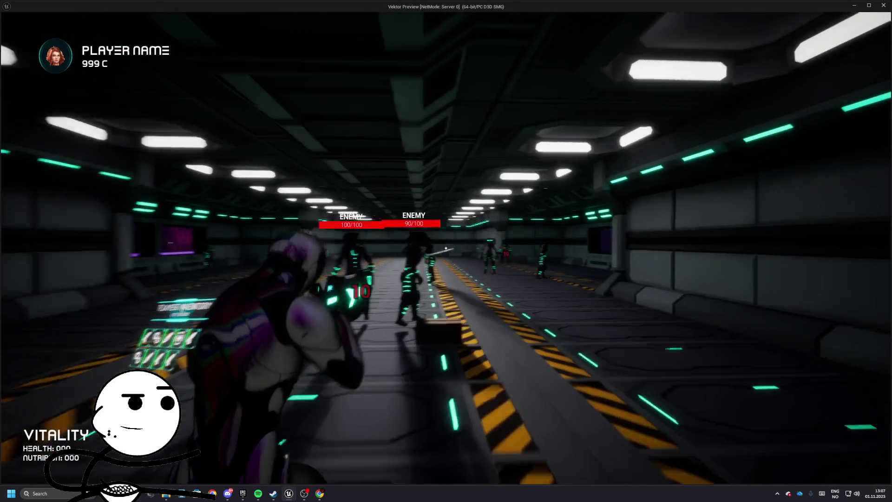
- Shoot at the enemies down the corridor
click(446, 248)
click(446, 251)
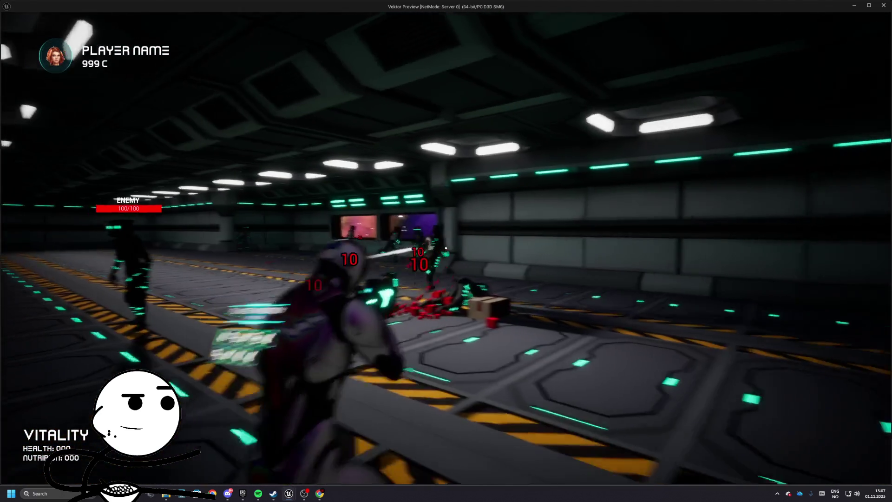
click(446, 251)
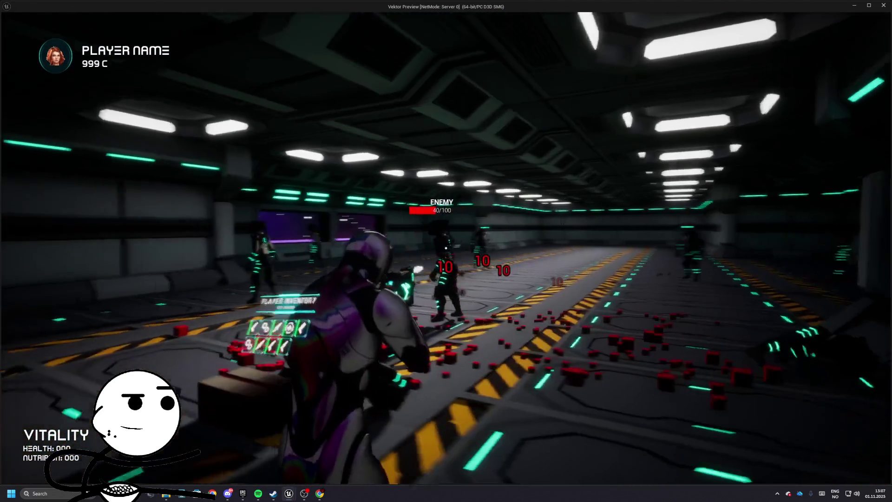
click(446, 251)
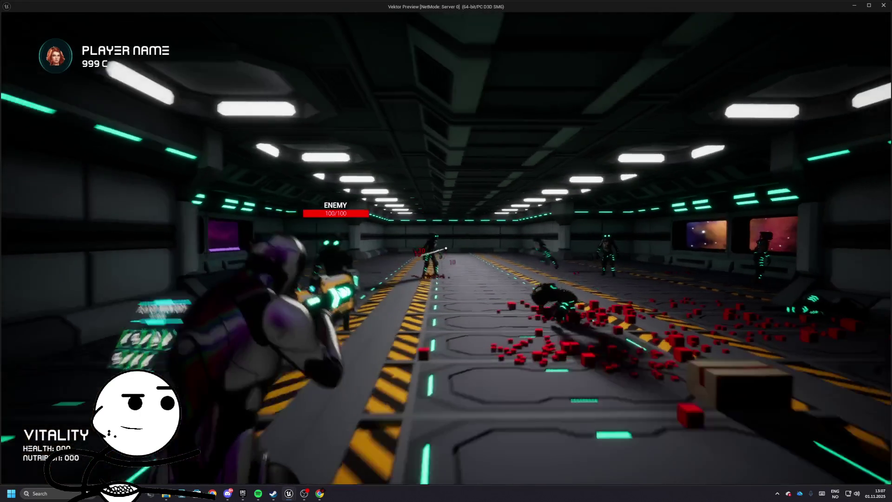
click(446, 251)
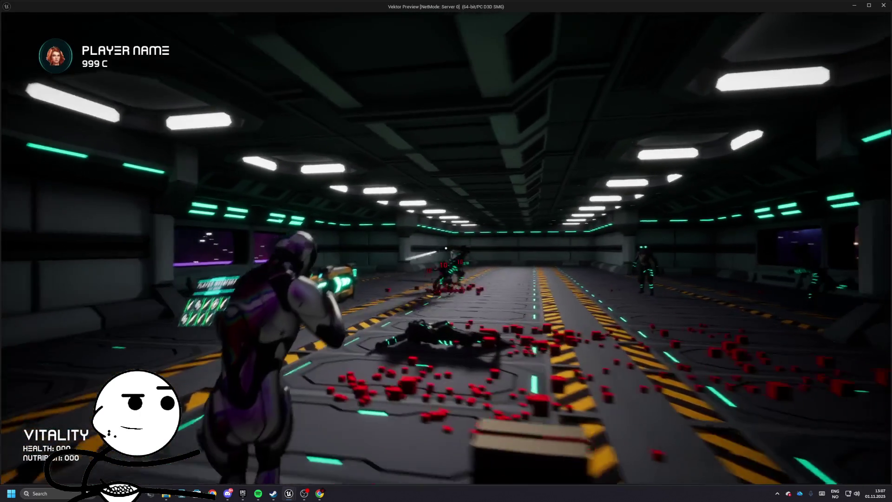
click(446, 251)
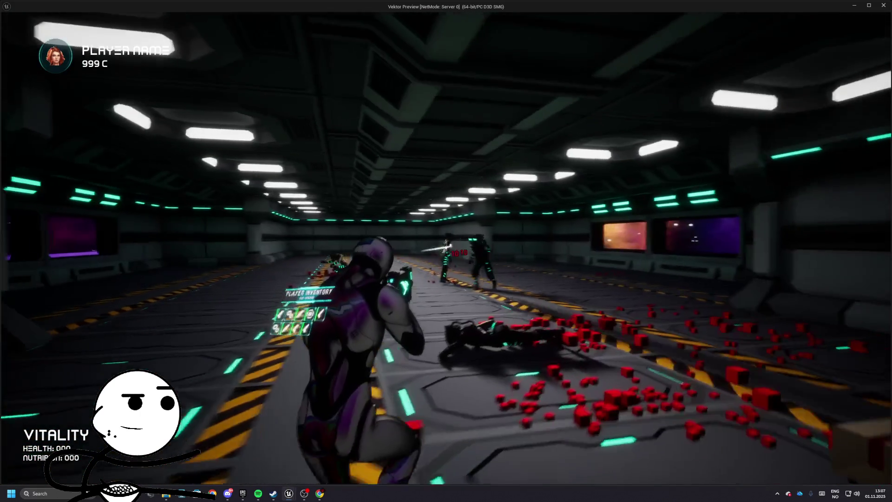
click(446, 251)
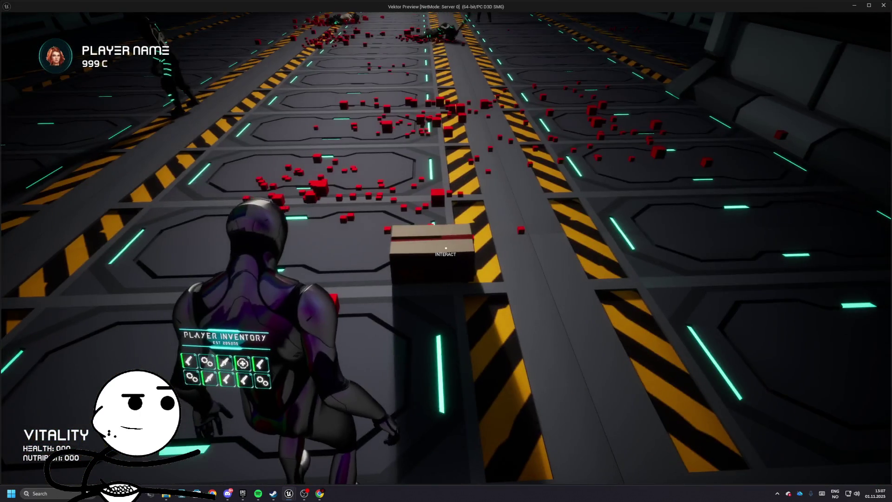
- Open the Player Inventory overlay to review it, then quit the preview
key(i)
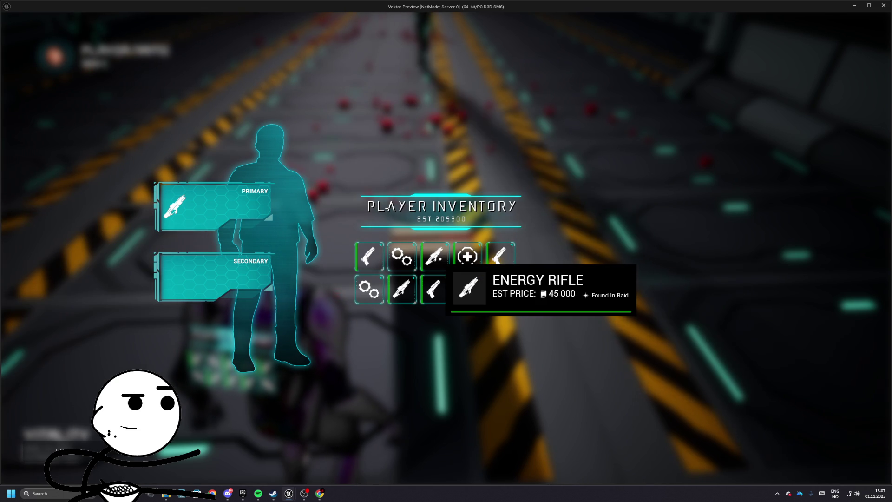
key(Escape)
click(273, 493)
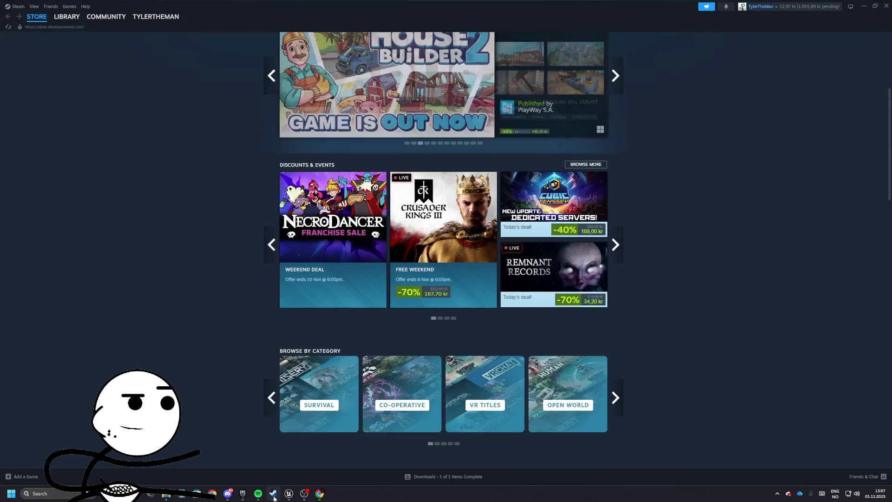
- Minimize Steam, close the VektorGame shop preview and switch to the VektorGame editor
click(273, 495)
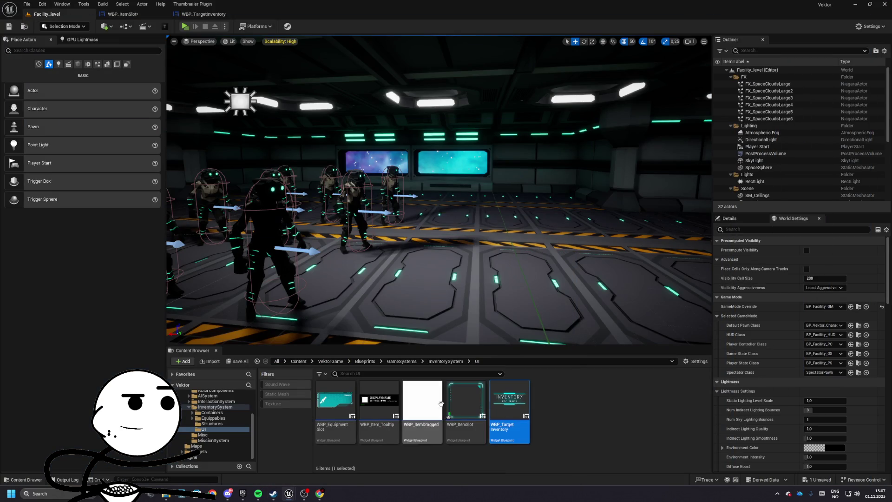
key(alt+Tab)
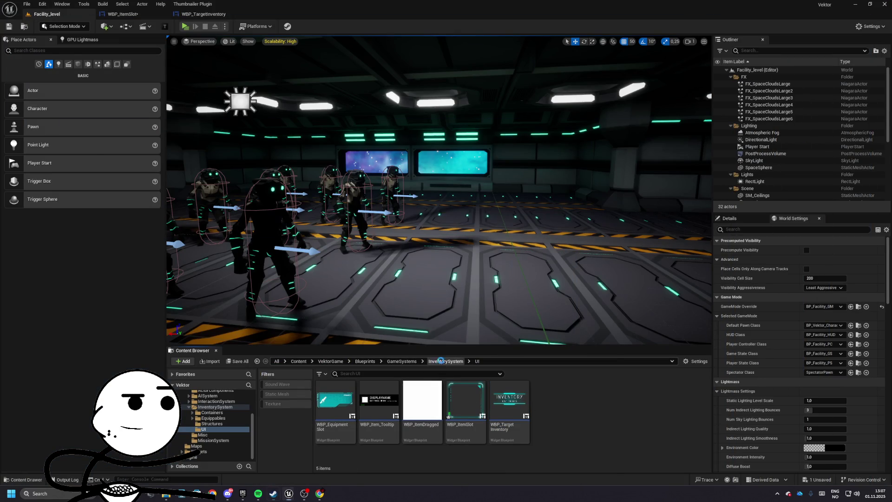
key(alt+Tab)
key(alt+Tab)
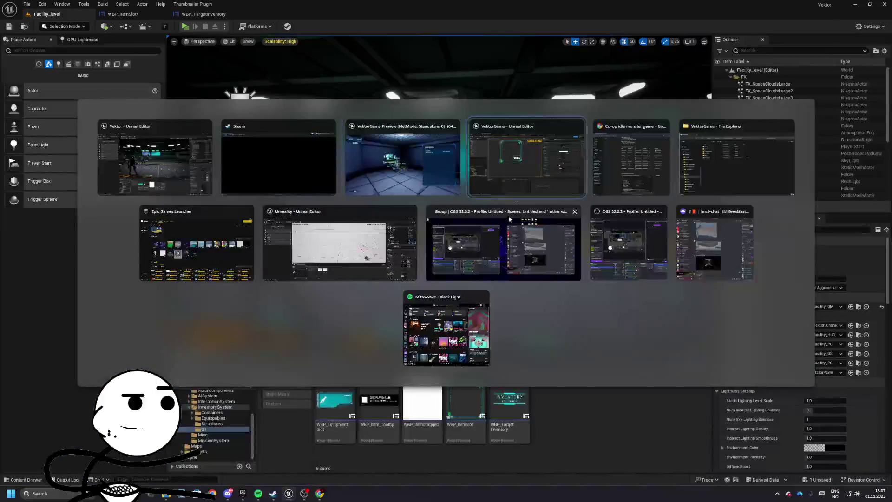
click(415, 164)
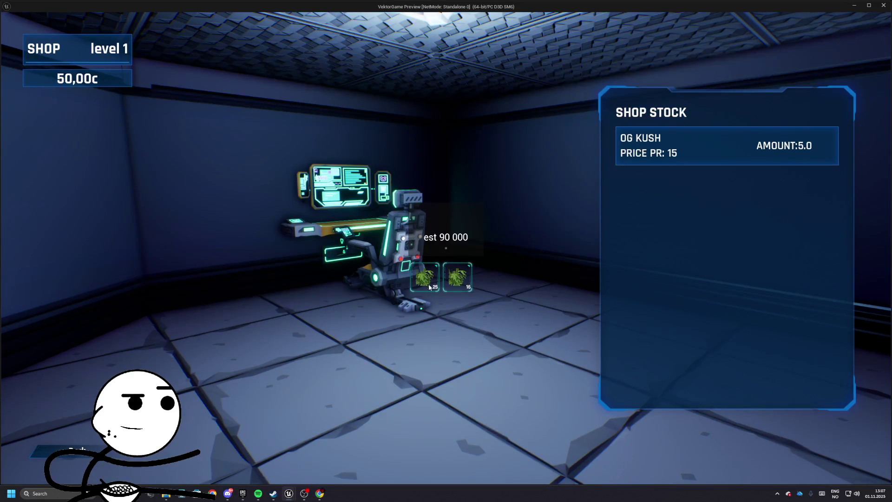
key(Escape)
key(alt+Tab)
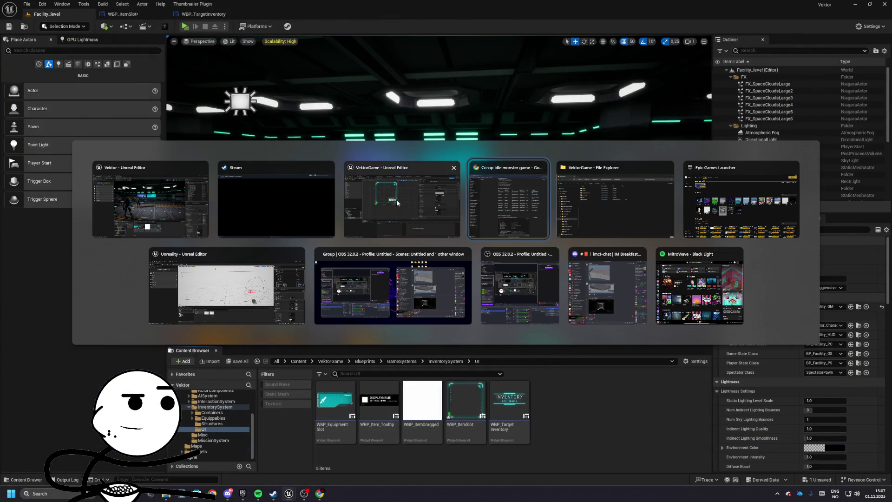
click(396, 199)
- Inspect WBP_ItemSlot's Rarity_Border and graph, then browse SciFiCyberUIElements in Gameplay_level
scroll(390, 177, down, 3)
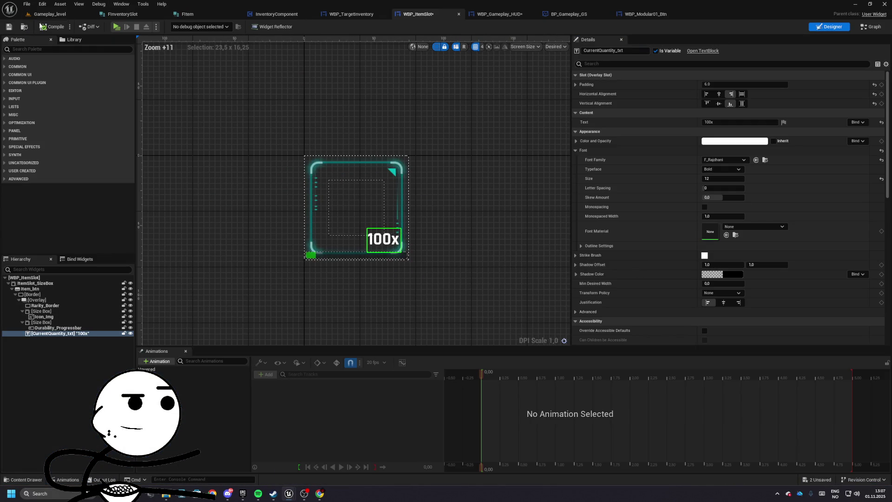
scroll(265, 132, up, 5)
click(339, 136)
scroll(475, 152, down, 2)
scroll(483, 155, down, 3)
click(869, 27)
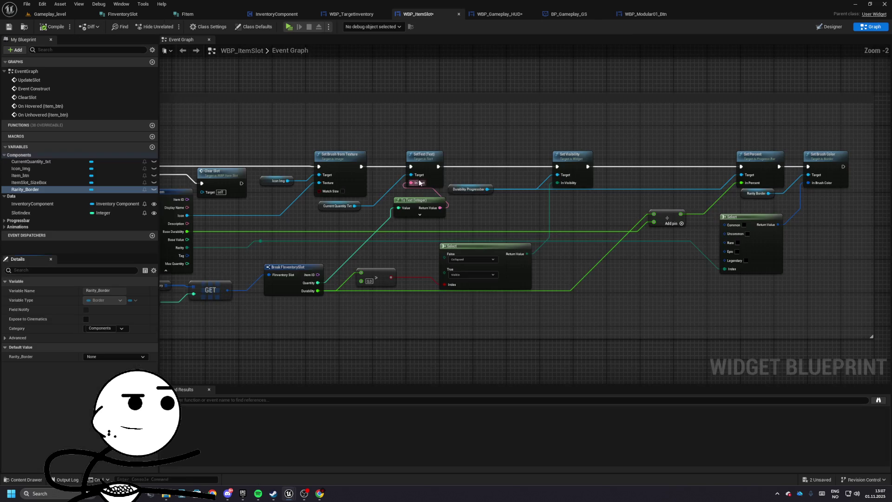
click(829, 28)
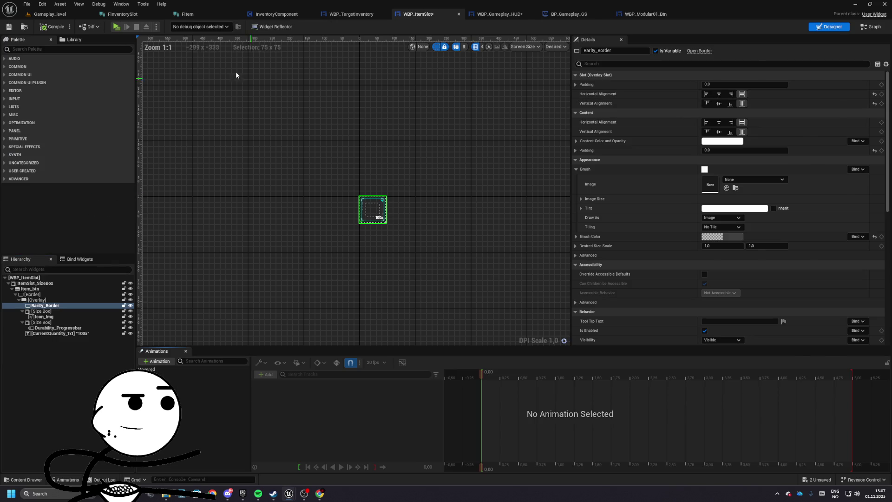
click(50, 14)
click(469, 247)
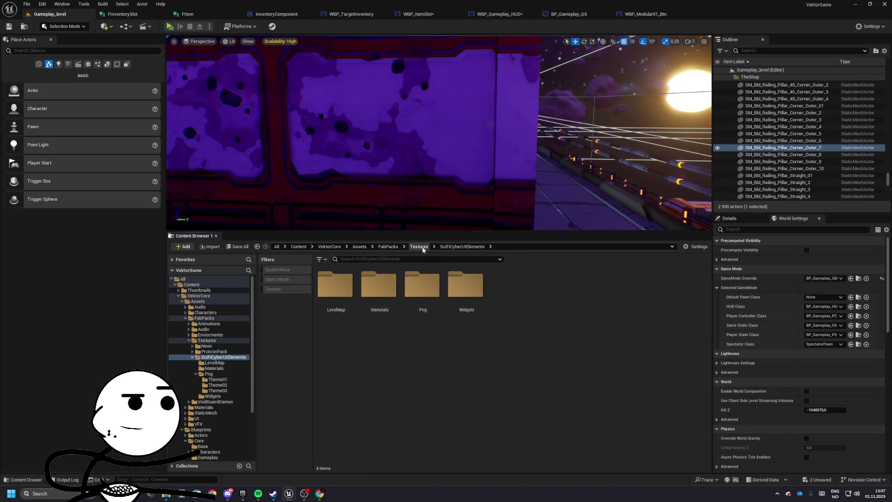
- Open Textures > Neon > PNG > 00_neon_alphabet and preview the Neon_Green letters
click(419, 246)
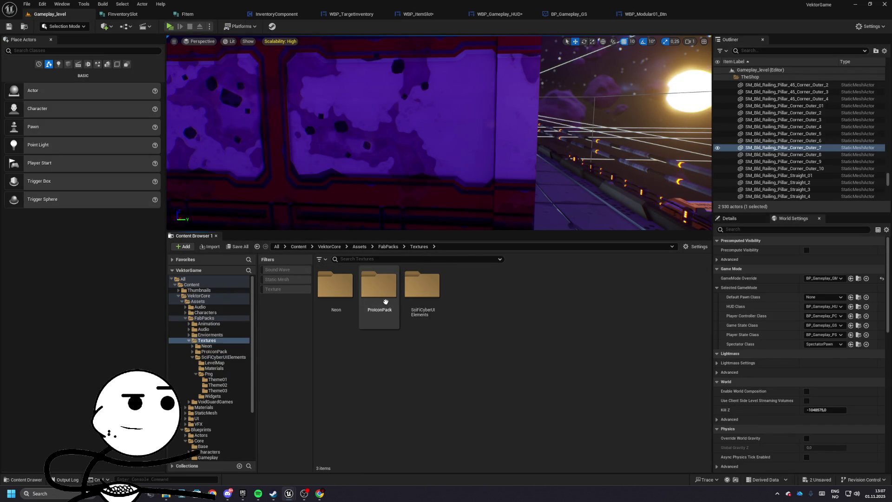
double_click(330, 299)
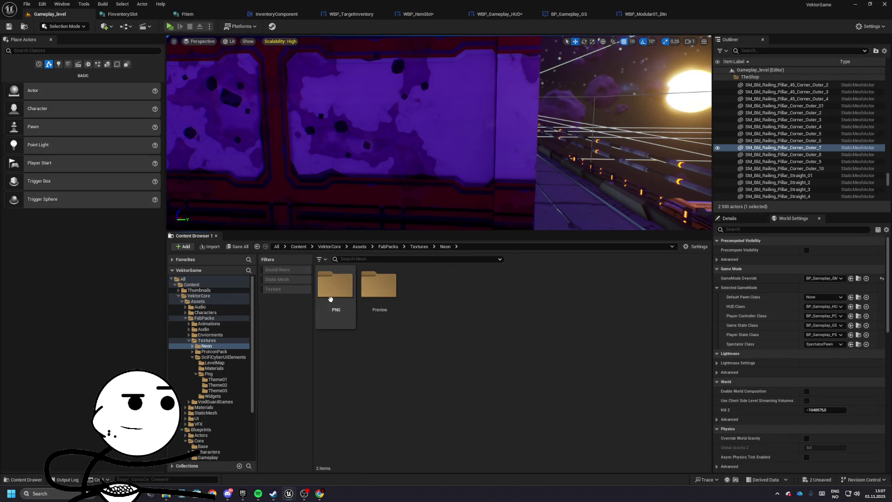
double_click(338, 300)
double_click(394, 308)
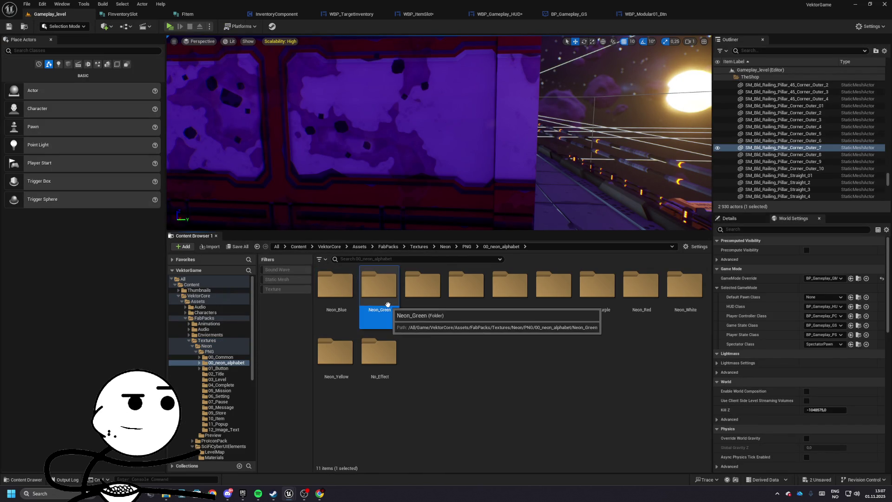
double_click(394, 307)
- Preview the Neon_Orange, Neon_Purple and No_Effect white letter textures
click(501, 246)
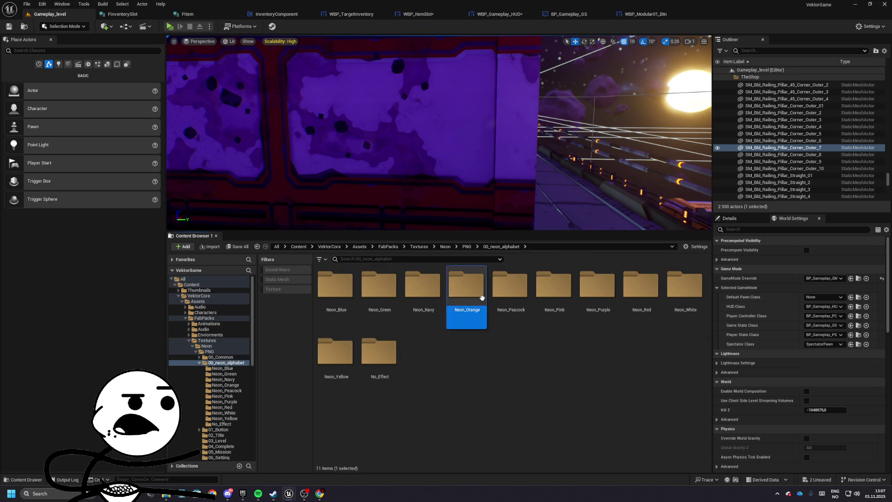
double_click(466, 284)
click(502, 246)
double_click(582, 298)
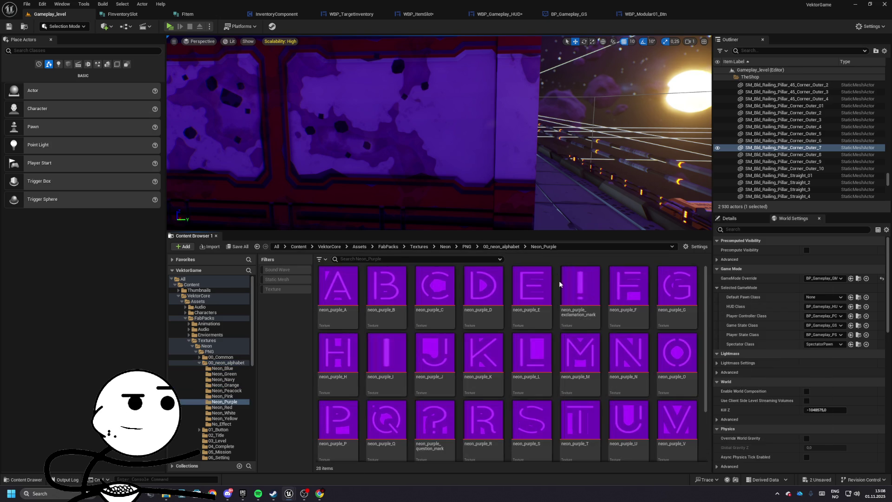
click(516, 248)
double_click(379, 353)
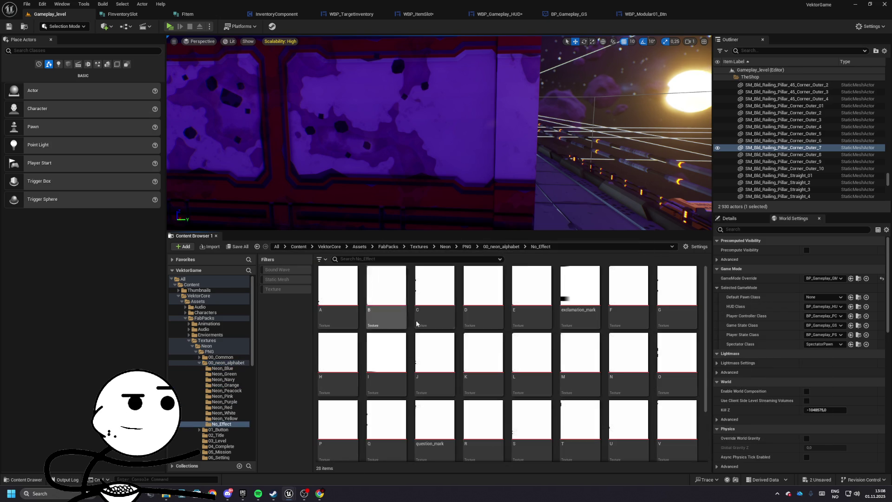
click(501, 246)
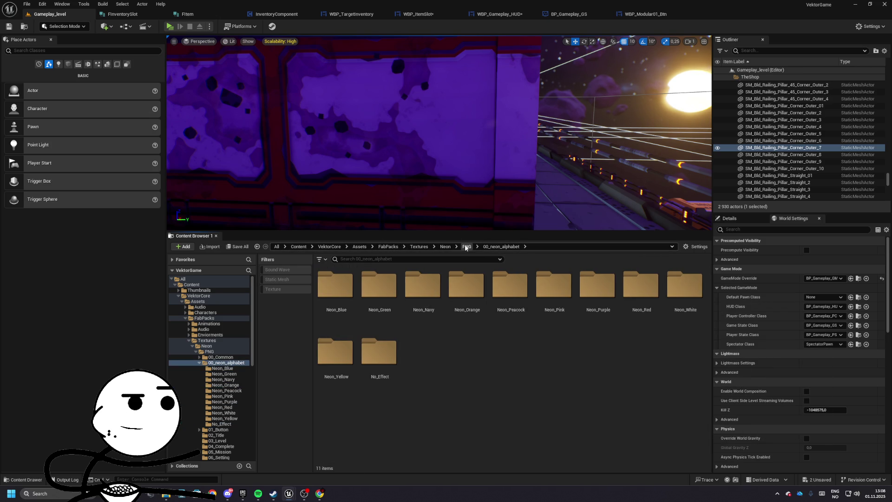
- View the 02_Title textures, then go back up to the Textures folder
click(466, 247)
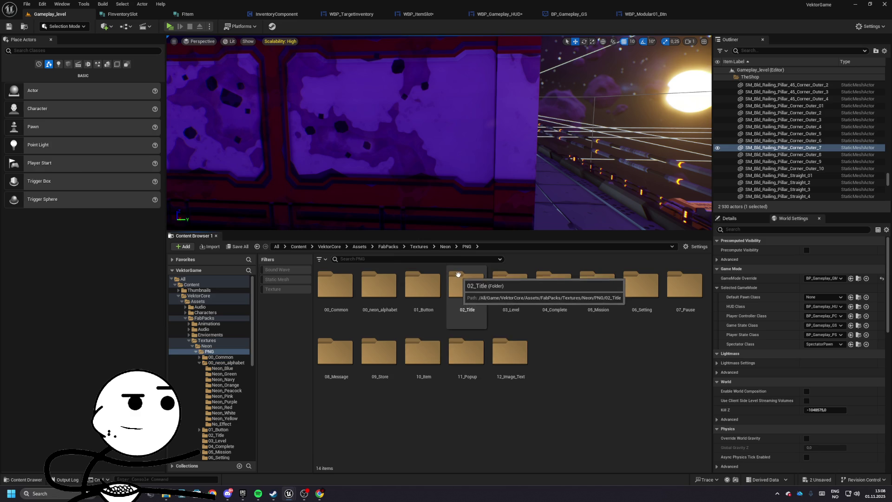
double_click(477, 305)
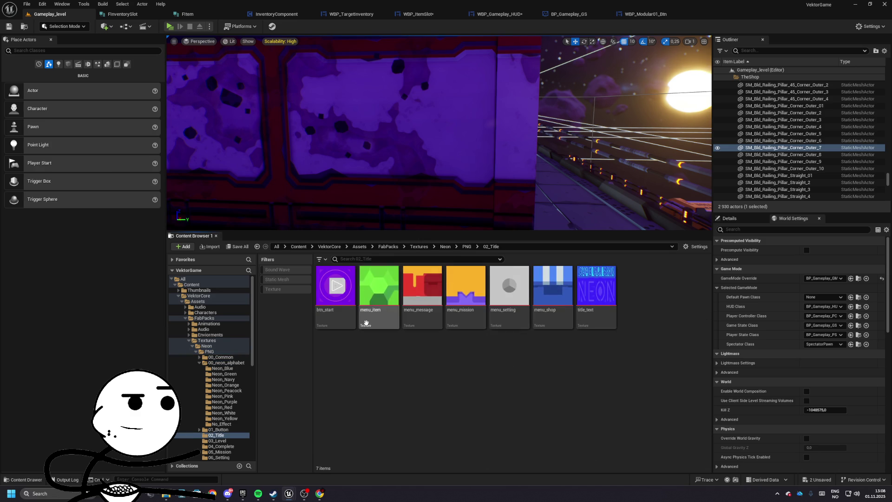
click(445, 246)
click(419, 247)
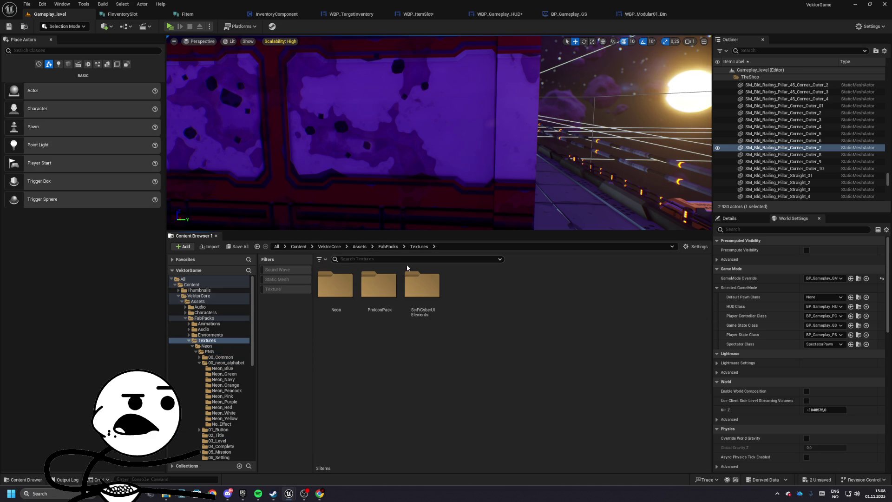
- Select the Neon folder and start deleting it
click(371, 297)
key(Left)
key(Delete)
click(368, 317)
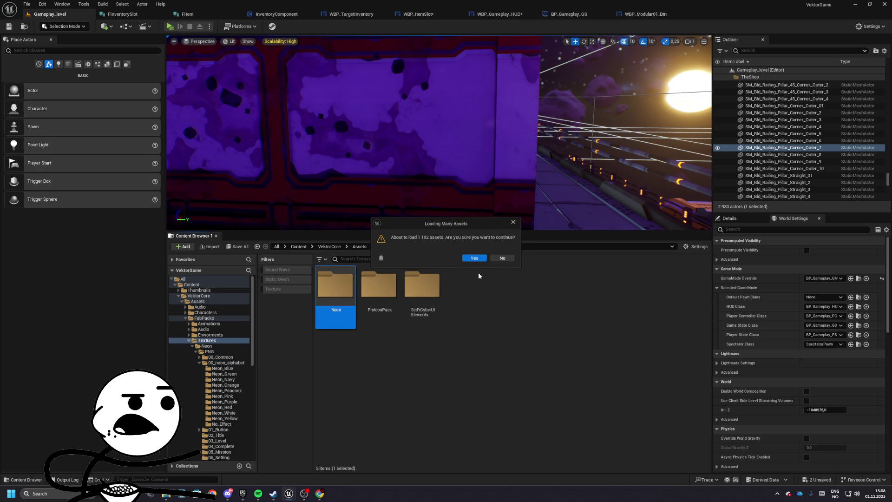
- Confirm deleting all Neon assets, then open SciFiCyberUIElements > LevelMap
click(470, 258)
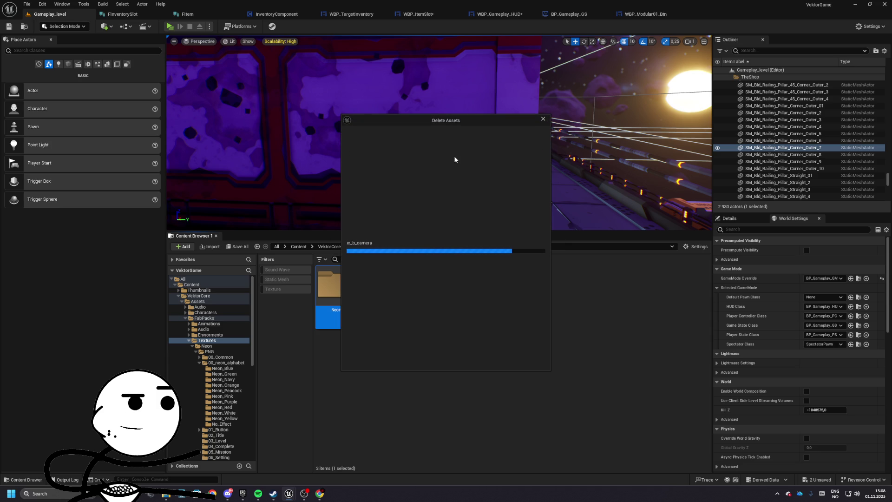
click(426, 358)
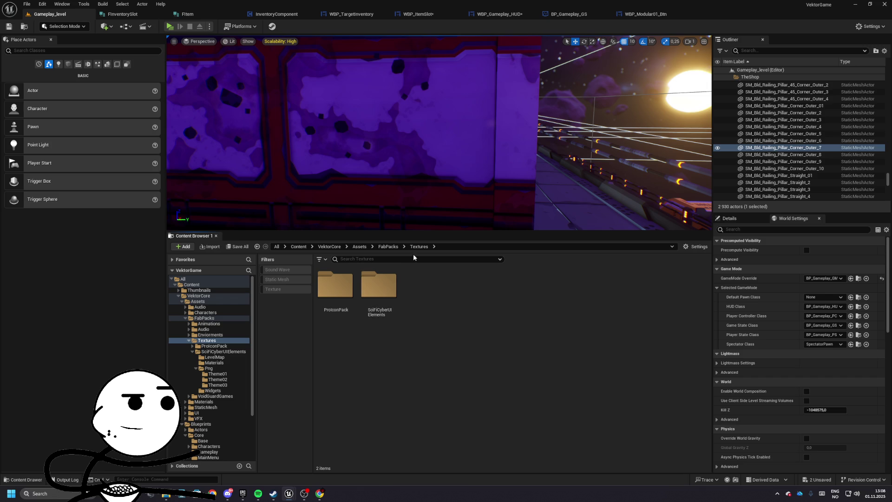
double_click(377, 297)
double_click(332, 302)
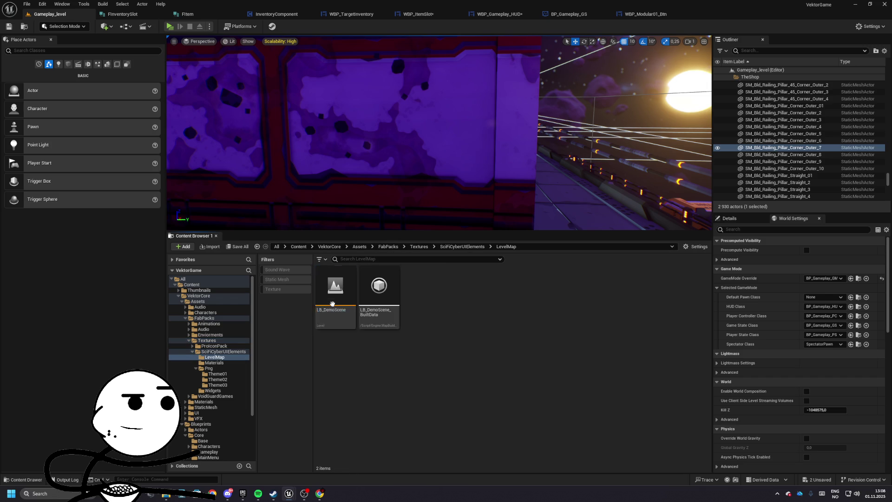
- In WB_Theme01_1, locate the Frame01 image's texture and select T_Frame02 in the assets
click(460, 247)
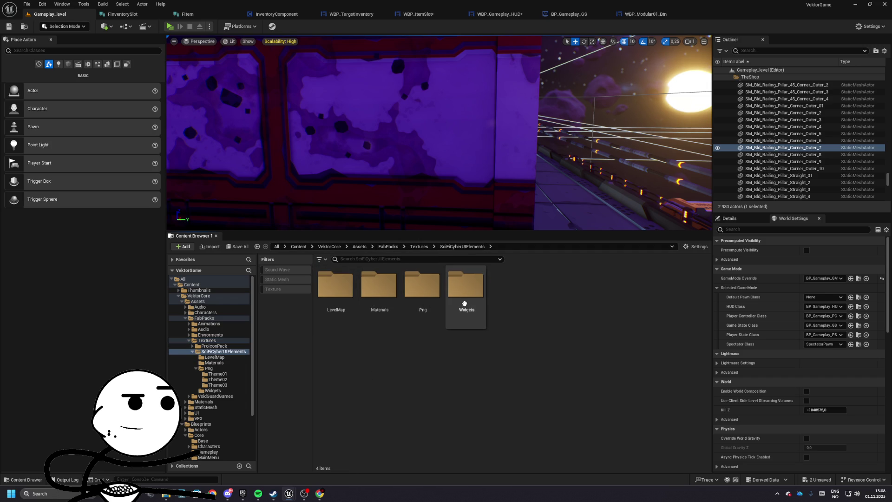
double_click(465, 287)
double_click(345, 288)
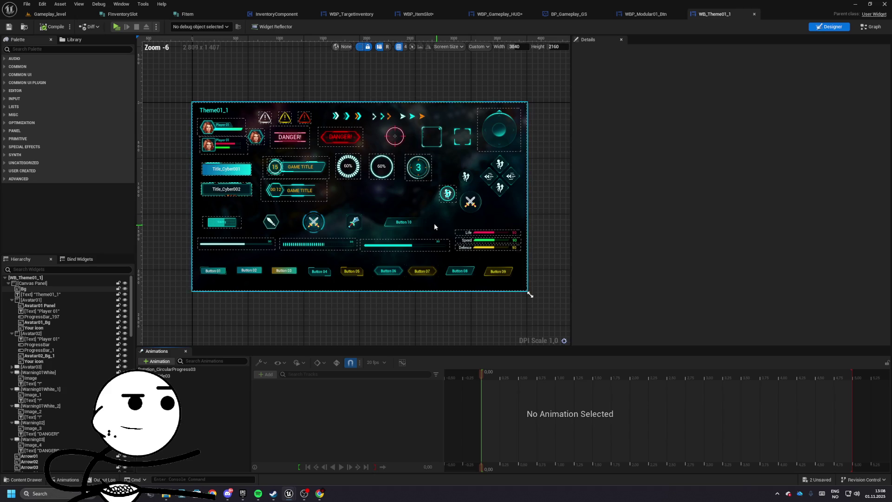
scroll(318, 209, up, 5)
scroll(374, 229, down, 4)
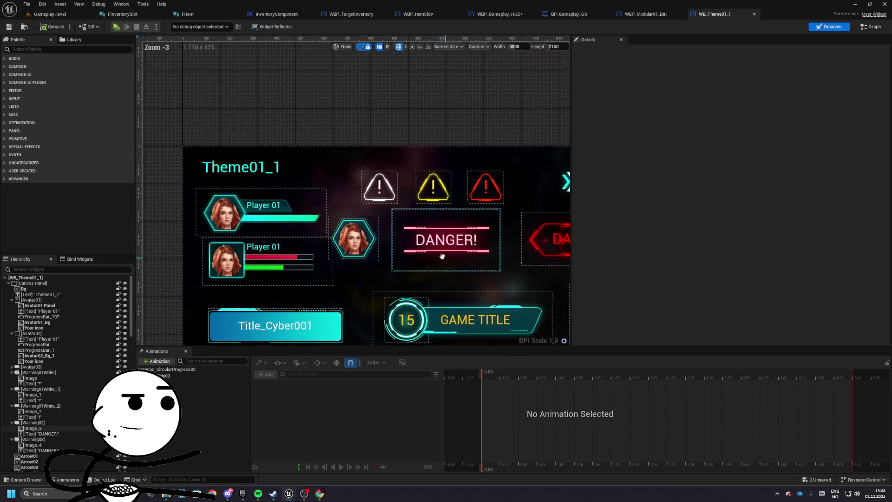
scroll(444, 257, up, 2)
click(351, 119)
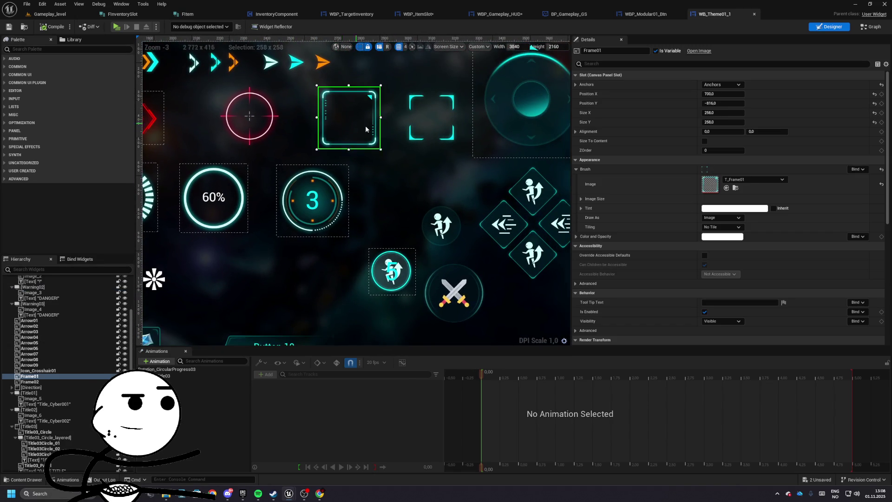
scroll(329, 238, up, 3)
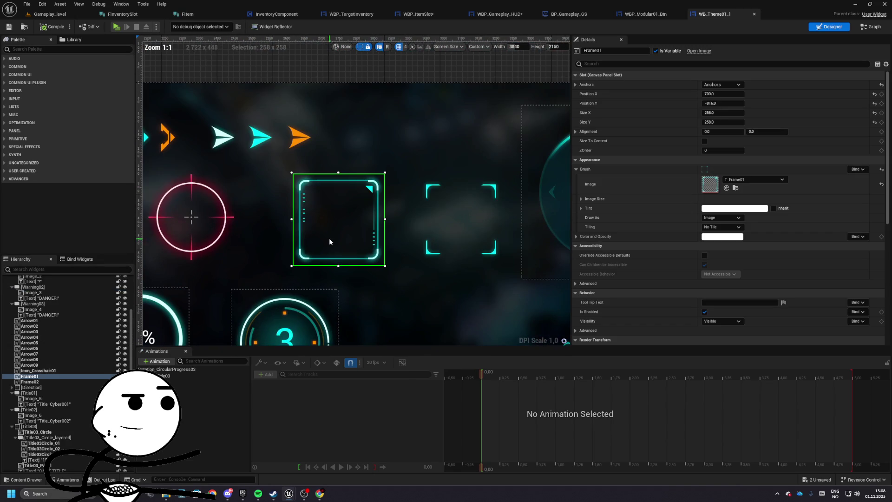
click(735, 188)
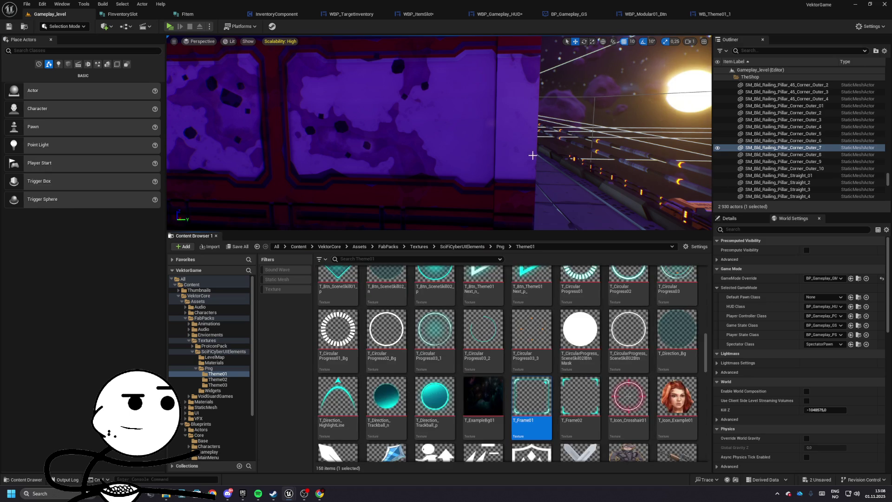
click(579, 397)
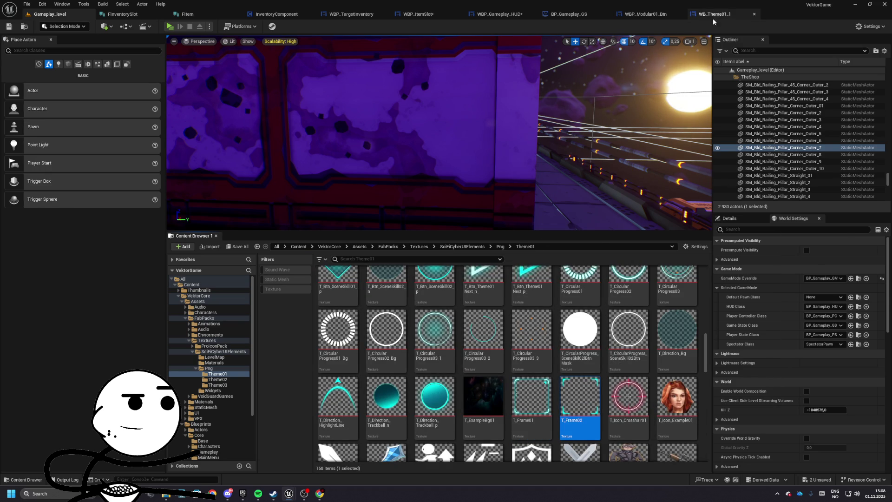
- Open WBP_ItemSlot, select its outer [Border] and compile the widget
click(715, 17)
click(638, 15)
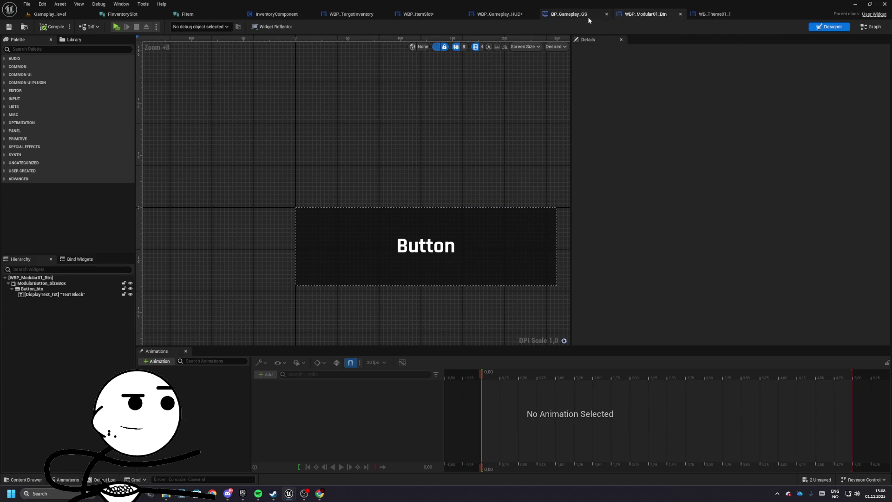
click(581, 15)
click(494, 15)
click(418, 14)
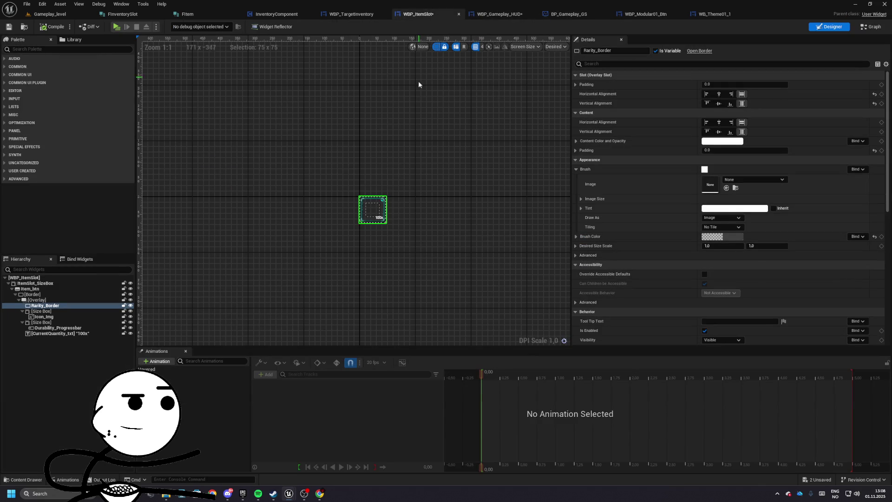
click(34, 295)
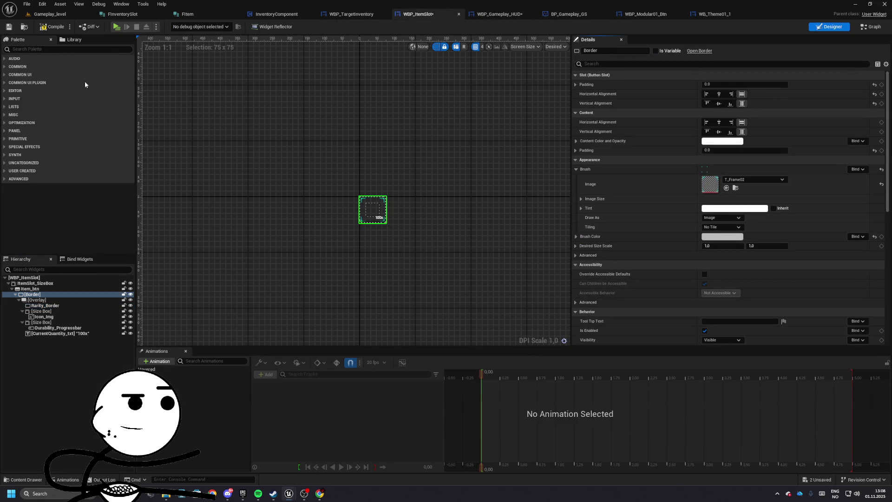
click(55, 27)
- Playtest the level, walking up to the shop display to check the cyan-framed item slots
click(117, 26)
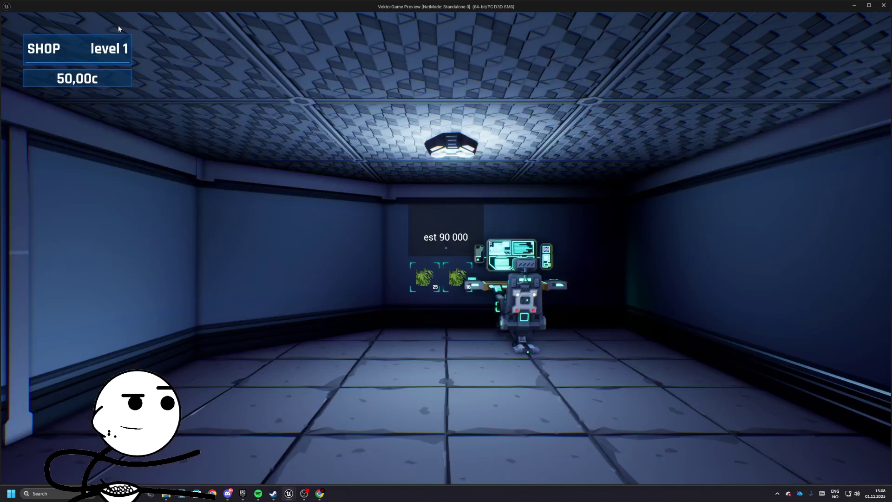
key(w)
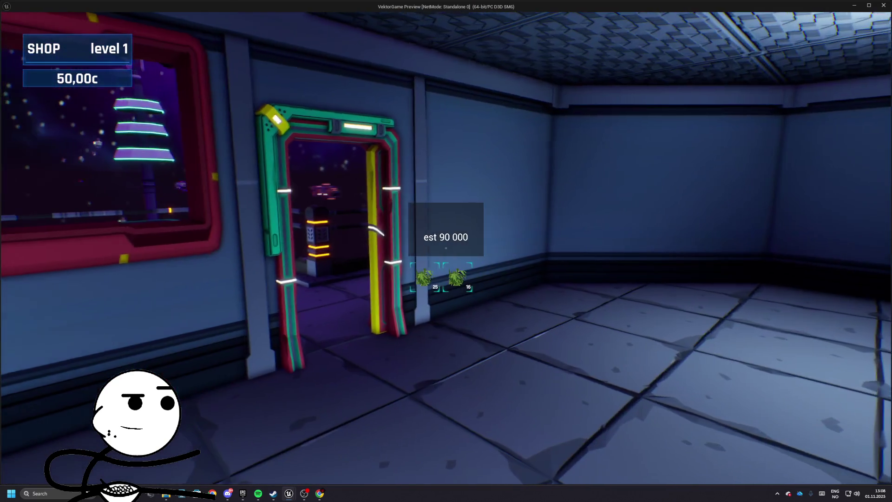
key(w)
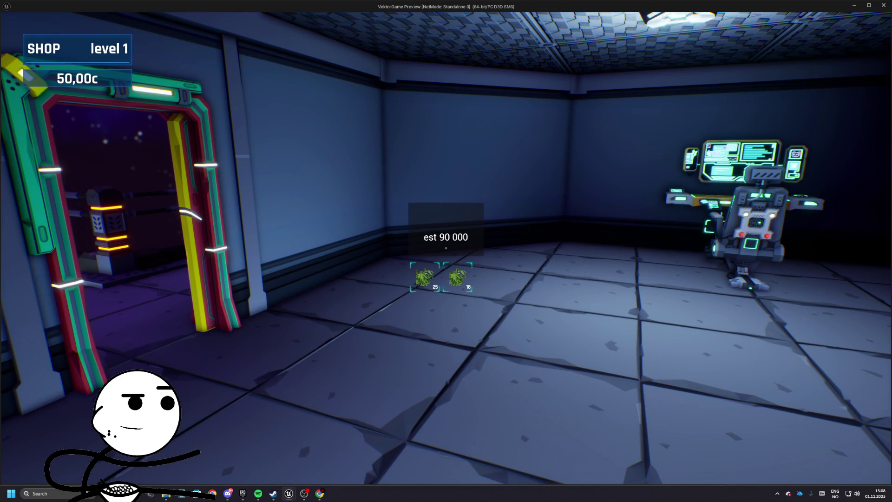
key(Escape)
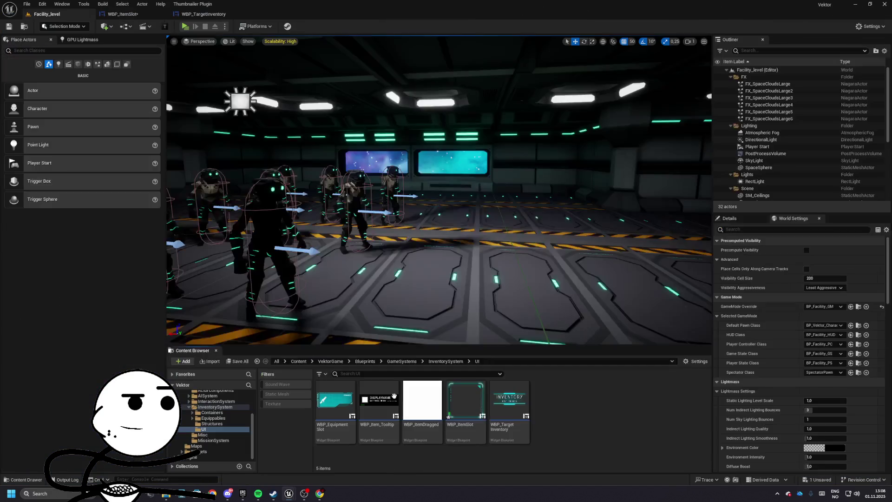
- Bring up WBP_Gameplay_HUD in the Designer view
double_click(509, 404)
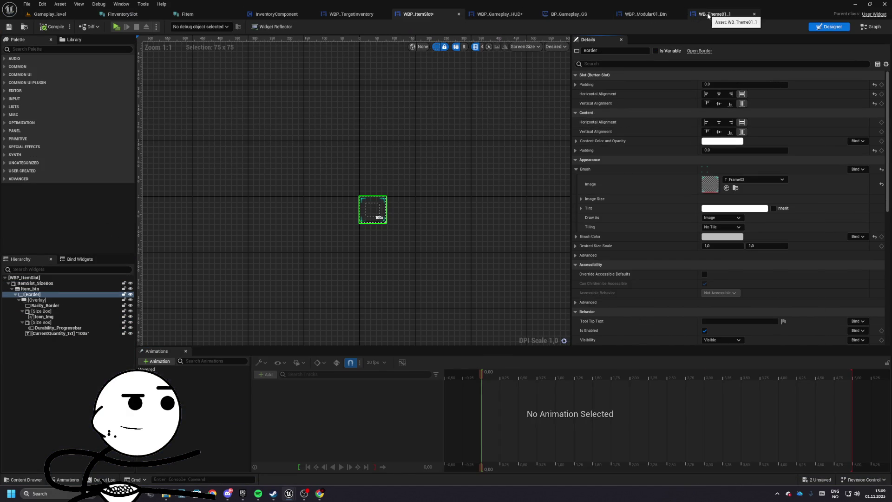
click(497, 14)
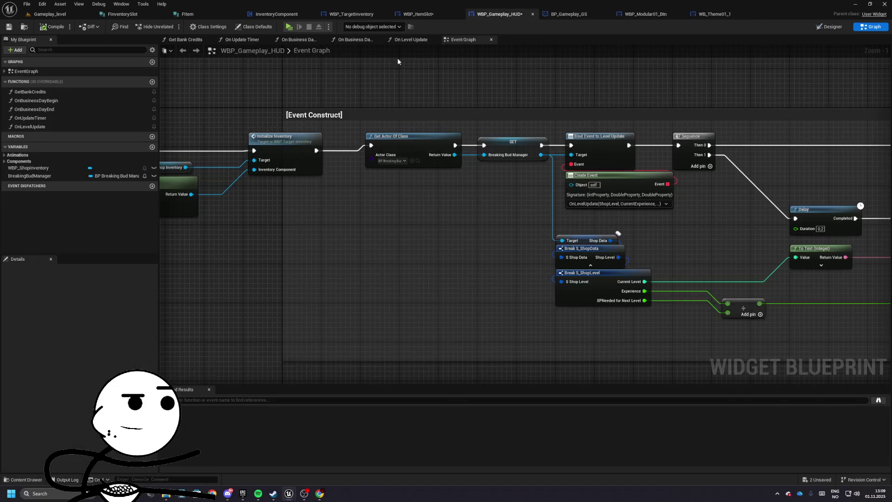
click(424, 15)
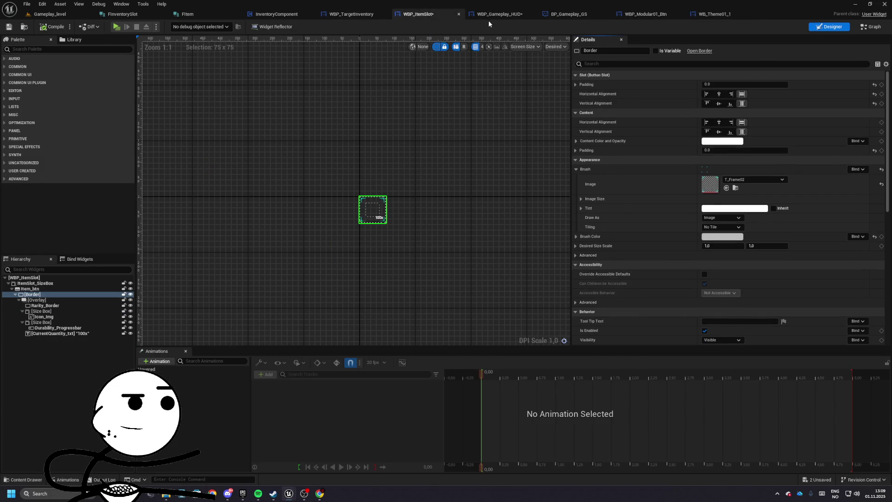
click(506, 14)
click(830, 28)
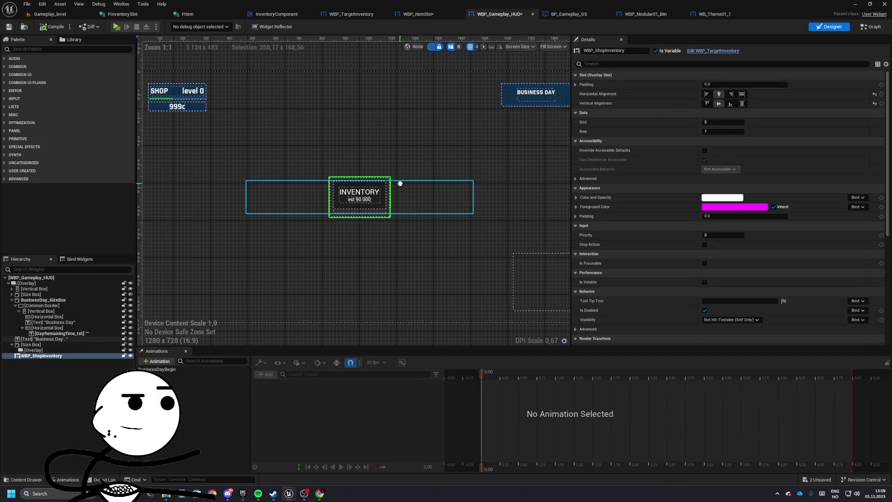
- Set Border_0's brush image to T_Title04_Panel and reset its brush colour to white
click(341, 15)
click(727, 189)
text(tle)
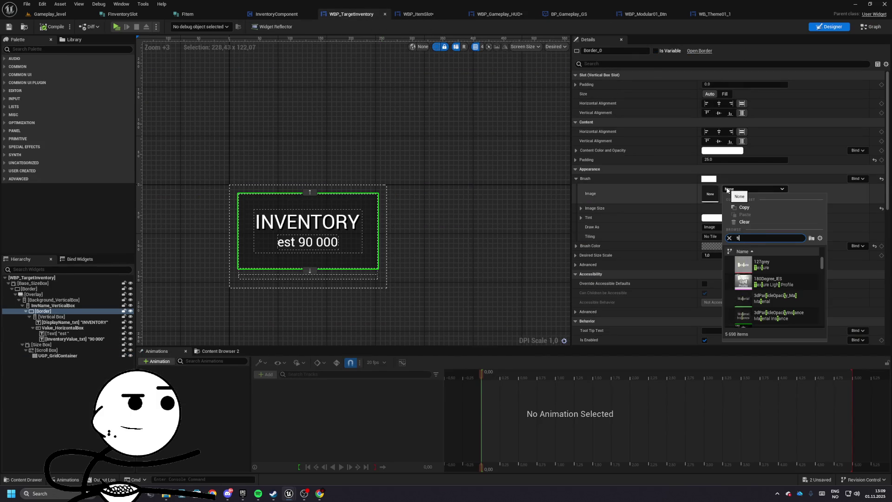
text(04)
key(Down)
key(Down)
key(Down)
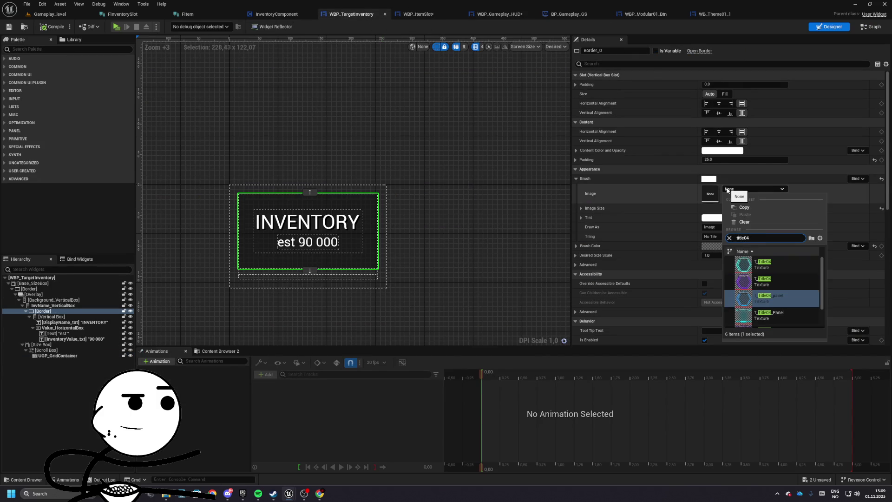
key(Down)
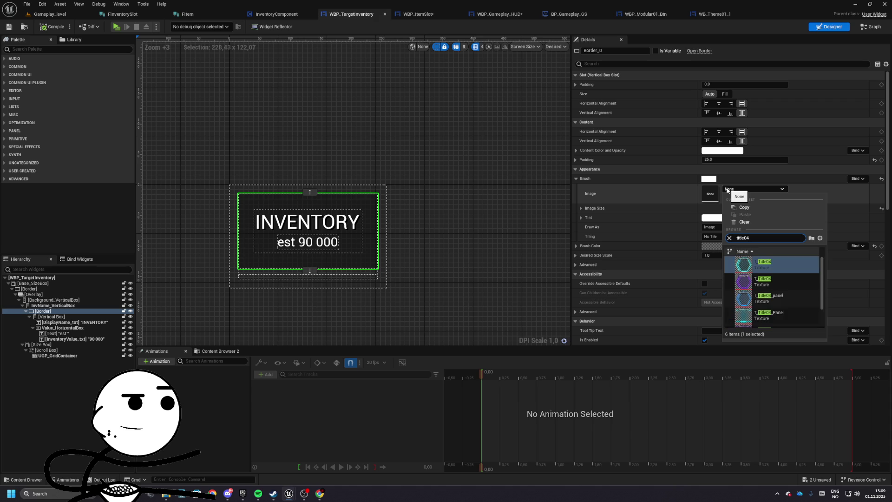
key(Return)
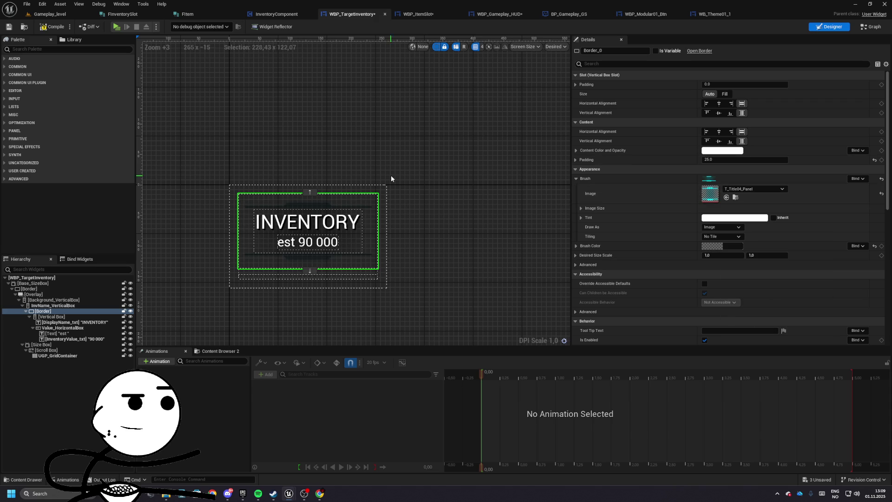
click(720, 246)
click(760, 402)
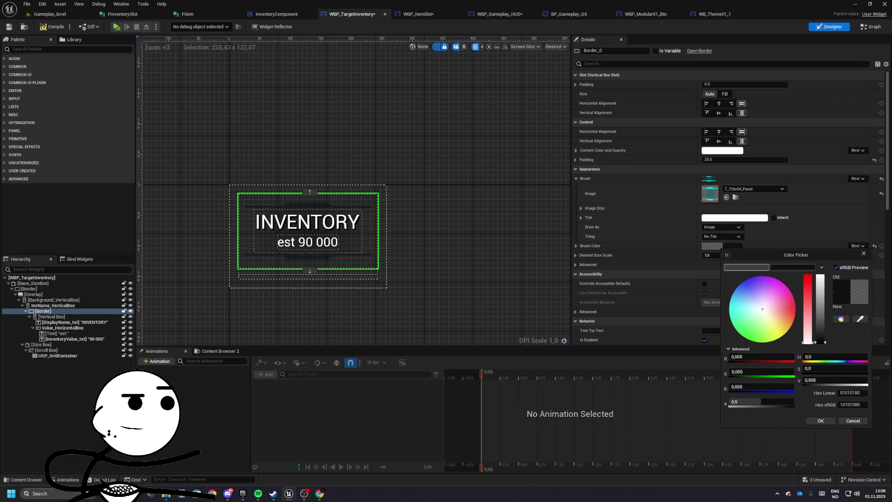
click(853, 420)
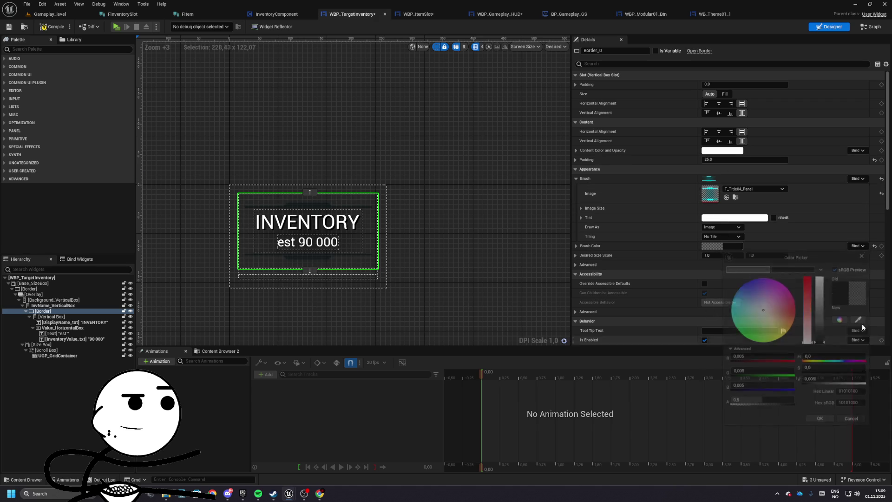
click(874, 246)
- Compile WBP_TargetInventory and playtest to check the new title frame
drag(277, 161, 309, 178)
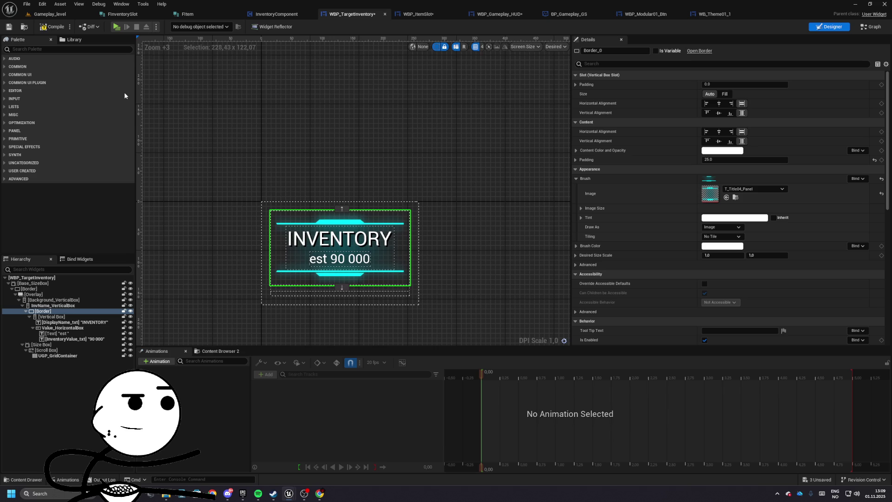
click(48, 29)
click(126, 23)
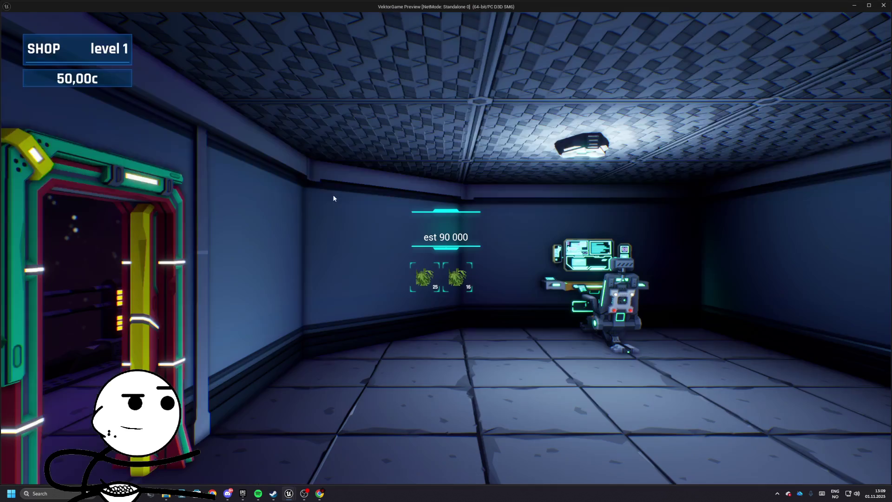
key(w)
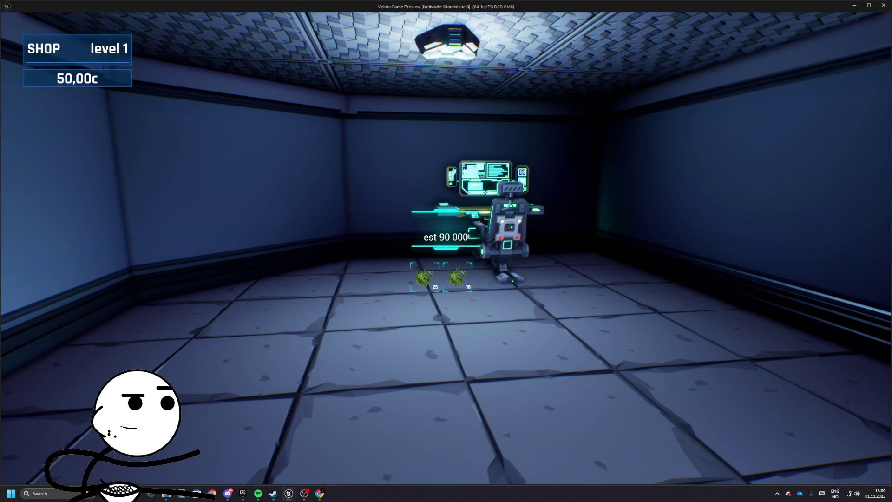
key(Escape)
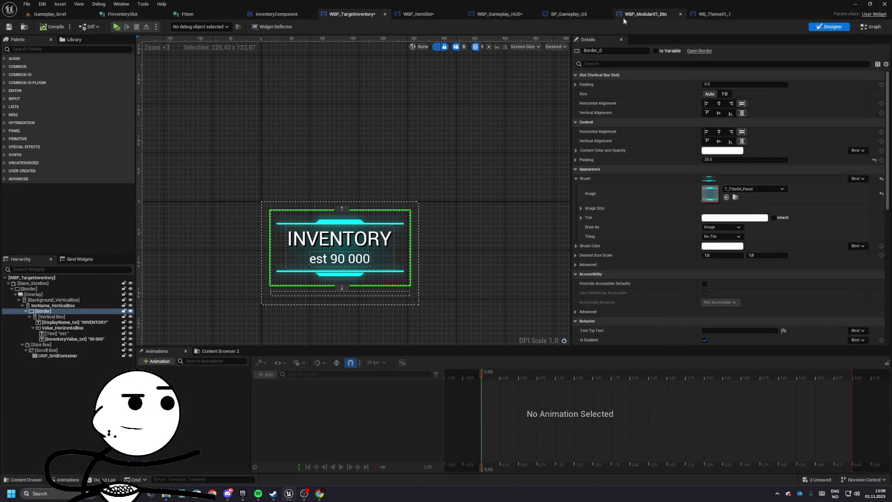
- Set InventoryComponent's default Display Name to 'Inventory'
click(279, 14)
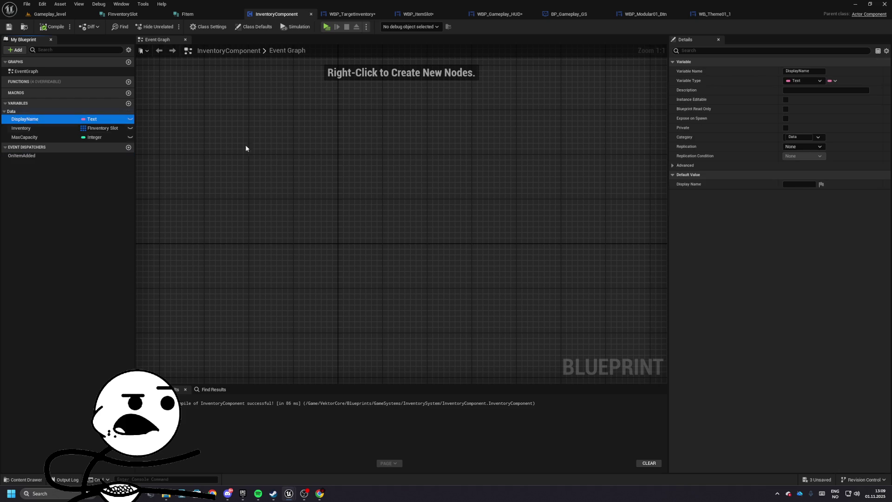
click(799, 185)
text(ntory)
key(Return)
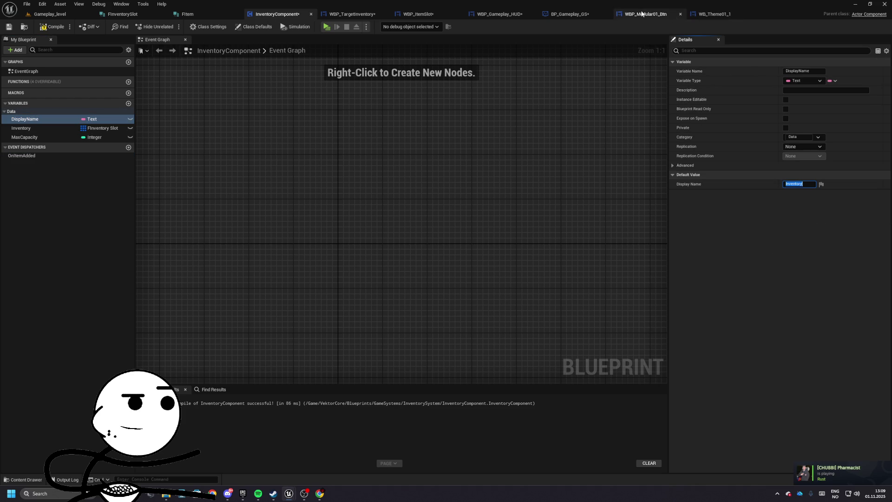
- Rename BP_Gameplay_GS's inventory Display Name to 'Shop Inventory' and save the blueprint
click(573, 14)
click(777, 158)
click(807, 154)
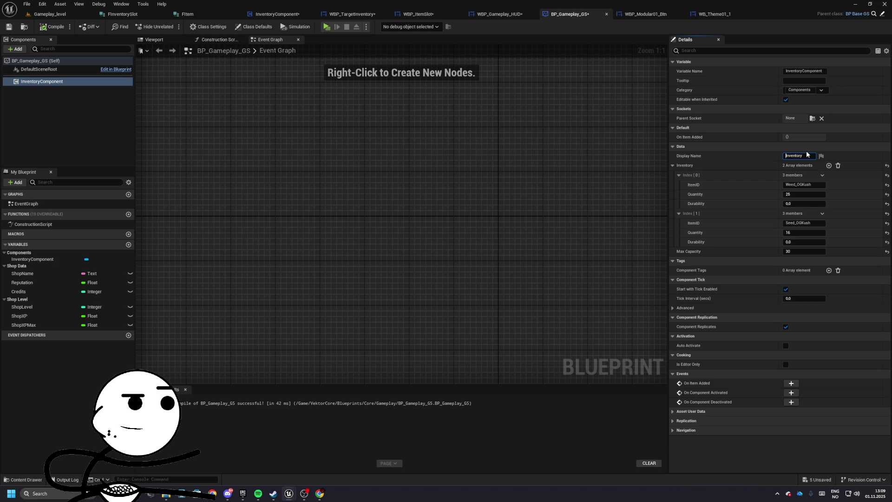
text(Shop)
key(Return)
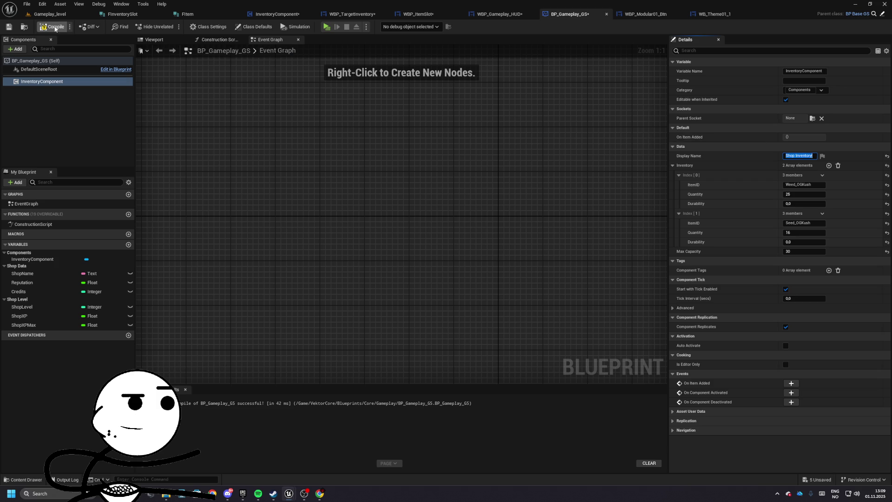
click(13, 27)
- Playtest the level to see the SHOP INVENTORY header, then stop
click(81, 16)
click(170, 27)
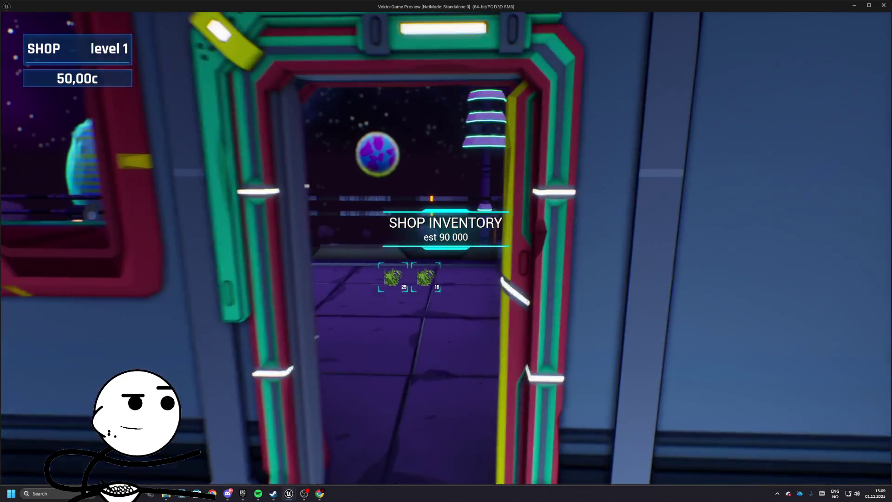
key(Escape)
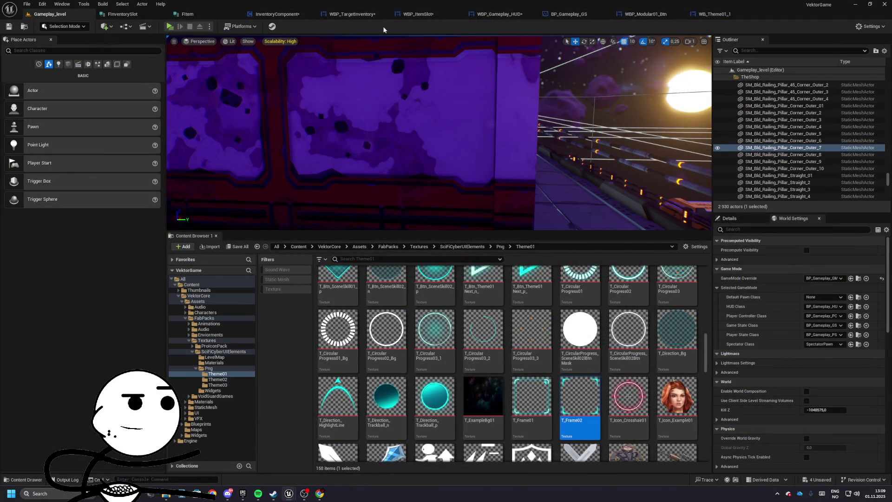
- Align WBP_ShopInventory left in the HUD with a padding of 50
click(564, 15)
click(506, 14)
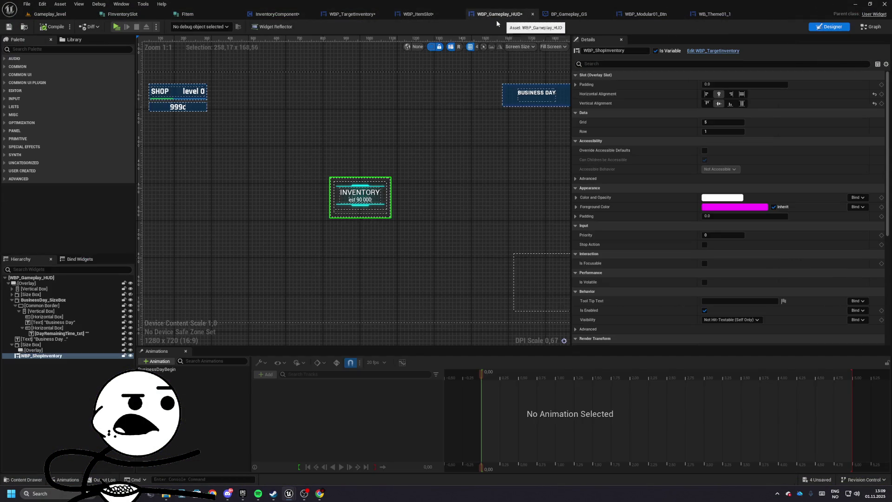
click(706, 93)
click(713, 85)
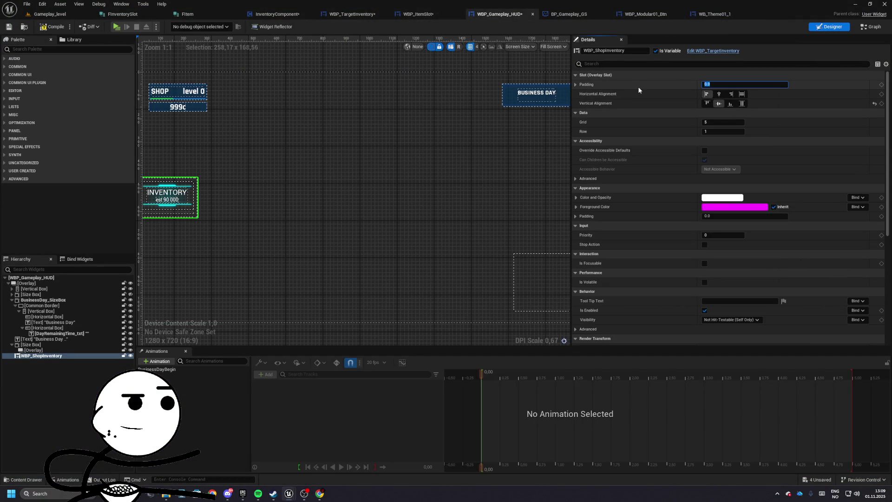
drag(410, 110, 588, 124)
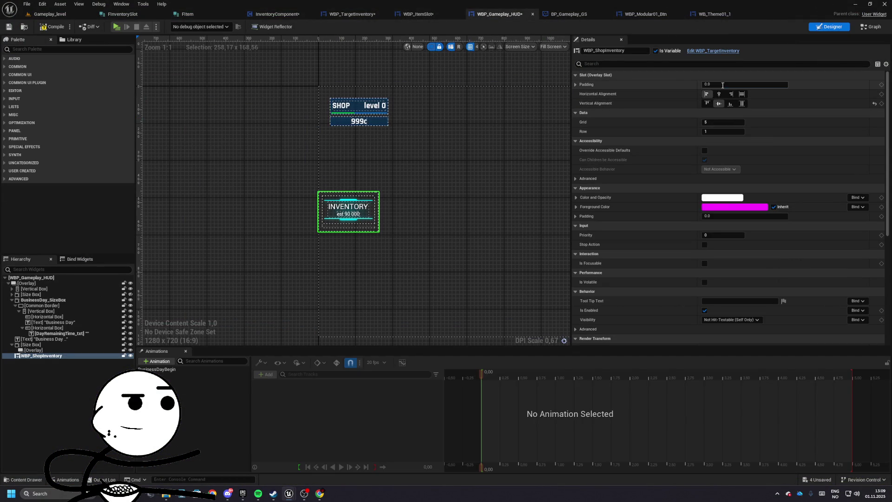
text(25)
key(Return)
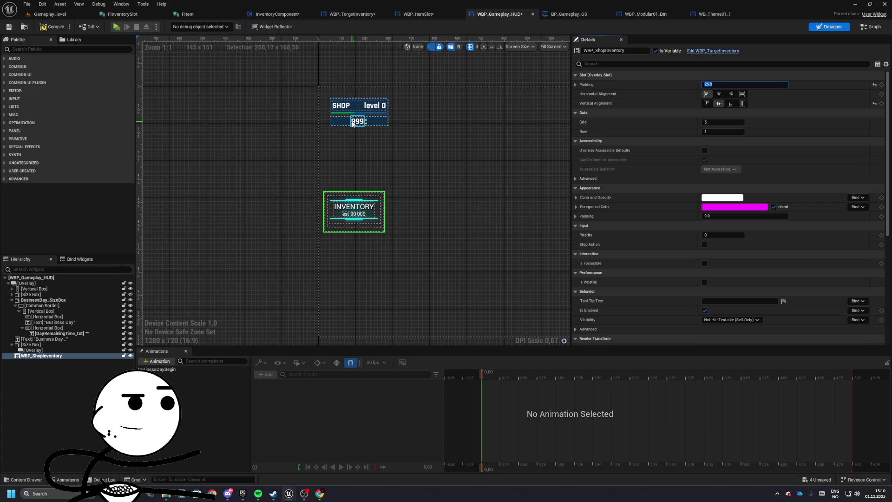
text(50)
key(Return)
- Playtest the HUD layout through the doorway and save the widget
click(118, 26)
key(w)
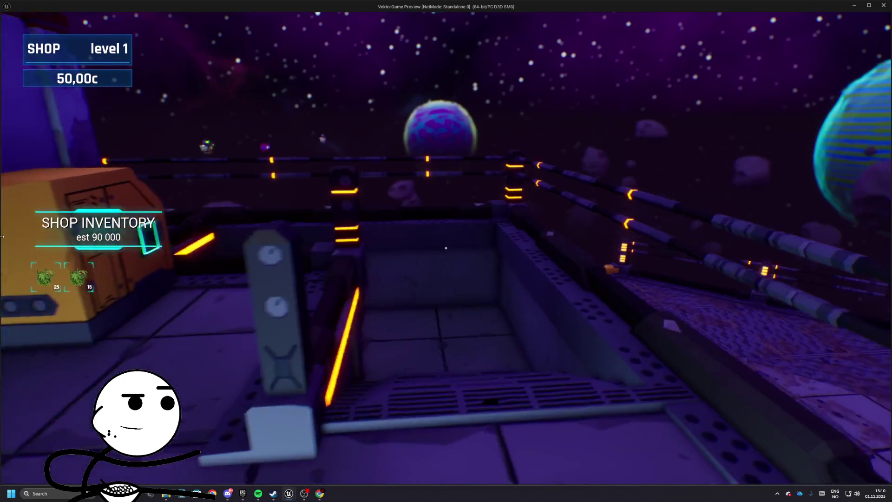
key(Escape)
key(ctrl+s)
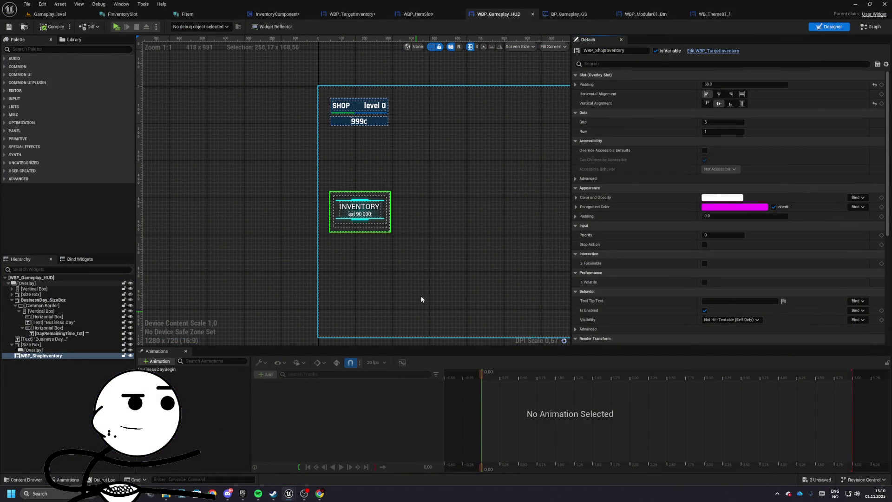
click(288, 17)
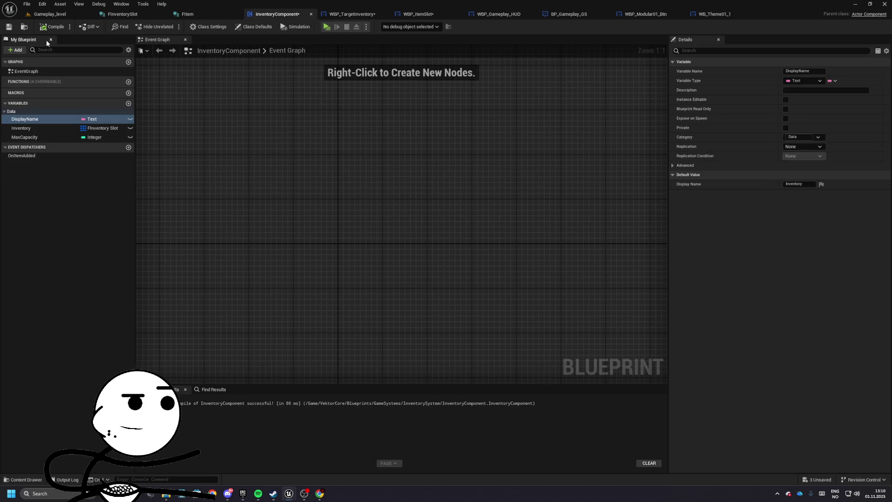
- Save all unsaved assets from the level editor
click(51, 14)
click(237, 246)
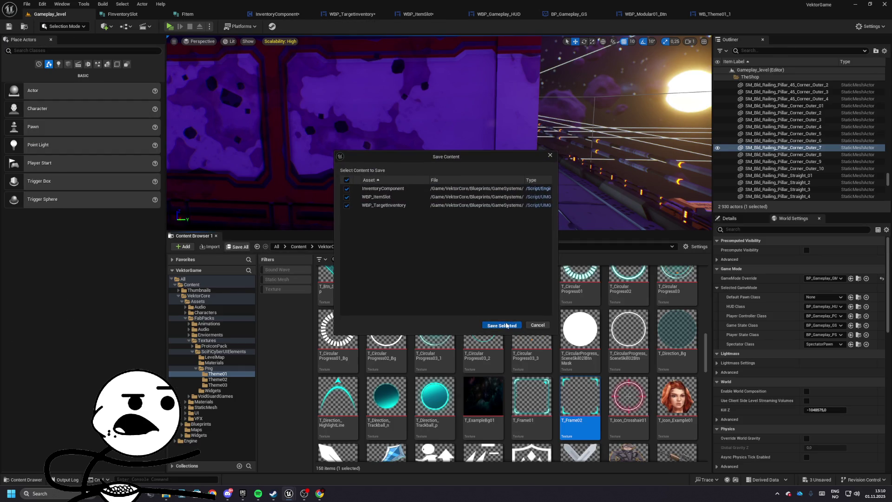
click(497, 319)
drag(481, 272, 482, 384)
- Add a TryAddToInventory function to InventoryComponent, fixing the name typo, and compile
click(122, 14)
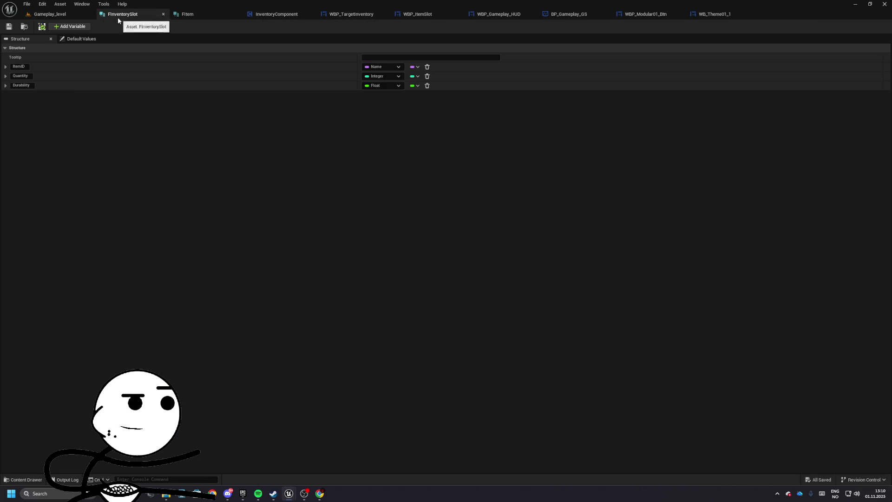
drag(284, 16, 129, 15)
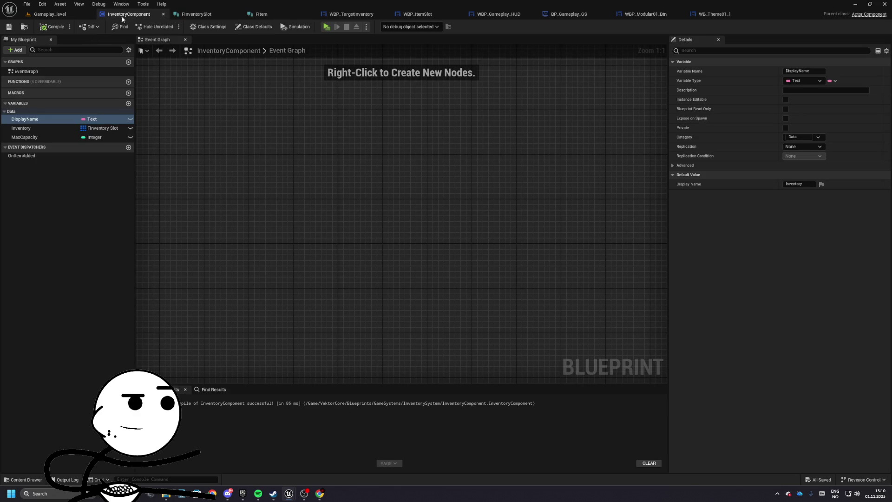
click(129, 81)
text(TryAddToInven)
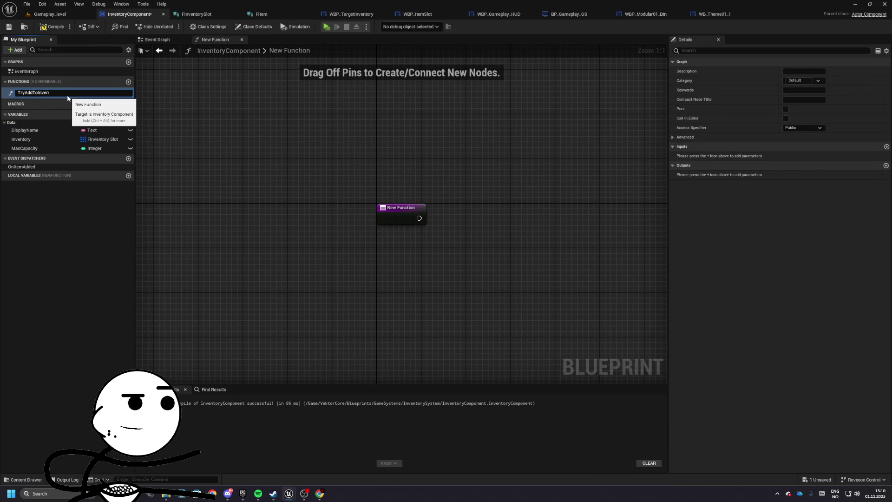
text(troy)
key(Return)
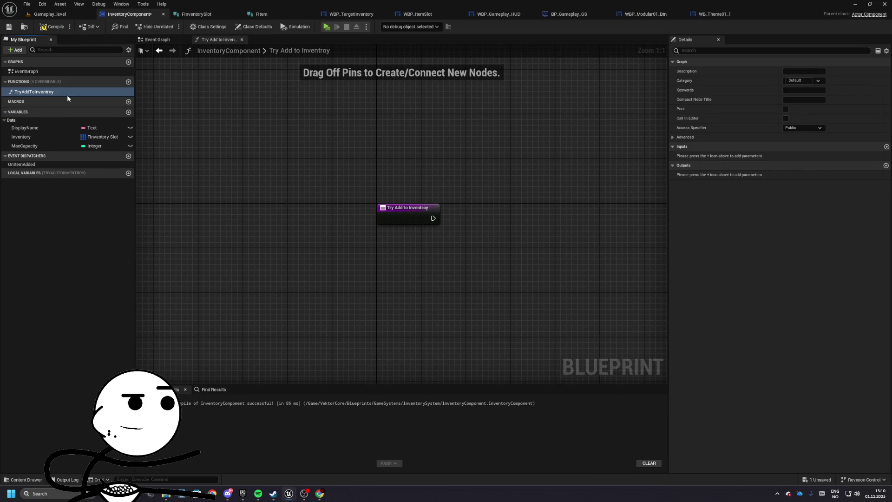
double_click(80, 96)
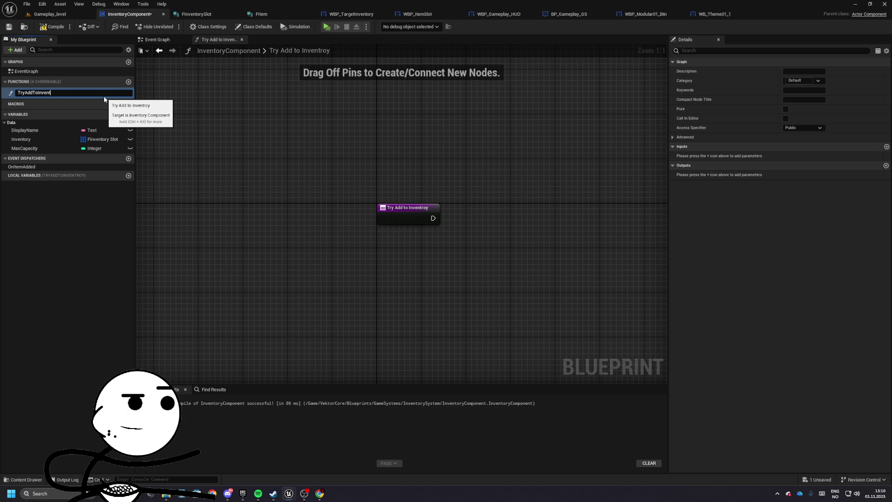
text(ory)
key(Return)
click(51, 30)
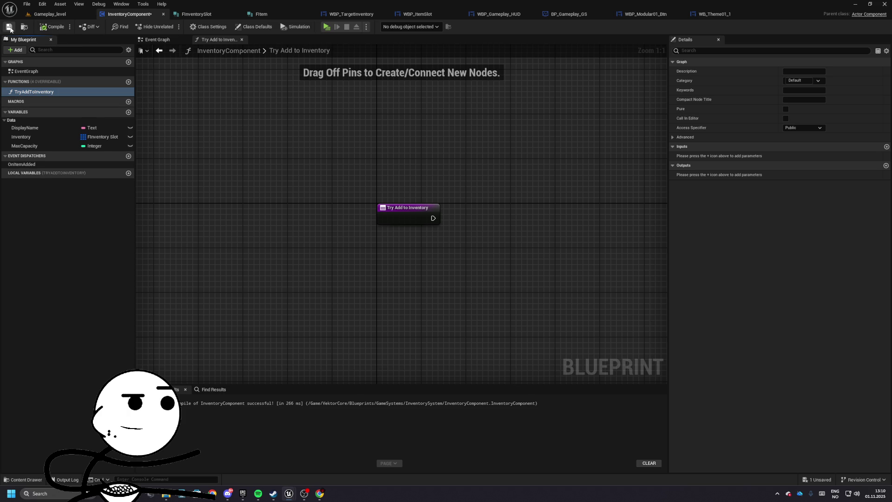
click(46, 92)
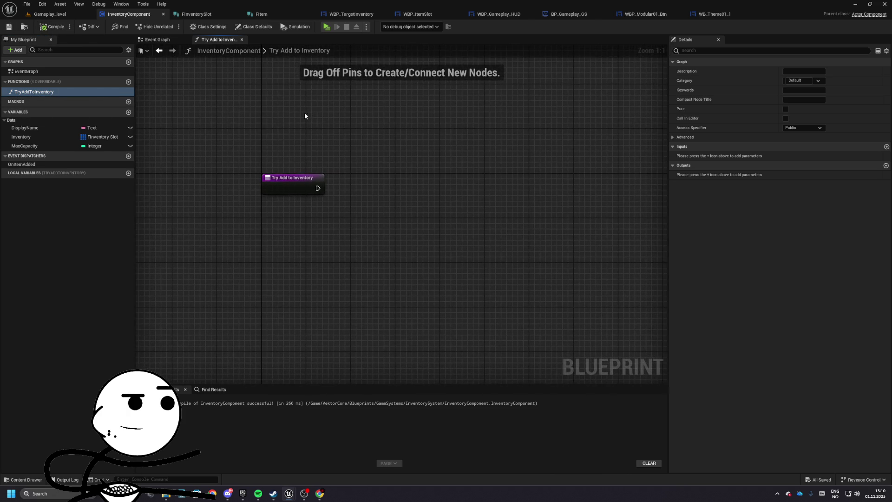
drag(280, 124, 260, 141)
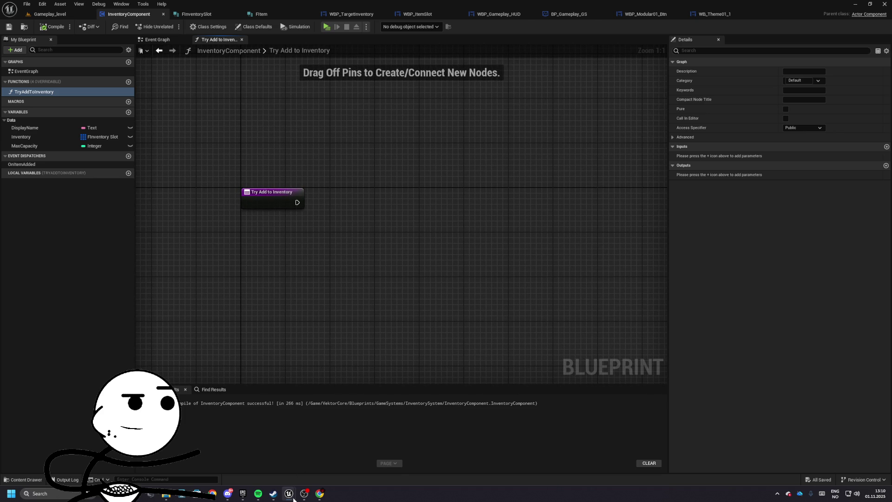
mouse_move(292, 497)
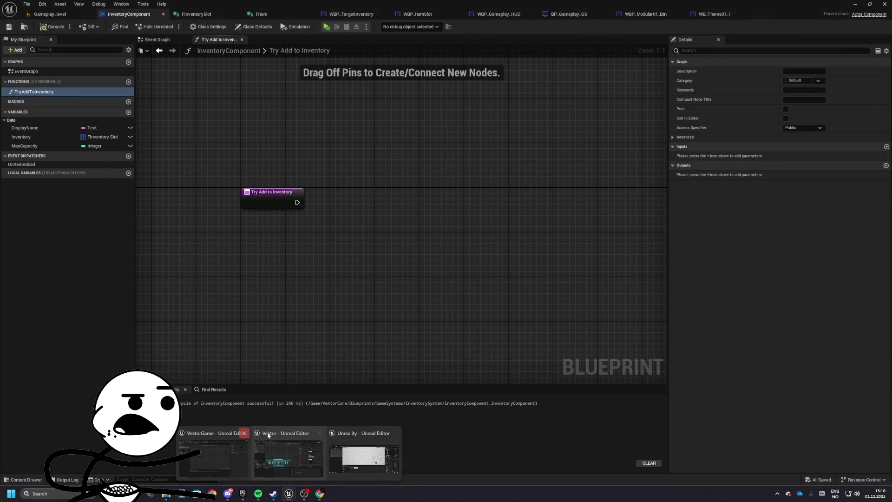
- Close the Vektor editor window, saving WBP_ItemSlot
click(319, 433)
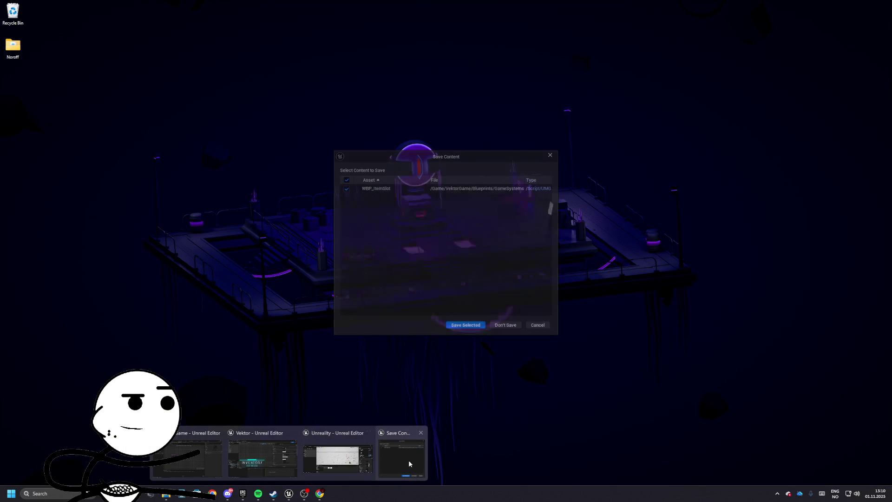
click(408, 460)
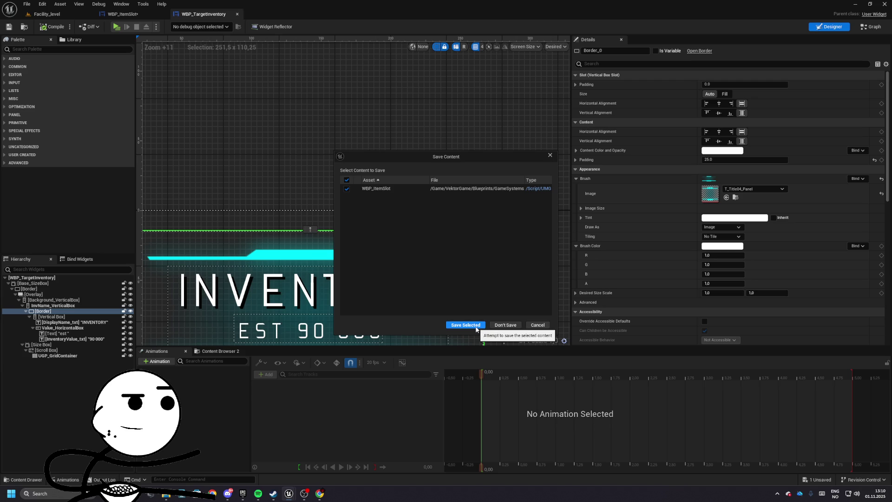
click(466, 324)
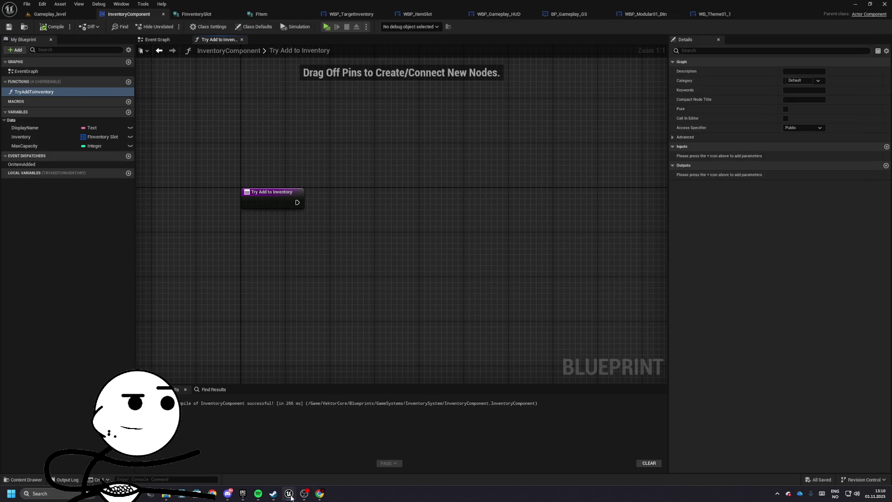
- Playtest the Unreality reference project, visiting the vendor and picking up scrap into the inventory
key(alt+Tab)
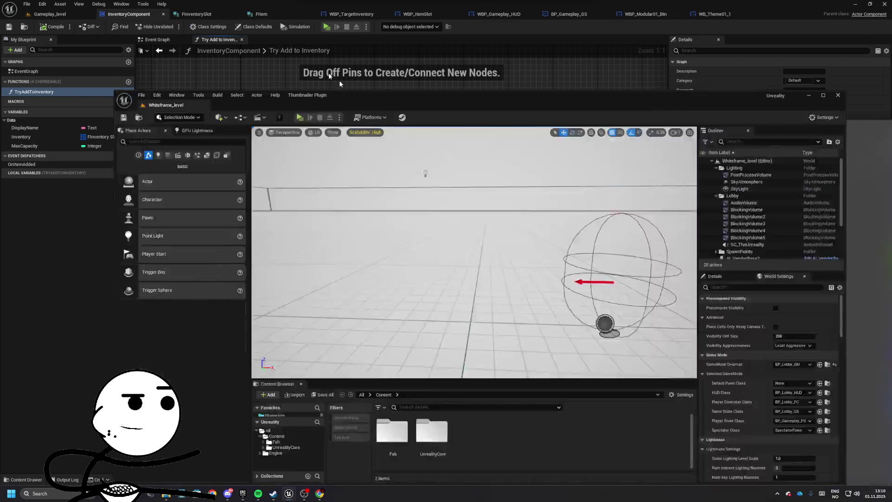
key(alt+p)
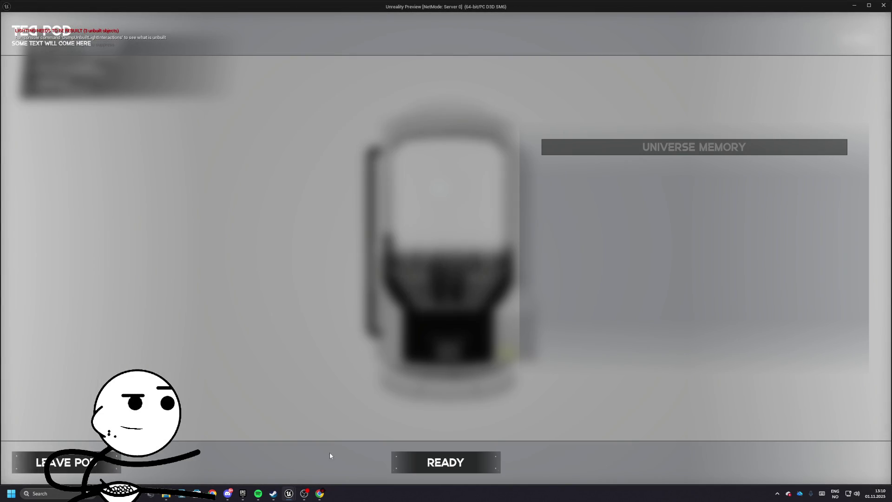
click(446, 462)
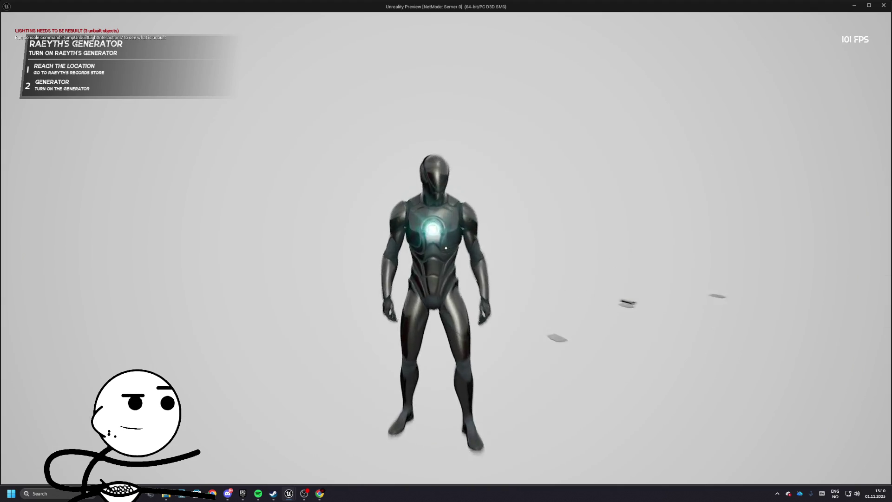
key(e)
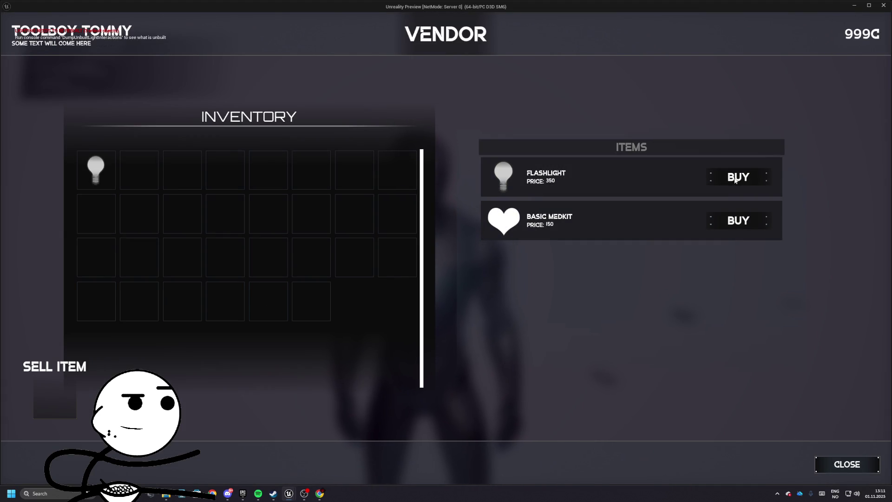
click(817, 464)
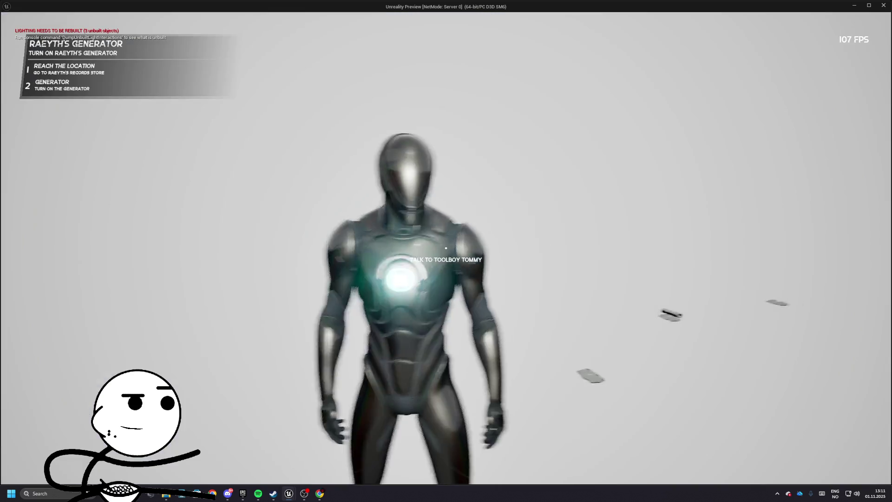
key(e)
key(e)
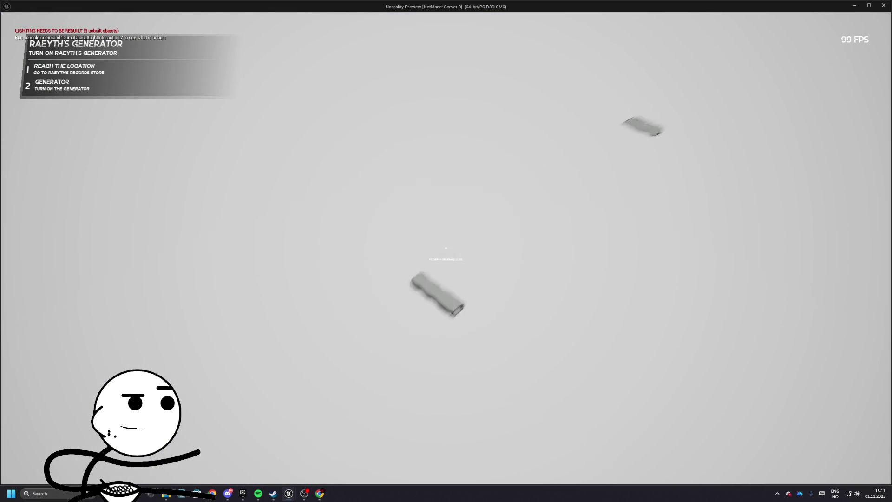
key(Tab)
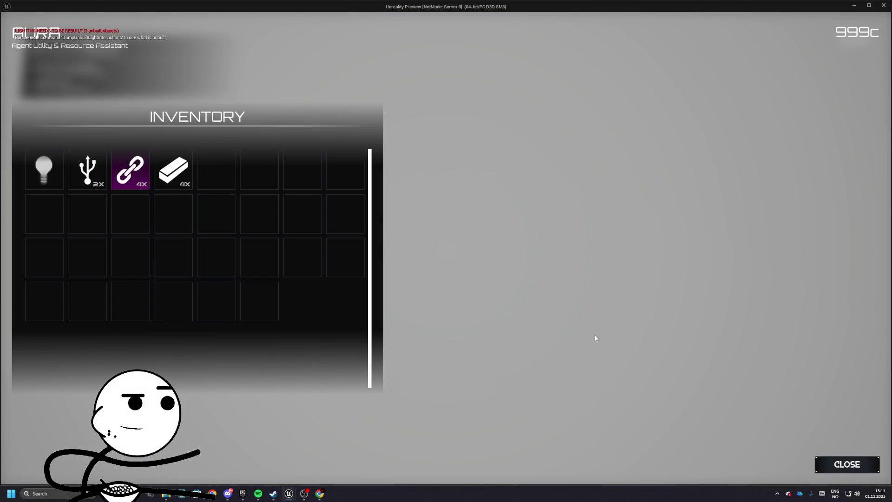
mouse_move(139, 179)
mouse_down()
mouse_move(230, 225)
mouse_move(162, 183)
mouse_up()
click(832, 463)
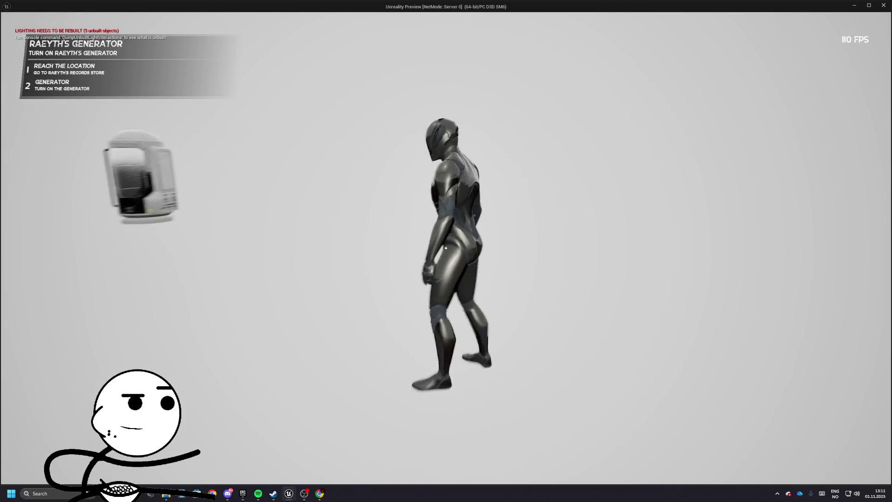
- Sell the Crushed Tube and 2 USB items to the vendor, then end the play session
key(e)
mouse_move(183, 170)
mouse_down()
mouse_move(165, 229)
mouse_move(52, 414)
mouse_up()
mouse_move(231, 174)
mouse_down()
mouse_move(88, 333)
mouse_move(52, 404)
mouse_up()
drag(139, 170, 52, 404)
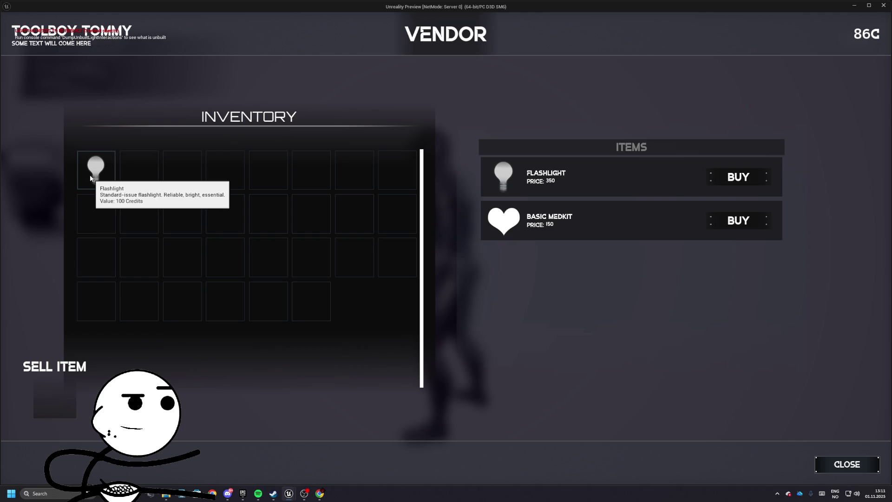
click(797, 463)
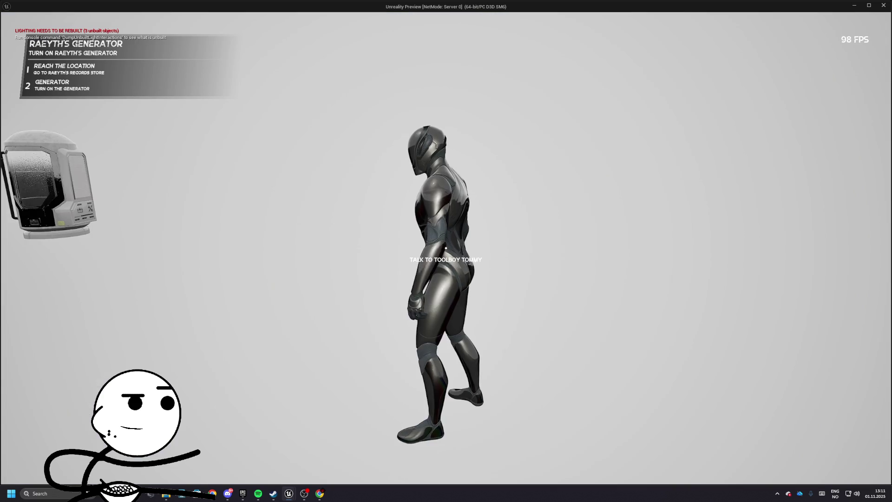
key(i)
key(i)
key(Escape)
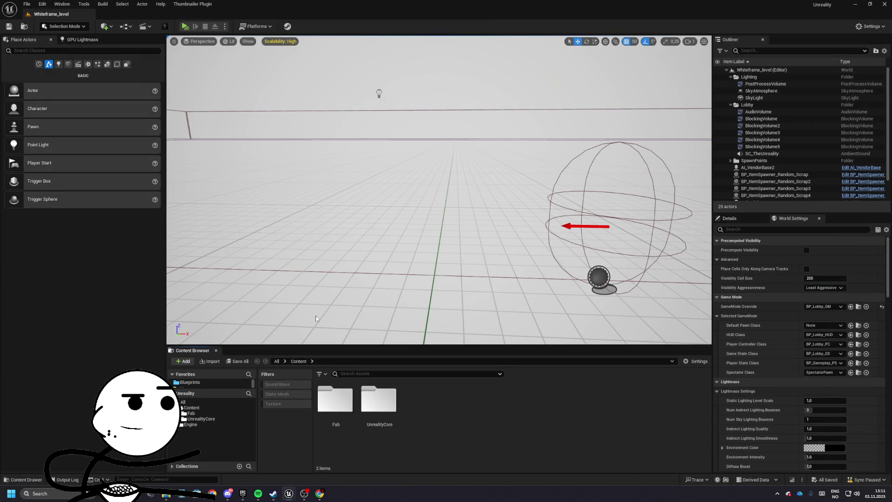
- Browse the InventorySystem's Actors, Data, Equipable and UI folders under UnrealityCore Blueprints
click(379, 405)
double_click(380, 405)
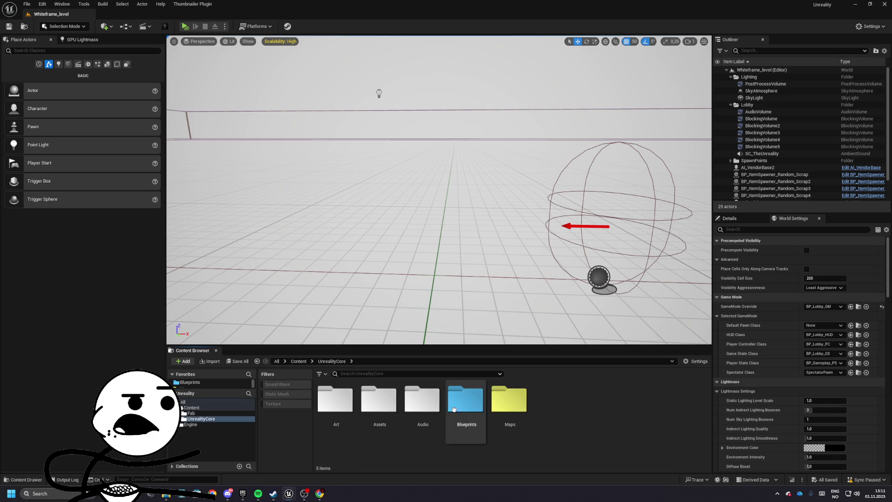
double_click(469, 406)
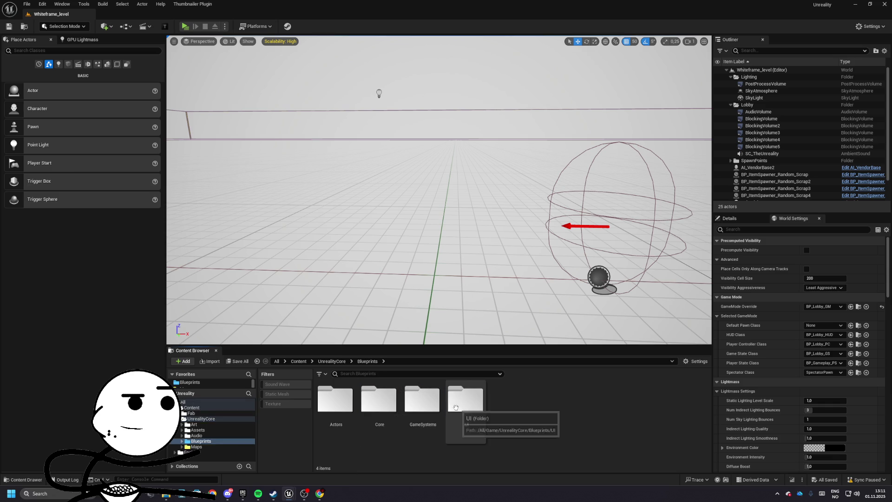
double_click(421, 404)
double_click(374, 405)
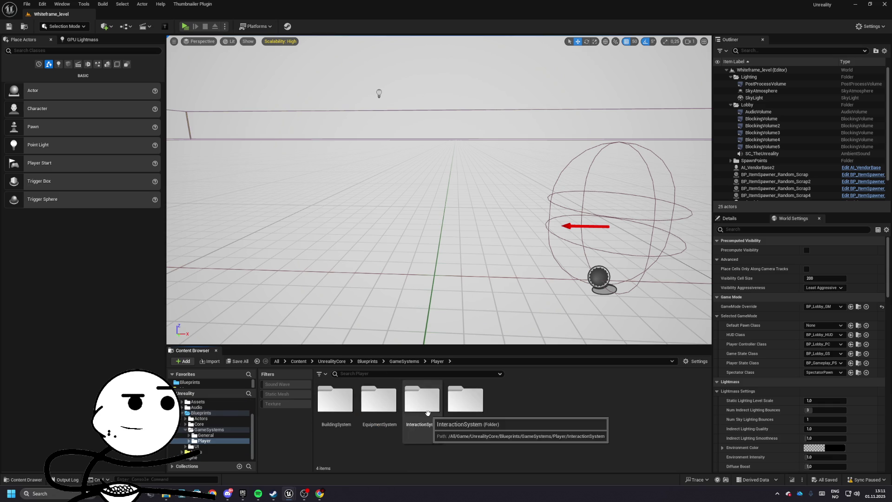
double_click(466, 411)
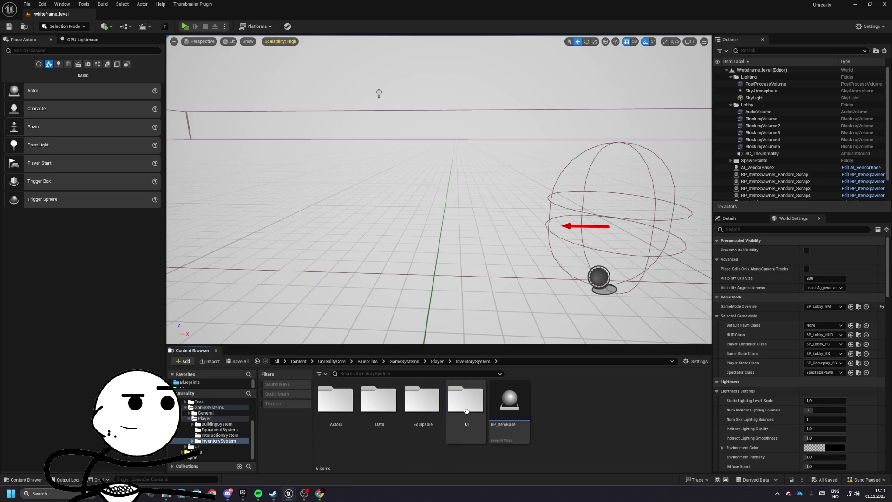
double_click(347, 401)
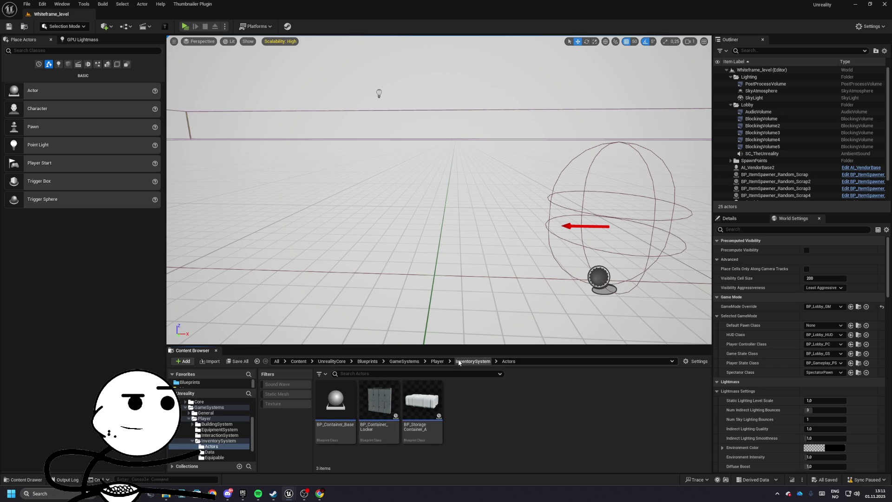
key(alt+Left)
double_click(378, 400)
click(472, 361)
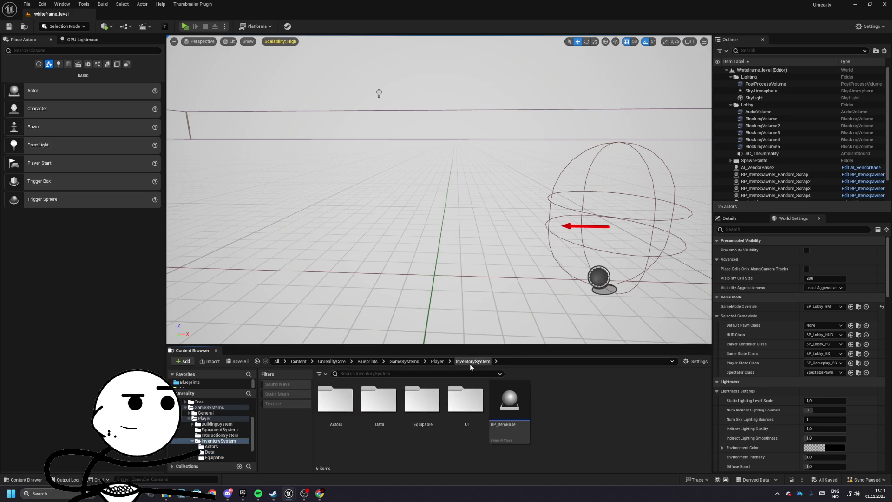
double_click(422, 400)
click(472, 361)
double_click(464, 398)
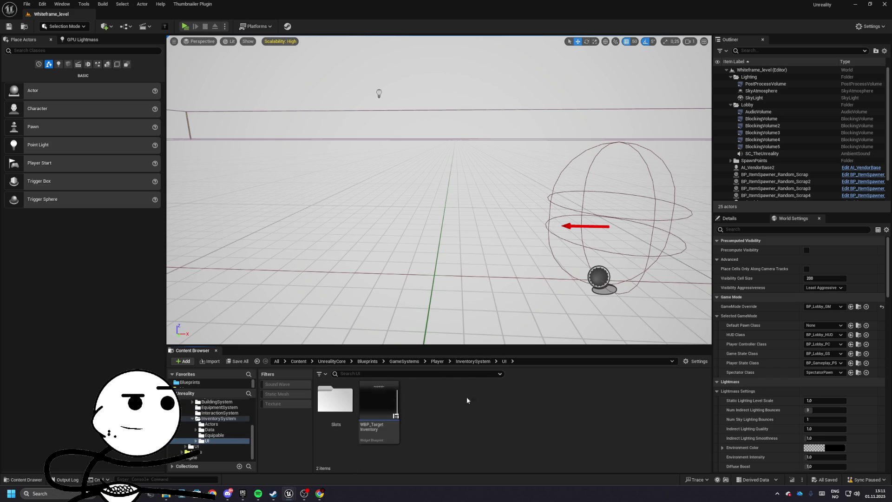
click(481, 363)
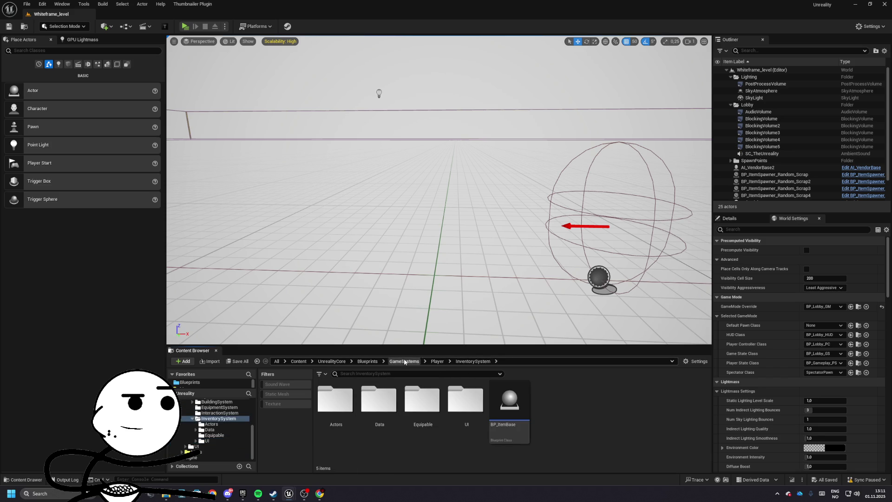
click(367, 361)
- Search Blueprints for 'inventorycom' and open InventoryComponent
click(372, 374)
text(oryco)
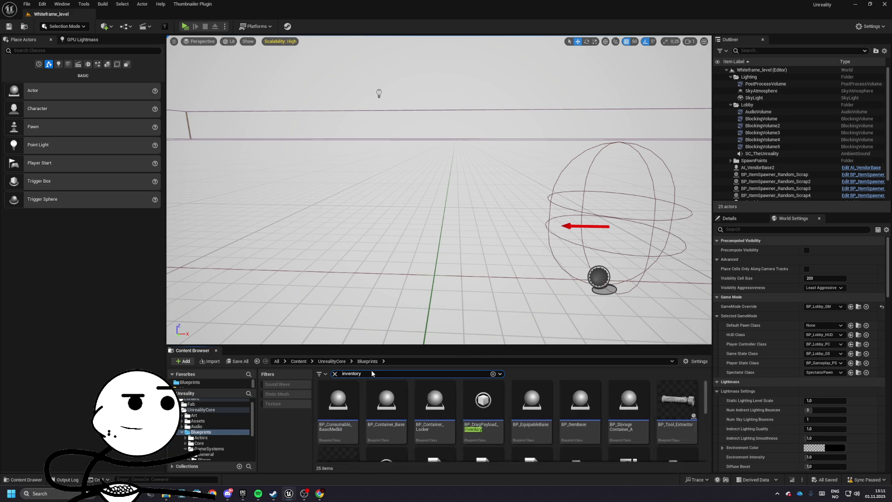
text(m)
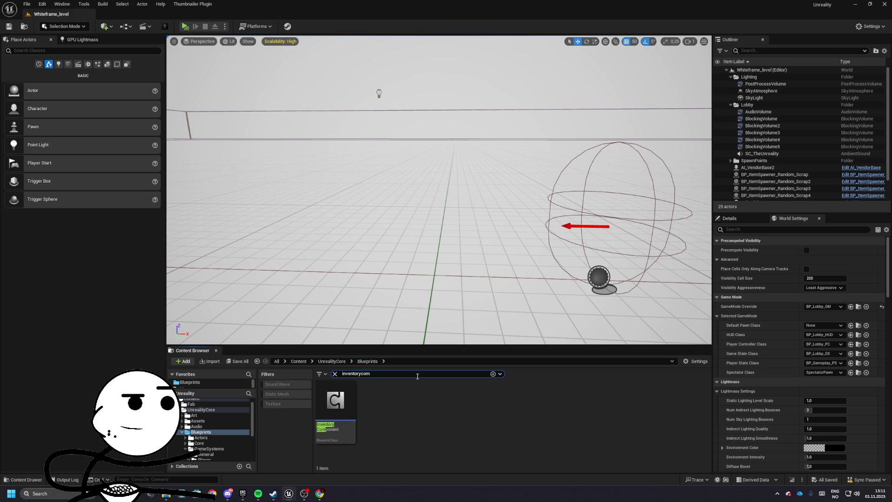
double_click(334, 408)
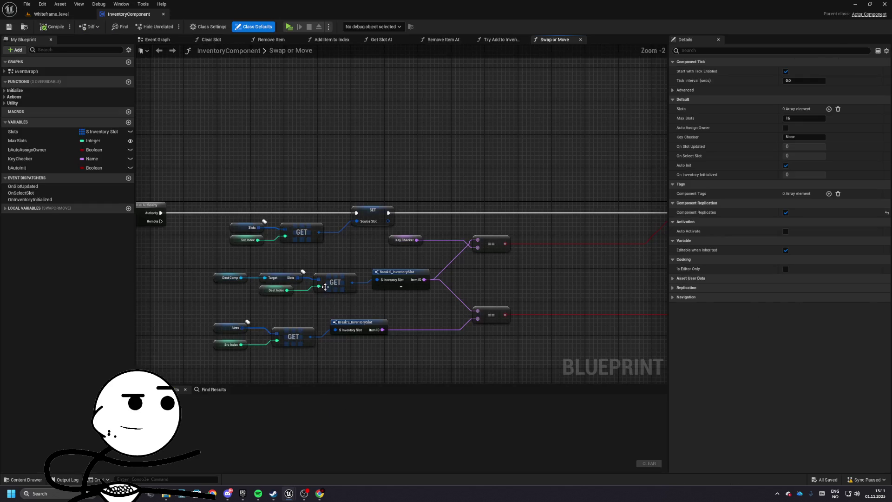
- Switch to the Try Add to Inventory graph and view its Find Slot To Merge section
scroll(436, 137, down, 3)
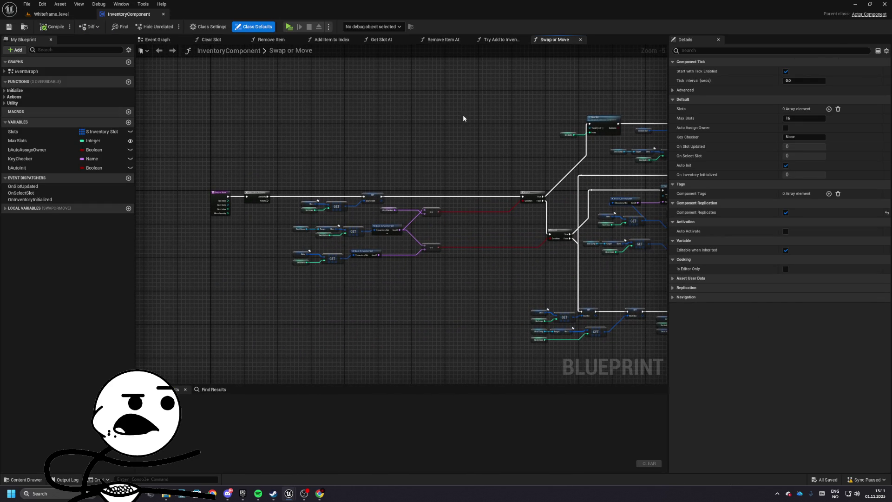
click(500, 40)
mouse_move(464, 139)
mouse_down()
mouse_move(426, 157)
mouse_move(533, 121)
mouse_move(239, 121)
mouse_move(348, 126)
mouse_up()
scroll(452, 193, up, 7)
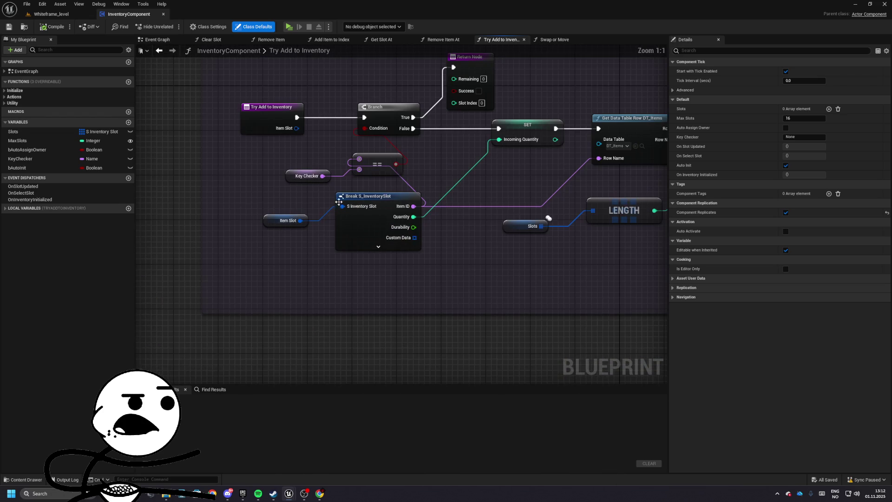
mouse_move(452, 193)
mouse_down()
mouse_move(434, 240)
mouse_move(308, 236)
mouse_up()
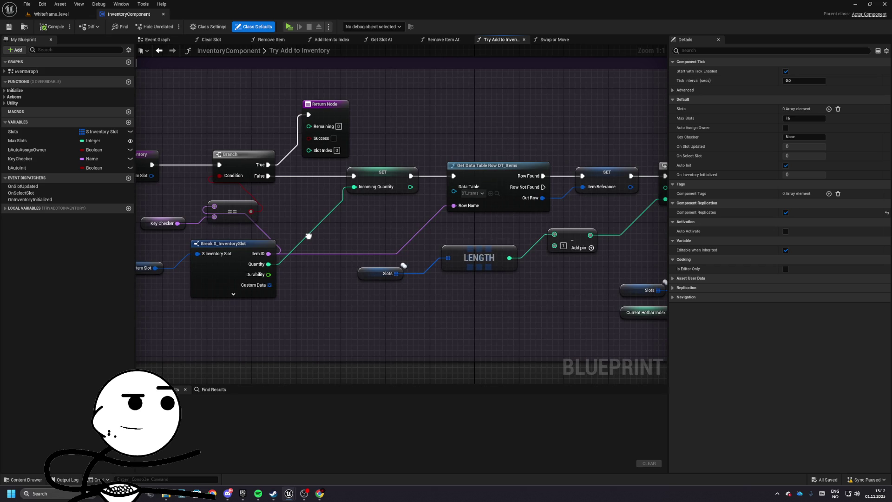
- Inspect the For Loop, Break, SET Available Space and Merge To Max Stack nodes, selecting MULT Update Slot
scroll(309, 236, down, 1)
drag(274, 113, 362, 157)
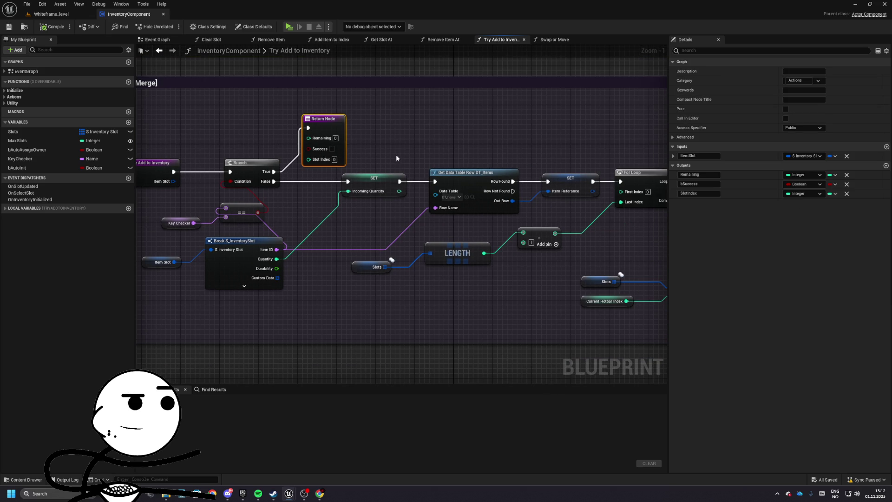
mouse_move(300, 140)
mouse_down()
mouse_move(439, 153)
mouse_move(175, 154)
mouse_up()
mouse_move(488, 161)
mouse_down()
mouse_move(126, 113)
mouse_move(404, 183)
mouse_move(622, 177)
mouse_move(200, 167)
mouse_move(138, 110)
mouse_up()
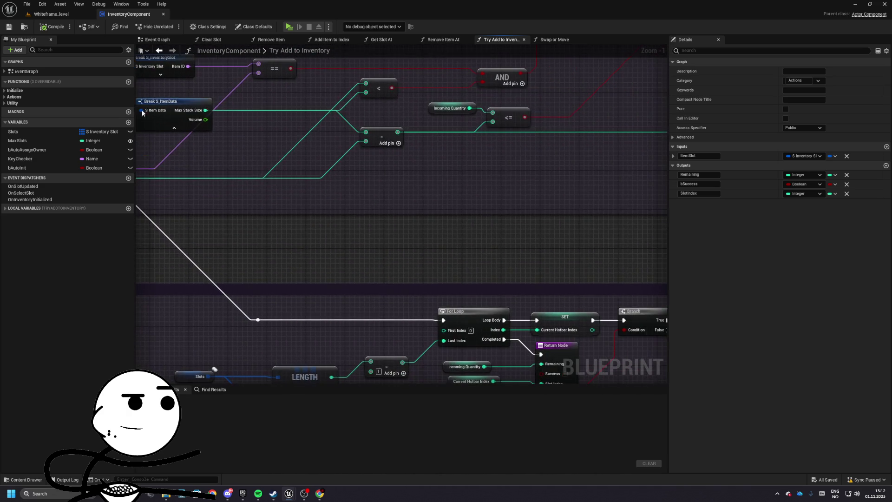
mouse_move(384, 125)
mouse_down()
mouse_move(346, 102)
mouse_move(196, 154)
mouse_up()
mouse_move(506, 193)
mouse_down()
mouse_move(472, 143)
mouse_move(398, 231)
mouse_move(408, 167)
mouse_move(445, 194)
mouse_move(421, 229)
mouse_move(274, 232)
mouse_up()
drag(505, 233, 352, 248)
drag(465, 142, 484, 147)
click(405, 144)
- Inspect the Return Node and Current Hotbar Index, and expand the function's Local Variables
drag(406, 144, 406, 148)
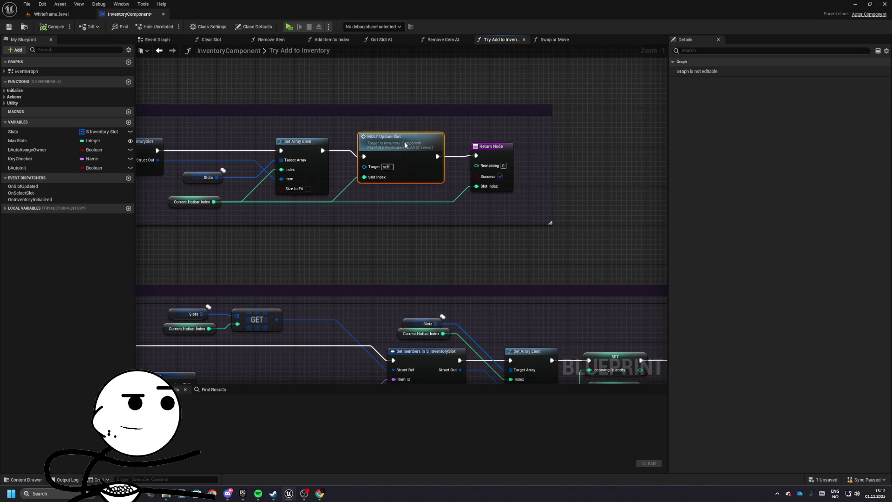
mouse_move(488, 148)
mouse_down()
mouse_move(493, 154)
mouse_move(385, 147)
mouse_up()
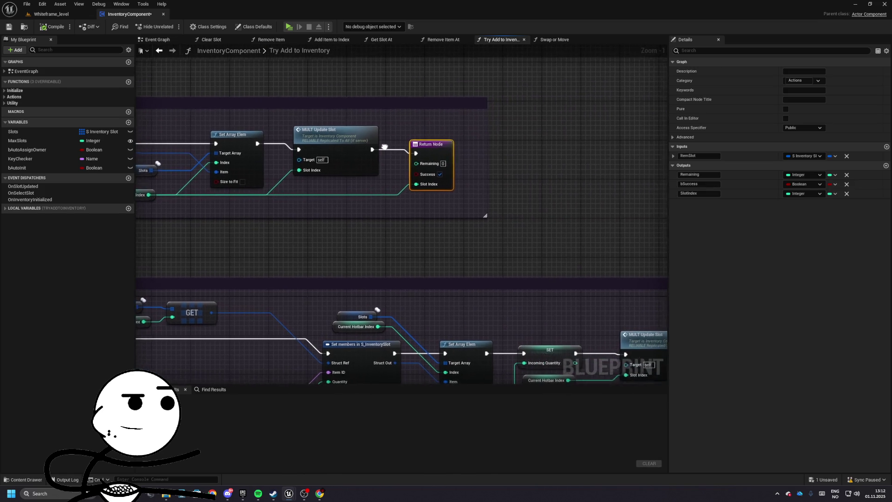
scroll(457, 211, down, 2)
mouse_move(456, 215)
mouse_down()
mouse_move(557, 208)
mouse_move(461, 188)
mouse_move(476, 177)
mouse_move(509, 176)
mouse_up()
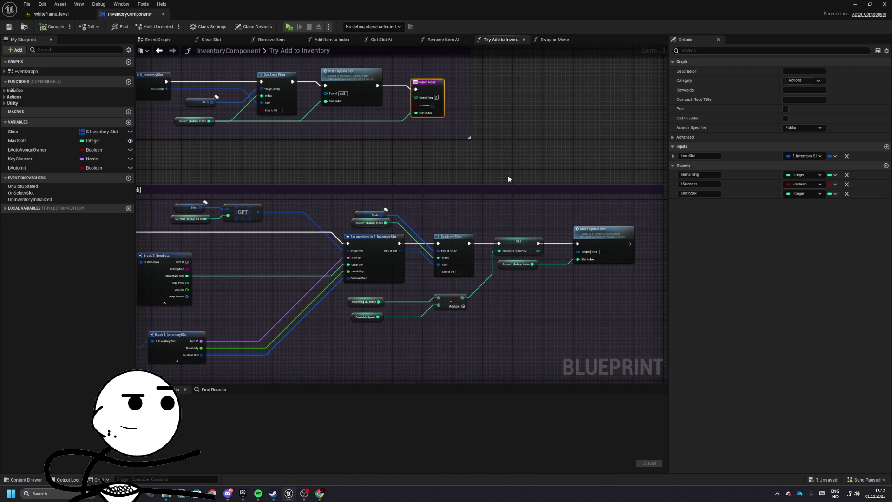
click(356, 225)
click(5, 208)
- Pan to the Merge To Max Stack comment and its For Loop, GET and SET nodes
mouse_move(329, 256)
mouse_down()
mouse_move(524, 249)
mouse_move(402, 219)
mouse_move(668, 167)
mouse_up()
scroll(402, 220, down, 2)
scroll(410, 227, up, 5)
scroll(668, 167, down, 2)
mouse_move(323, 218)
mouse_down()
mouse_move(444, 209)
mouse_move(338, 207)
mouse_move(514, 207)
mouse_up()
scroll(456, 221, down, 3)
- Review the Find Empty Slot, Add Item To Empty Slot and Merge Item sections, selecting their nodes
drag(456, 221, 261, 185)
scroll(367, 230, up, 3)
mouse_move(367, 234)
mouse_down()
mouse_move(342, 226)
mouse_move(432, 288)
mouse_up()
mouse_move(280, 227)
mouse_down()
mouse_move(414, 277)
mouse_move(300, 231)
mouse_up()
scroll(303, 225, down, 3)
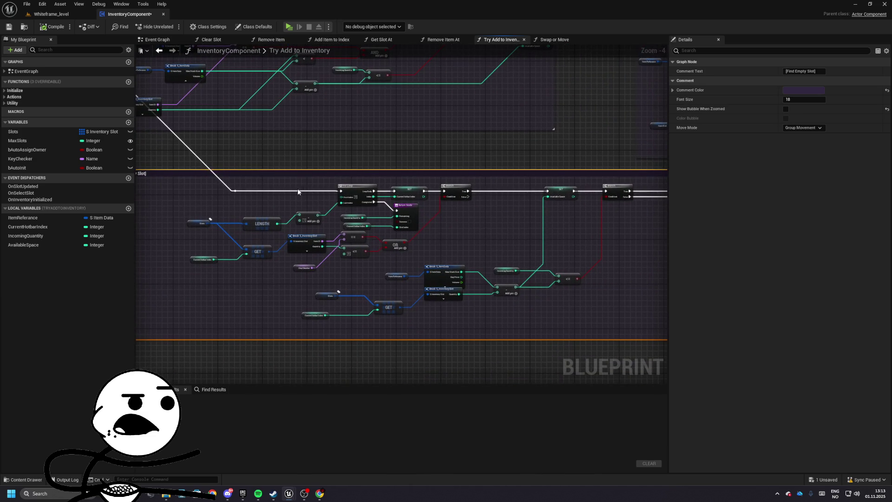
scroll(280, 176, up, 1)
drag(191, 167, 575, 341)
mouse_move(659, 287)
mouse_down()
mouse_move(430, 255)
mouse_move(241, 273)
mouse_up()
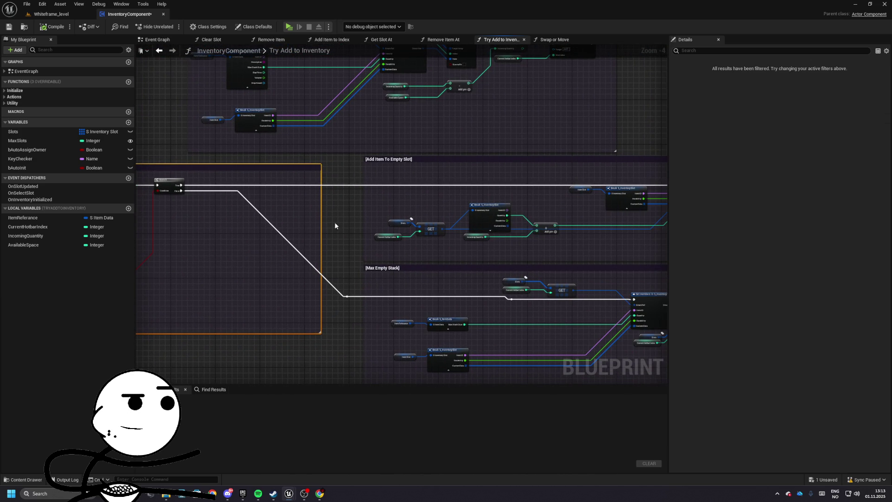
mouse_move(353, 159)
mouse_down()
mouse_move(596, 251)
mouse_move(405, 221)
mouse_move(484, 364)
mouse_move(448, 293)
mouse_up()
drag(392, 237, 478, 225)
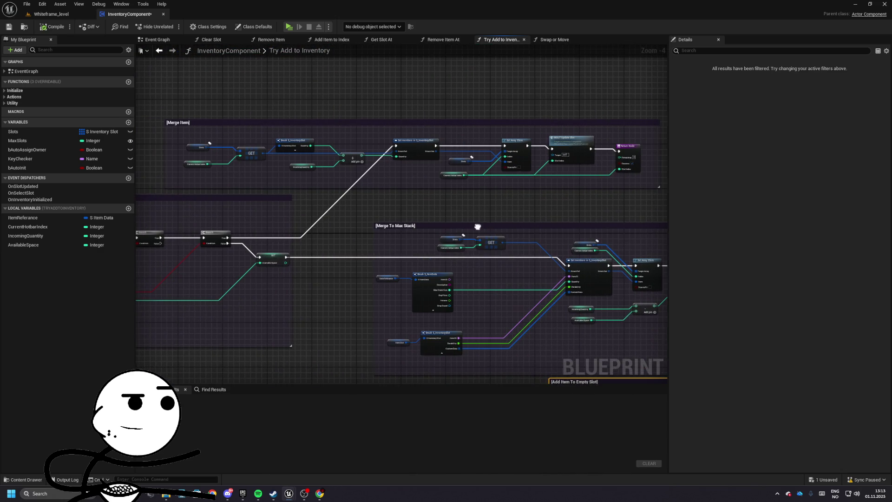
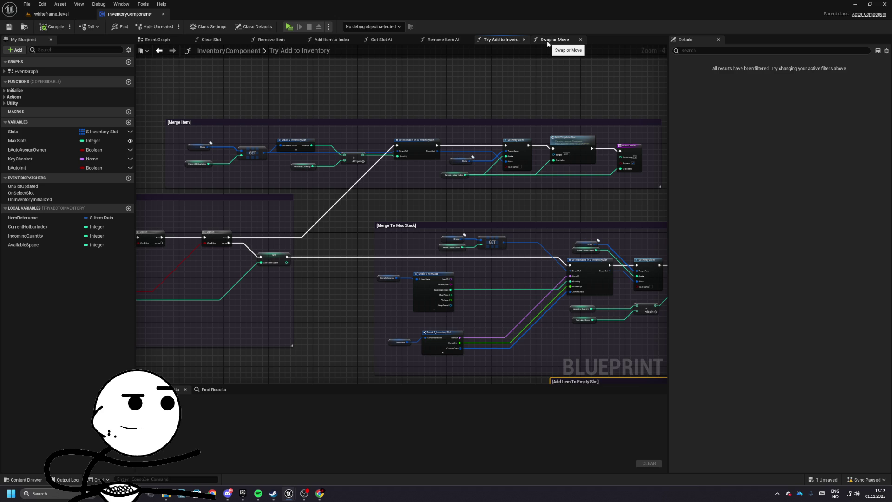
- Pan through the Find Empty Slot and Find Slot To Merge sections, then expand the Initialize group
drag(428, 96, 516, 96)
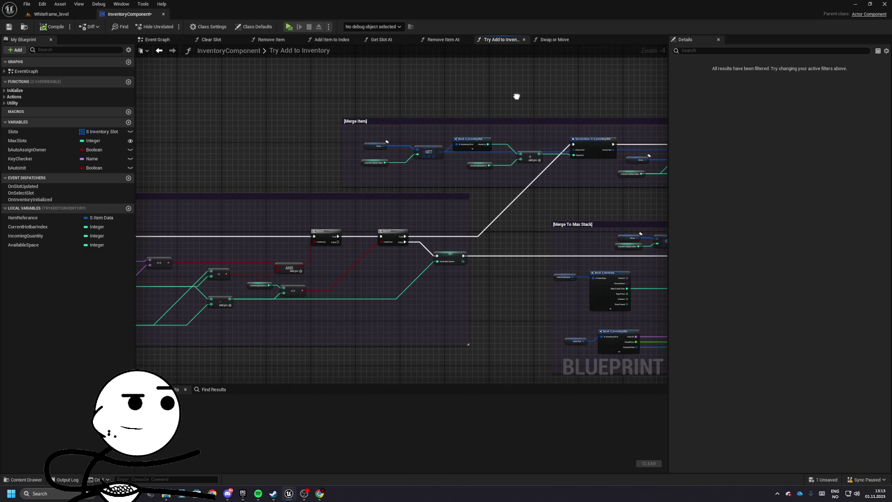
mouse_move(398, 207)
mouse_down()
mouse_move(465, 150)
mouse_move(536, 123)
mouse_up()
mouse_move(370, 156)
mouse_down()
mouse_move(469, 161)
mouse_move(373, 126)
mouse_move(408, 120)
mouse_move(450, 128)
mouse_move(472, 210)
mouse_move(473, 196)
mouse_move(431, 147)
mouse_move(282, 138)
mouse_move(514, 281)
mouse_up()
scroll(434, 218, down, 1)
drag(340, 192, 407, 203)
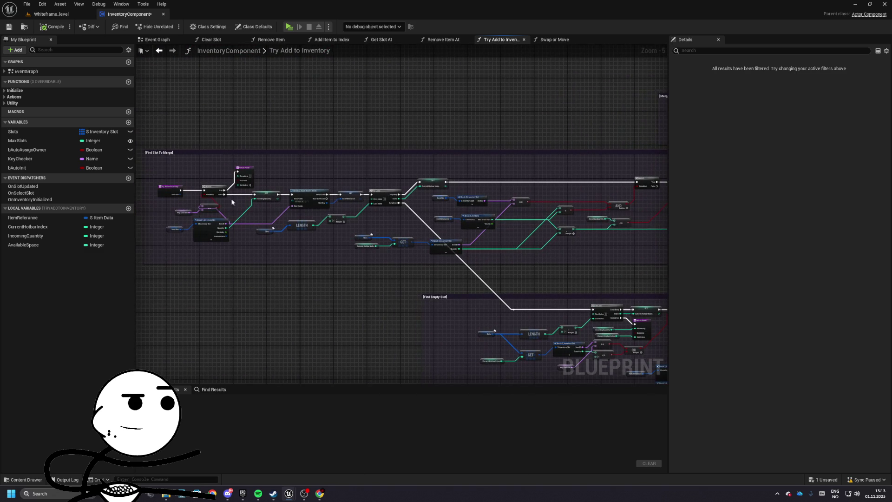
click(5, 90)
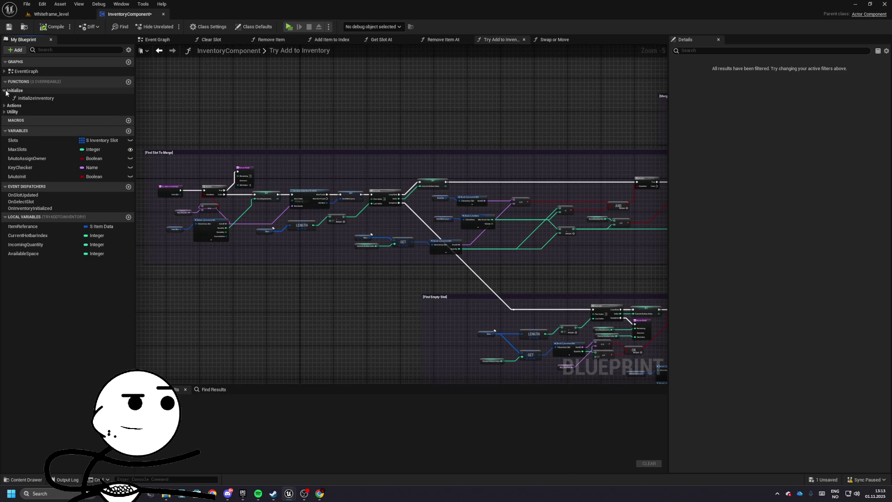
- Expand the Actions functions, delete a stray NewVar variable, and switch to the other Unreal Editor window
click(5, 105)
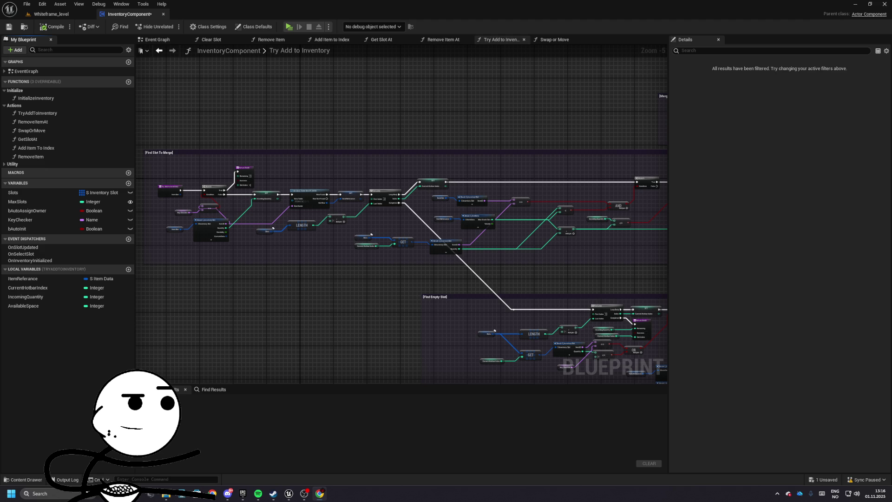
click(128, 184)
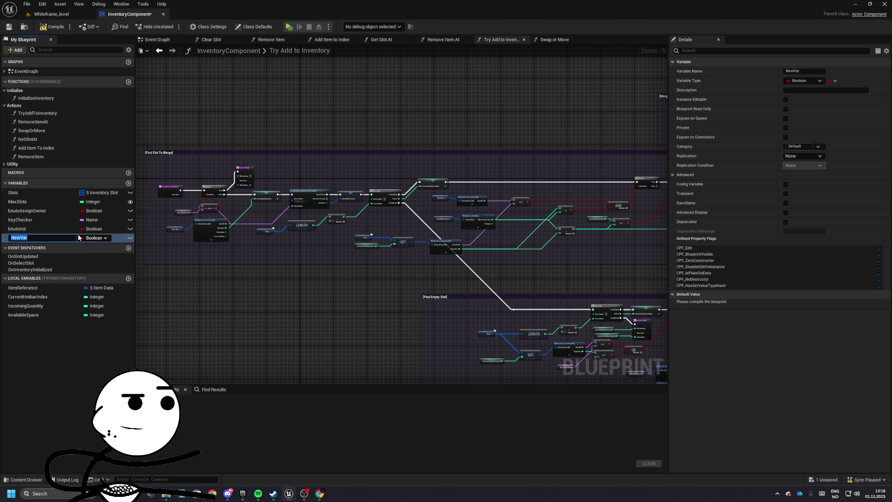
click(46, 282)
click(47, 237)
key(Delete)
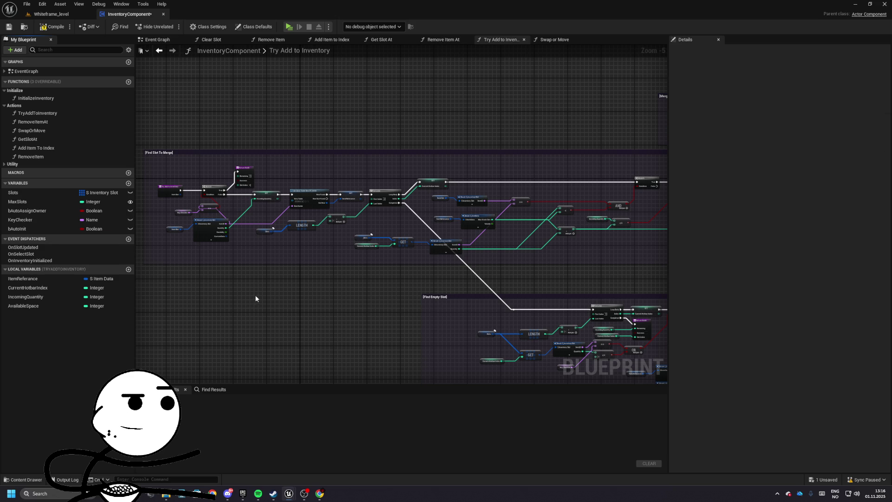
key(alt+Tab)
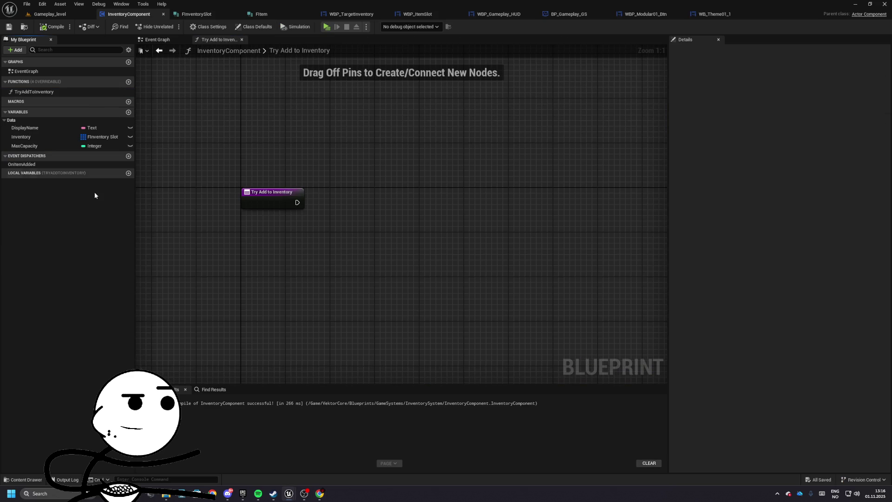
- Paste in the bCanStackSameItems Boolean variable and move it into the Data category
text(bCanStackSameItems)
drag(38, 158, 21, 121)
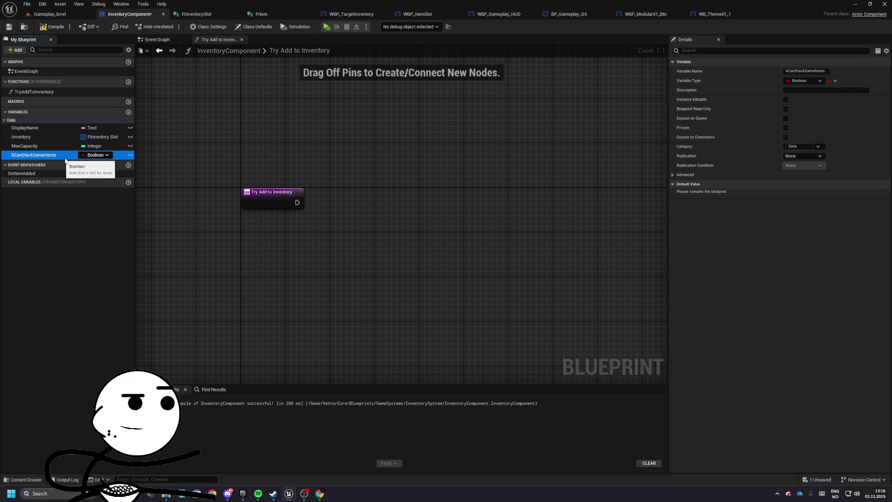
key(alt+Tab)
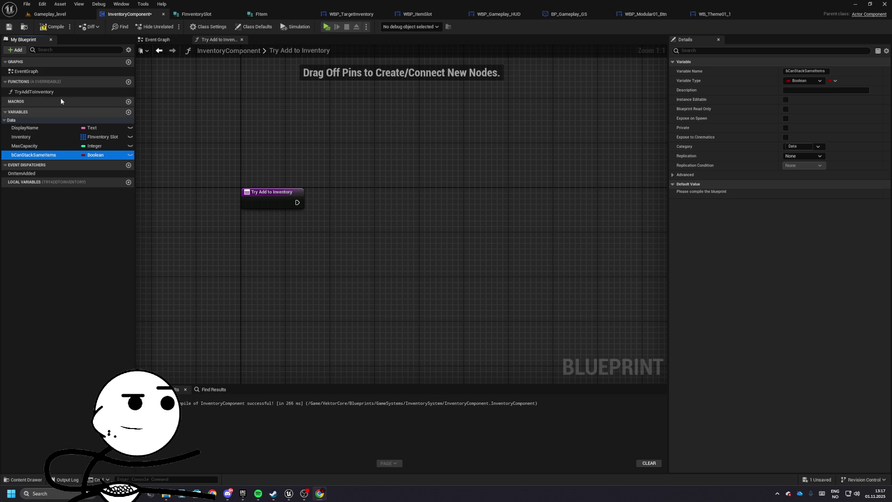
- Rename the Try Add to Inventory function to AddItem and open its graph
click(128, 82)
text(AddIte)
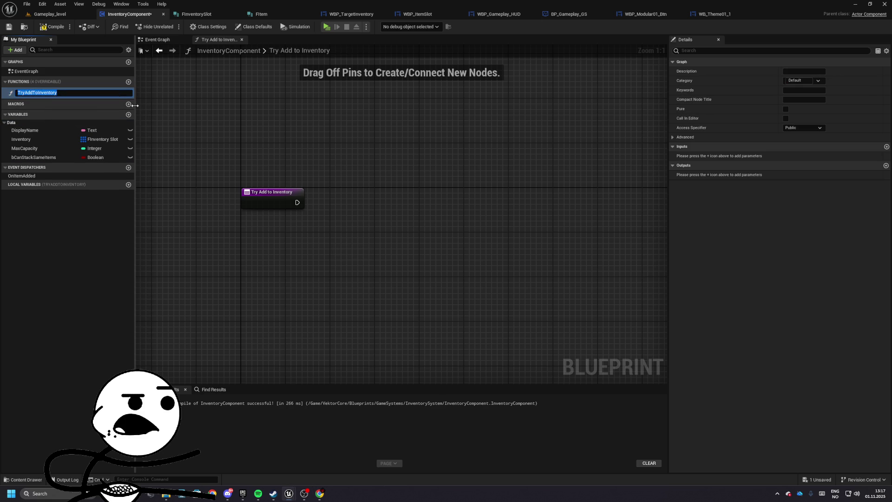
text(m)
key(Return)
click(42, 29)
mouse_move(276, 166)
mouse_down()
mouse_move(299, 151)
mouse_move(288, 189)
mouse_up()
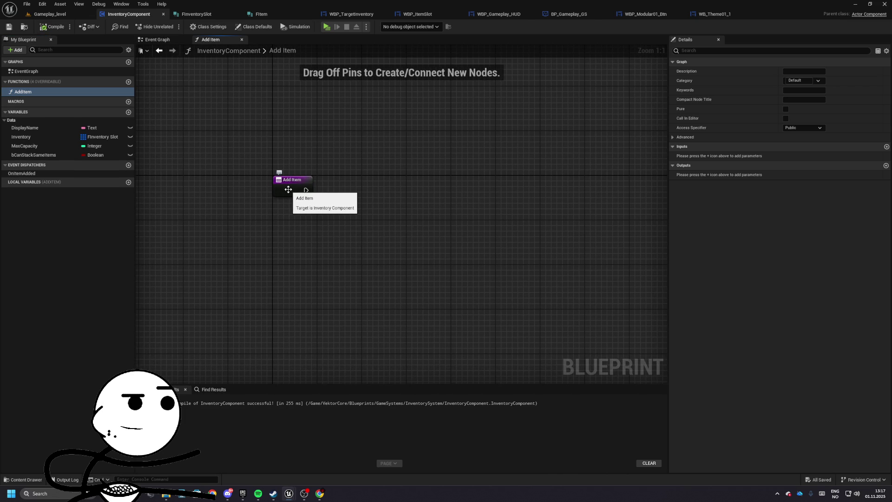
- Add two input parameters and name the first one InventoryComponent
click(887, 147)
click(887, 147)
click(697, 156)
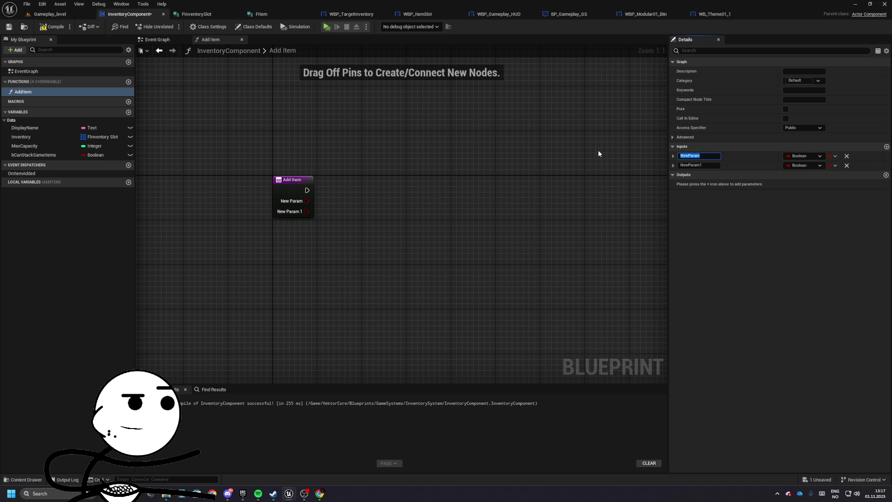
text(InventoryComponent)
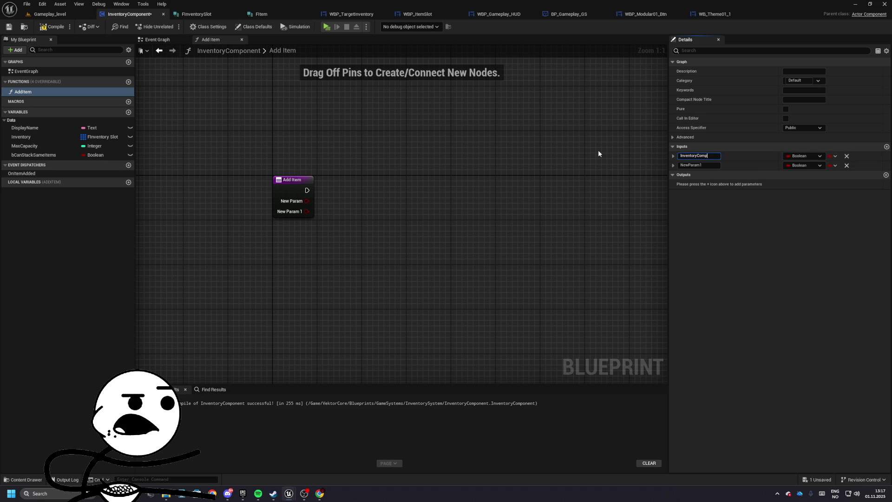
key(Return)
- Name the second input SlotIndex, correcting the earlier typos
key(Tab)
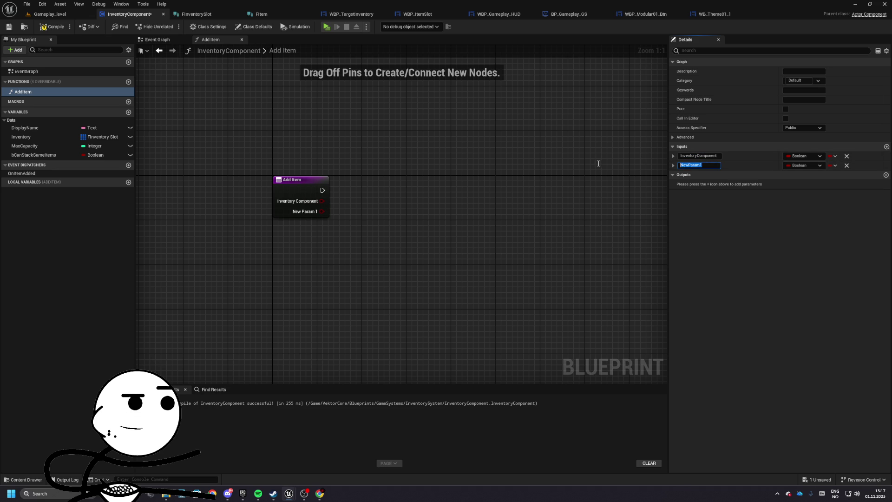
text(SlotINdex)
key(Return)
text(SlotID)
key(Return)
key(Tab)
text(SlotIN)
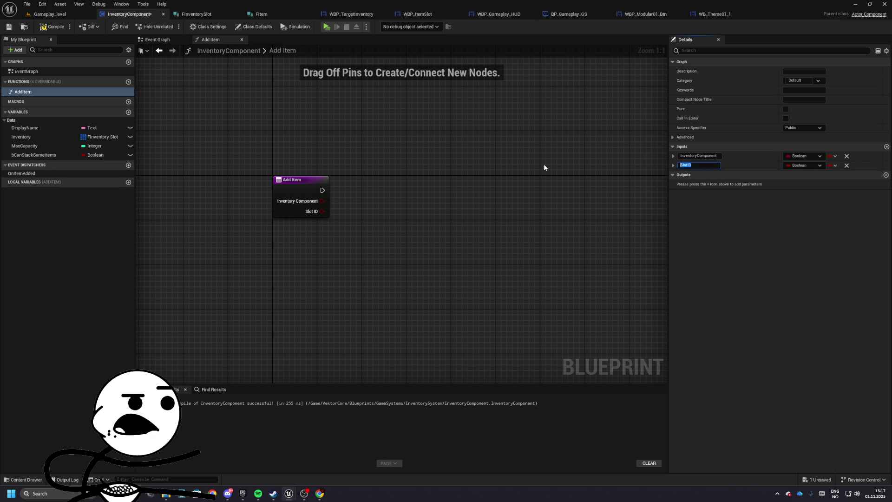
key(BackSpace)
key(BackSpace)
key(BackSpace)
text(In)
key(BackSpace)
key(BackSpace)
text(dex)
key(Return)
click(678, 165)
text(Slot)
key(Return)
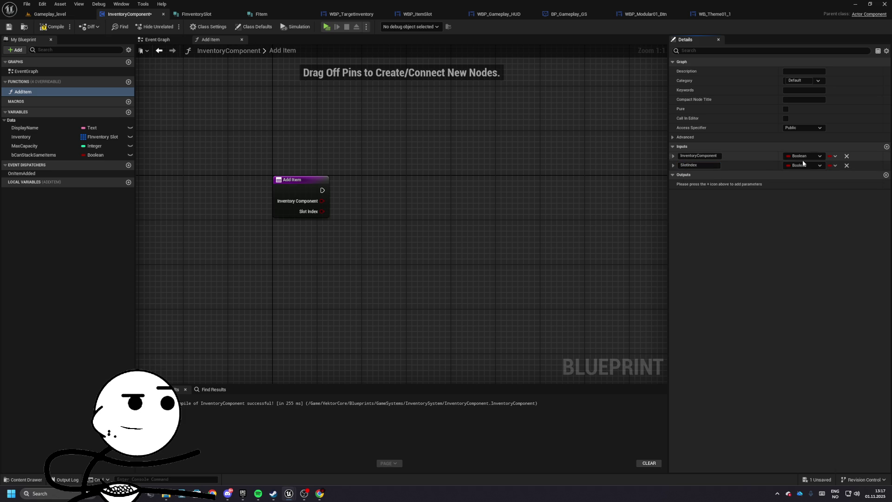
- Make the InventoryComponent input an Inventory Component reference, leaving SlotIndex Boolean
click(805, 158)
text(Inven)
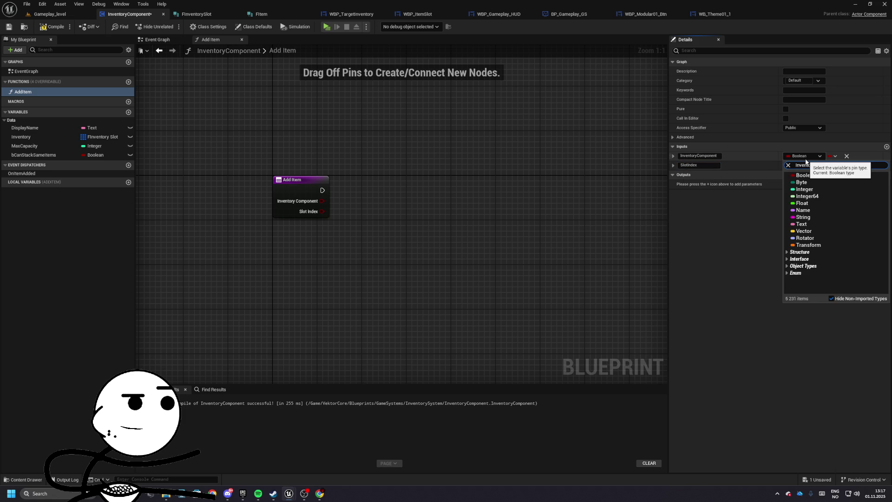
key(Return)
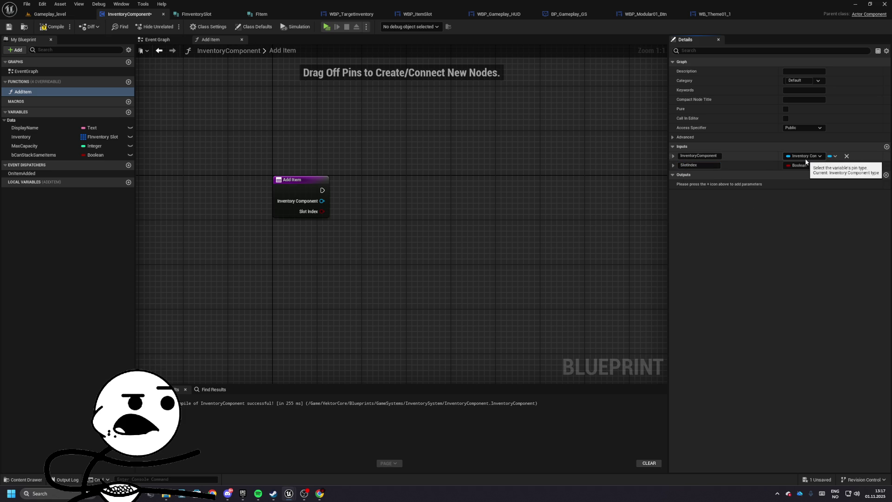
click(800, 165)
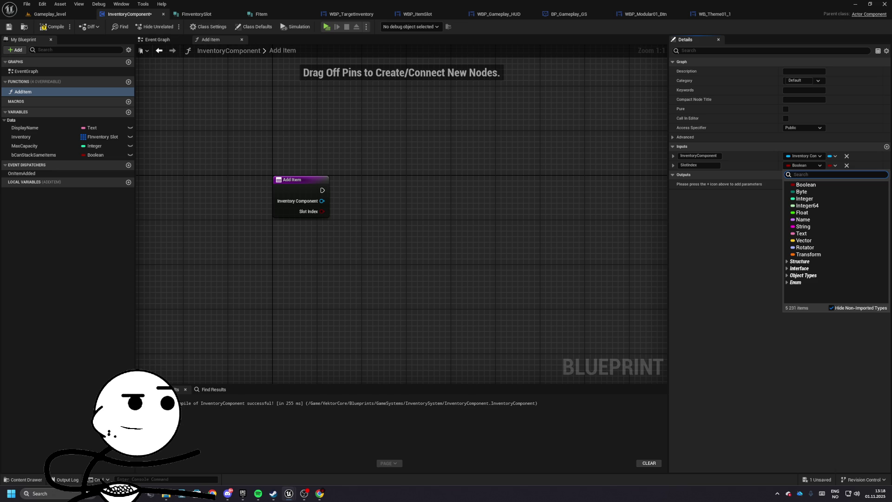
key(Escape)
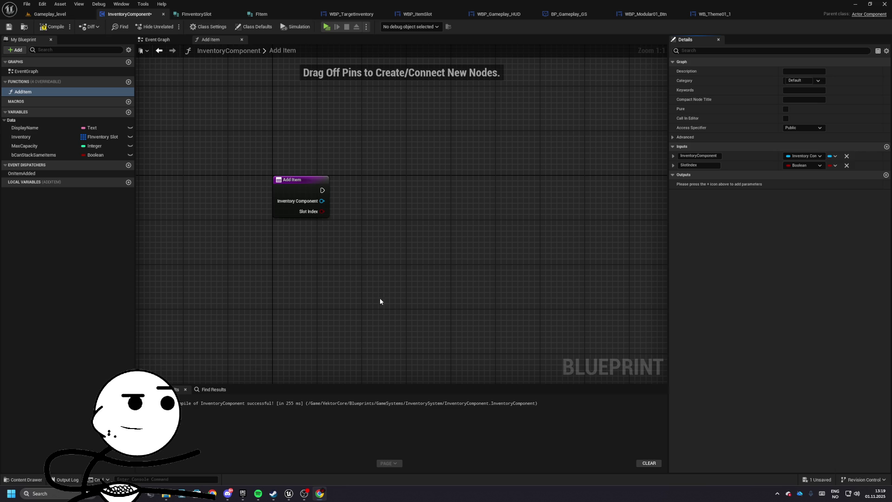
click(297, 184)
double_click(697, 174)
- Rename the inputs to TargetInventory and SourceIndex
key(ctrl+a)
text(Target)
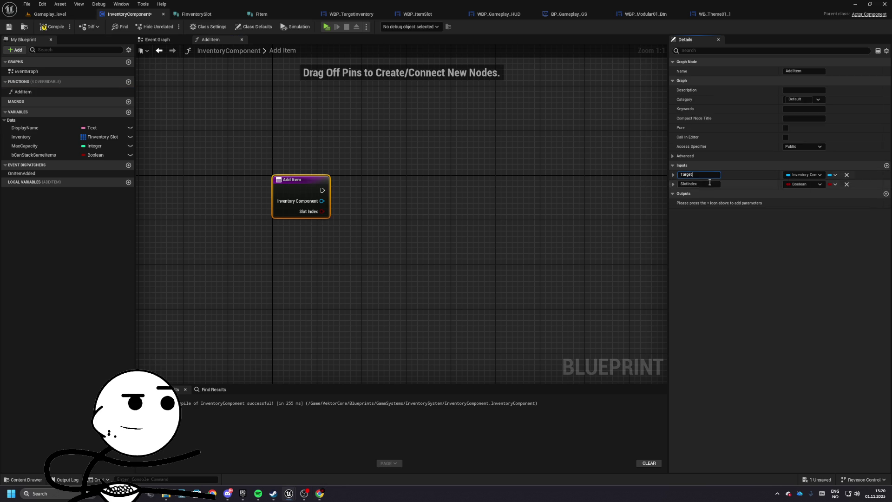
text(Inventory)
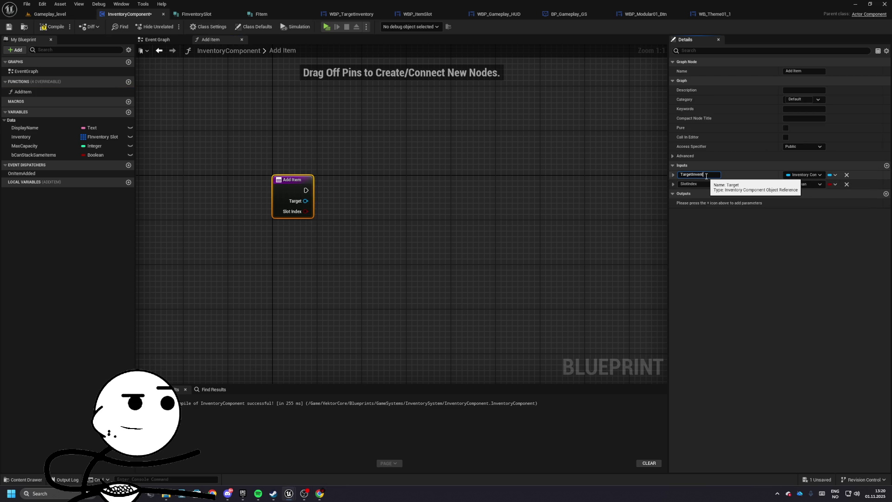
key(Return)
click(698, 186)
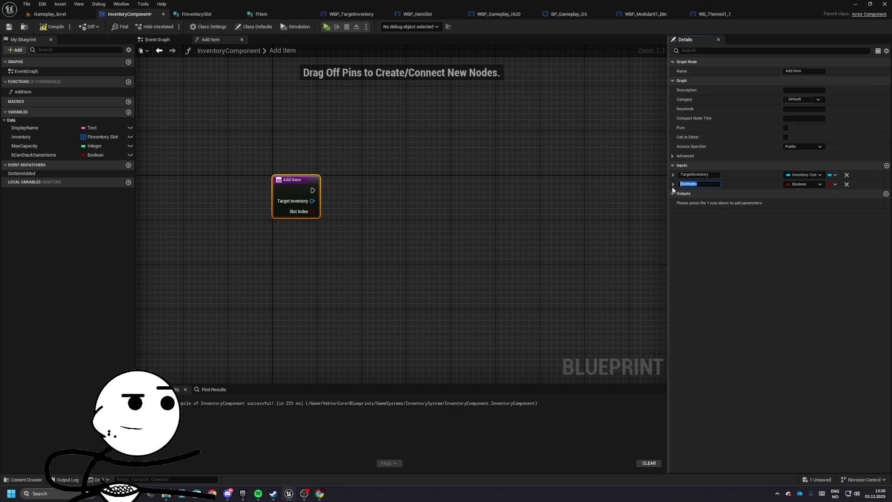
drag(701, 184, 687, 184)
text(Source)
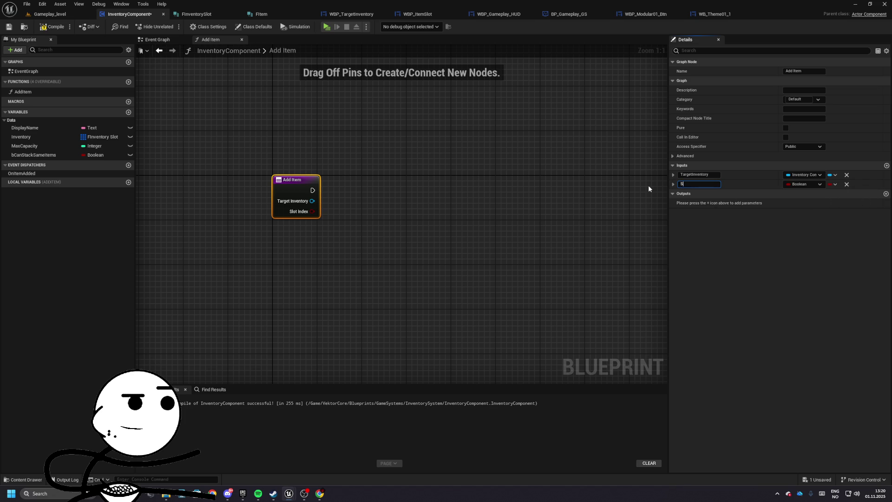
key(Return)
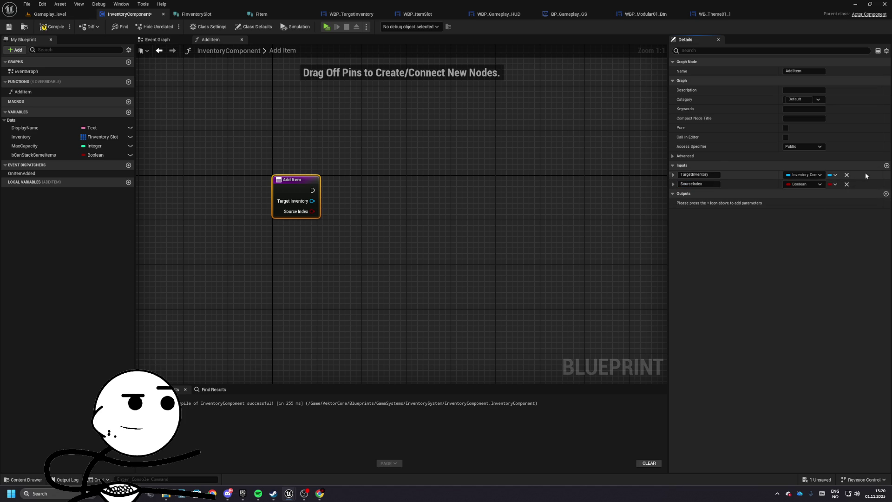
- Add a SourceInventory input, place SourceIndex below it, and make SourceIndex an Integer
click(886, 165)
text(So)
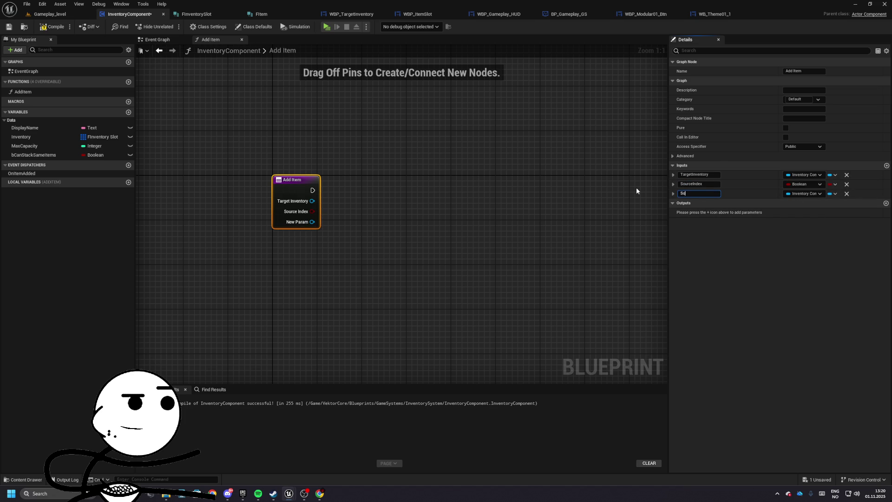
text(urceInventory)
key(Return)
drag(673, 186, 679, 195)
click(802, 193)
click(806, 227)
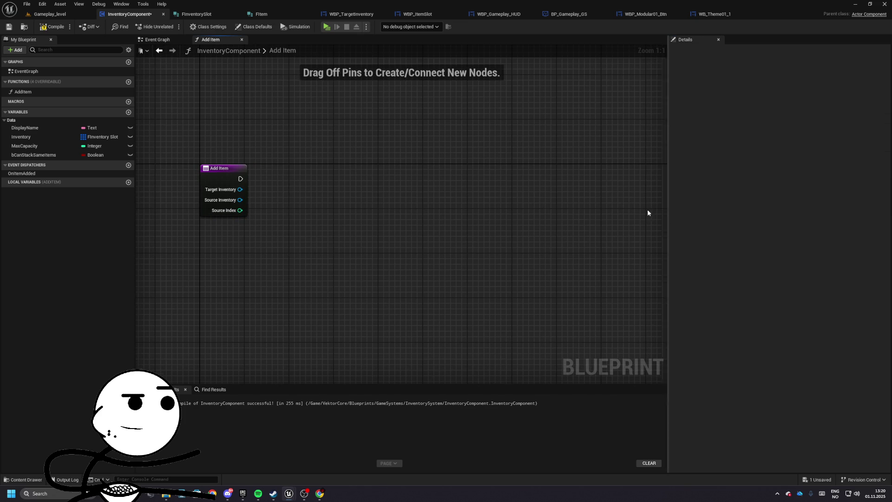
- Add an integer Quantity input to Add Item, fixing the misspelled name
click(226, 167)
click(886, 166)
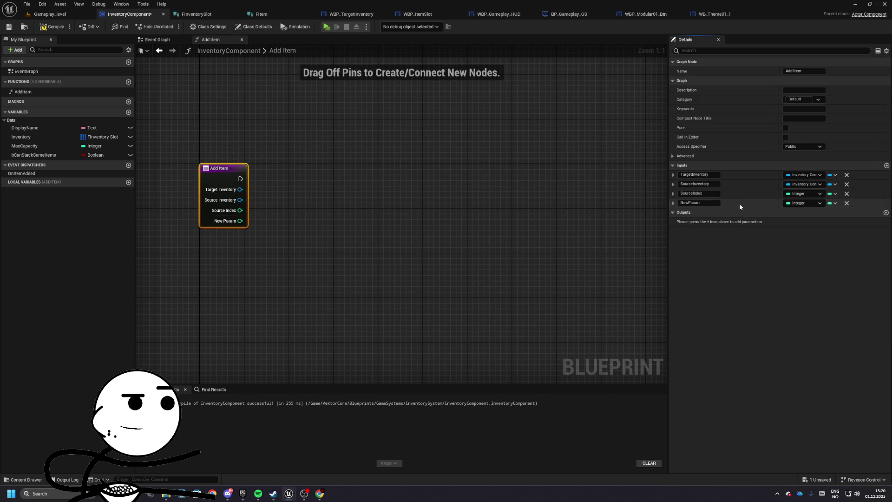
text(Quanity)
key(Return)
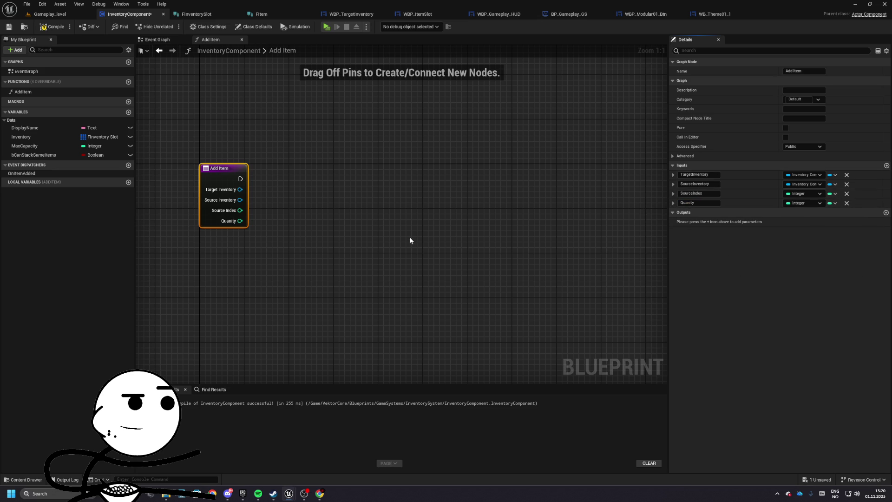
click(702, 204)
key(BackSpace)
key(BackSpace)
key(BackSpace)
text(y)
key(Return)
key(alt+Tab)
right_click(236, 176)
- Remove the extra inputs and rename the remaining one to ItemID
key(Escape)
click(846, 185)
click(846, 184)
click(846, 184)
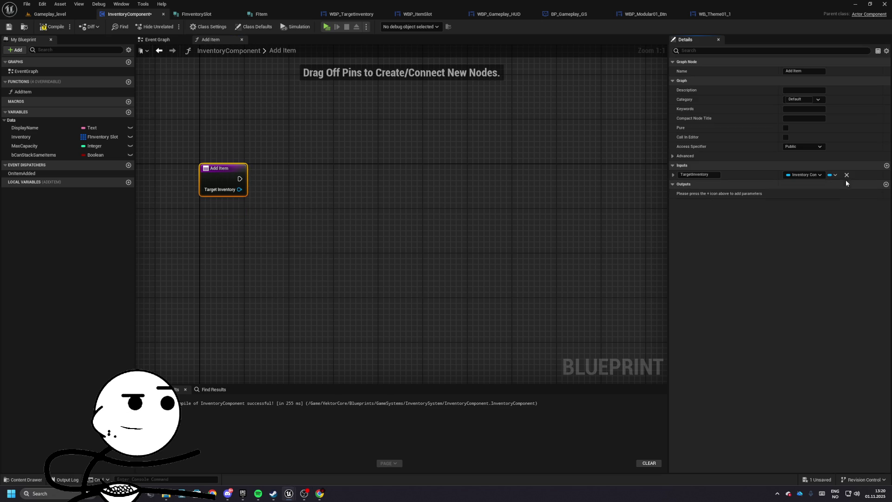
text(ItemID)
key(Return)
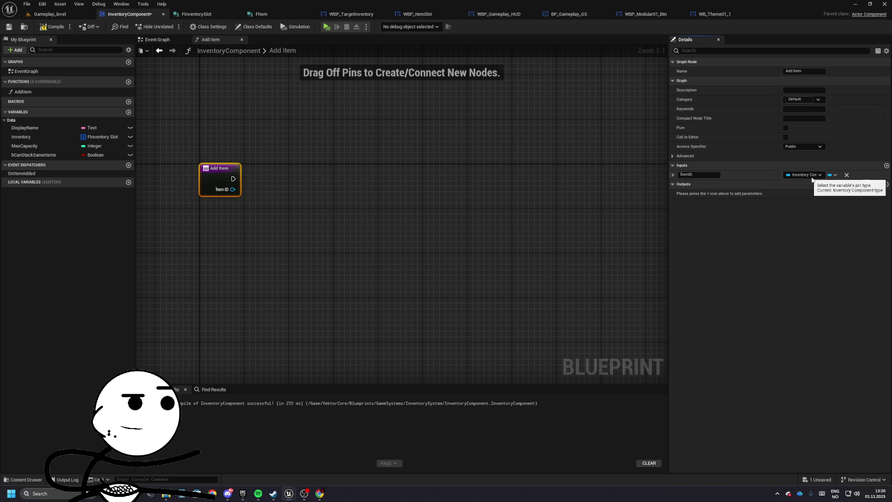
- Add a Quantity input and set the ItemID input's type to Name
click(886, 166)
text(Quantity)
key(Return)
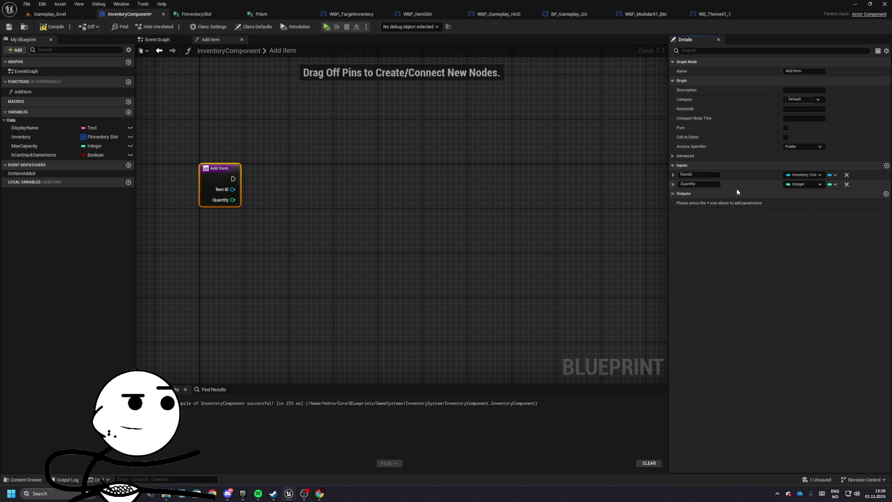
click(803, 174)
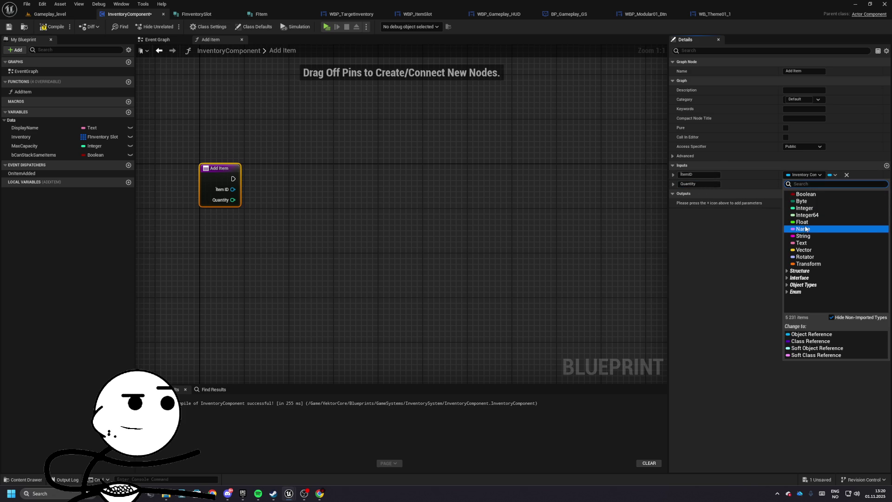
click(809, 225)
drag(317, 185, 348, 186)
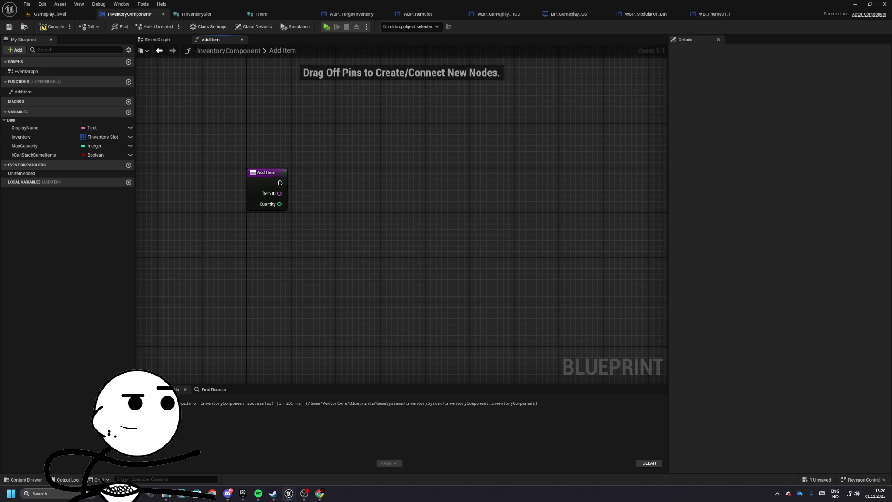
key(alt+Tab)
- Feed an Inventory getter into a For Each Loop driven by Add Item's execution
drag(21, 137, 270, 229)
mouse_move(305, 230)
mouse_down()
mouse_move(378, 210)
mouse_move(379, 163)
mouse_up()
text(for each)
key(Return)
drag(305, 183, 361, 176)
drag(379, 163, 397, 171)
drag(272, 225, 282, 219)
- Break each loop Array Element with a Break FInventorySlot node
drag(433, 193, 465, 203)
text(==)
key(Return)
key(Delete)
text(bre)
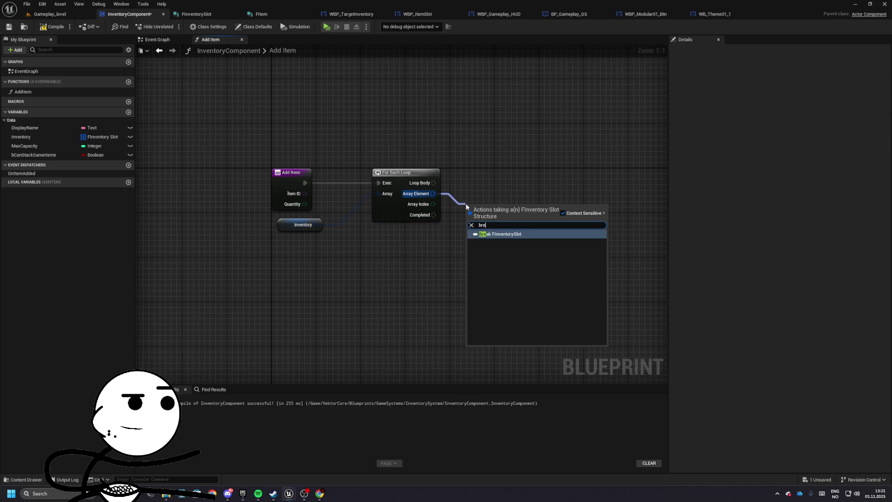
key(Return)
- Add an == comparison on the slot's Item ID
mouse_move(533, 204)
mouse_down()
mouse_move(576, 203)
mouse_move(552, 241)
mouse_up()
text(=)
key(Return)
text(item)
key(Down)
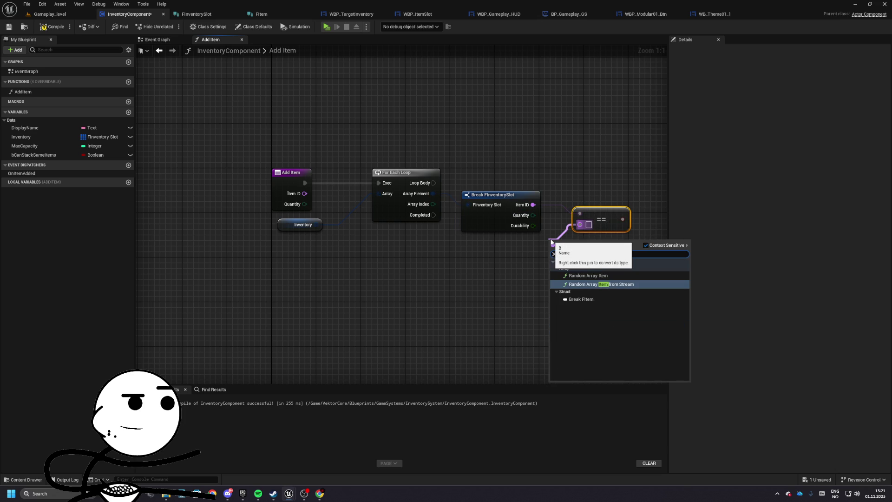
key(ctrl+a)
text(get item)
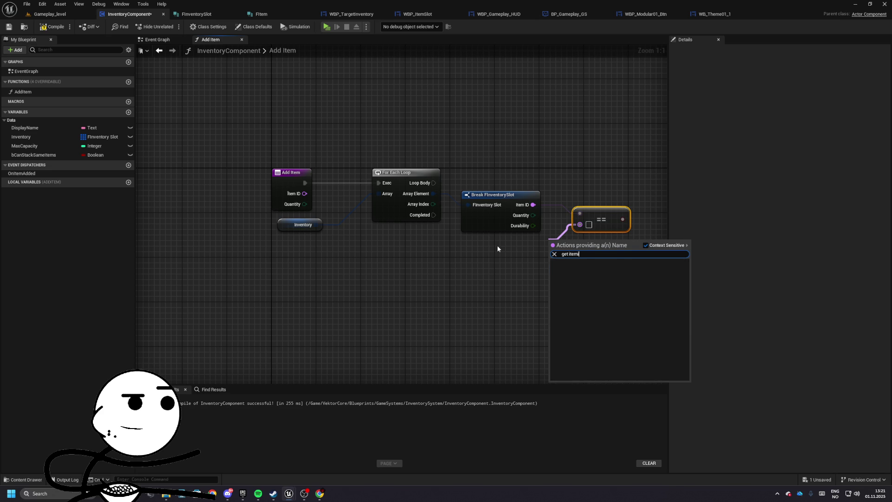
click(497, 248)
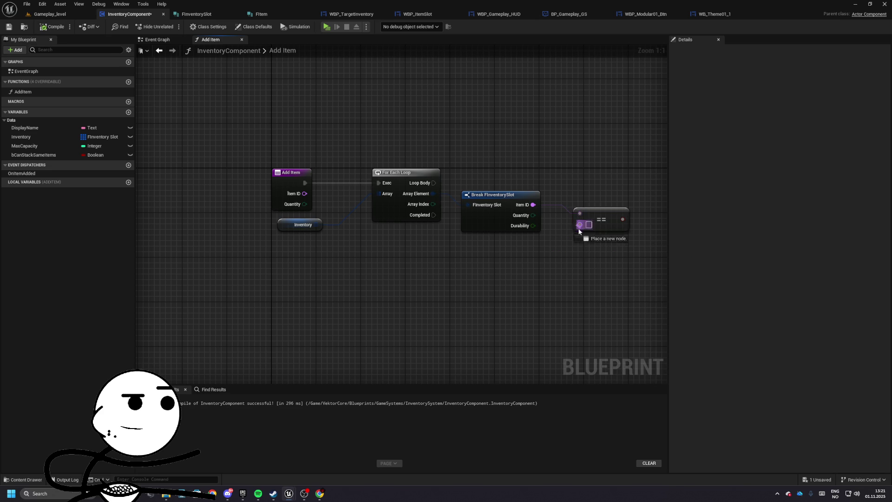
- Connect a Get ItemID node to the comparison's second input
drag(583, 226, 530, 241)
text(get itemid)
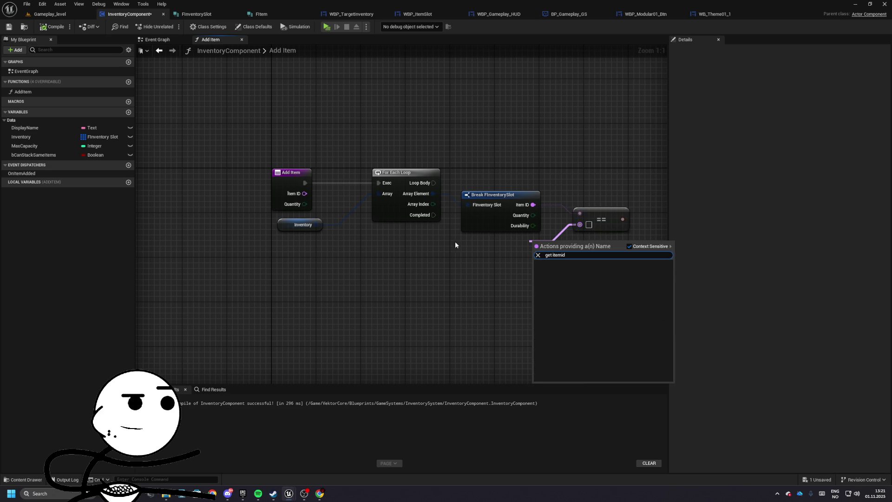
click(477, 244)
right_click(387, 269)
key(Escape)
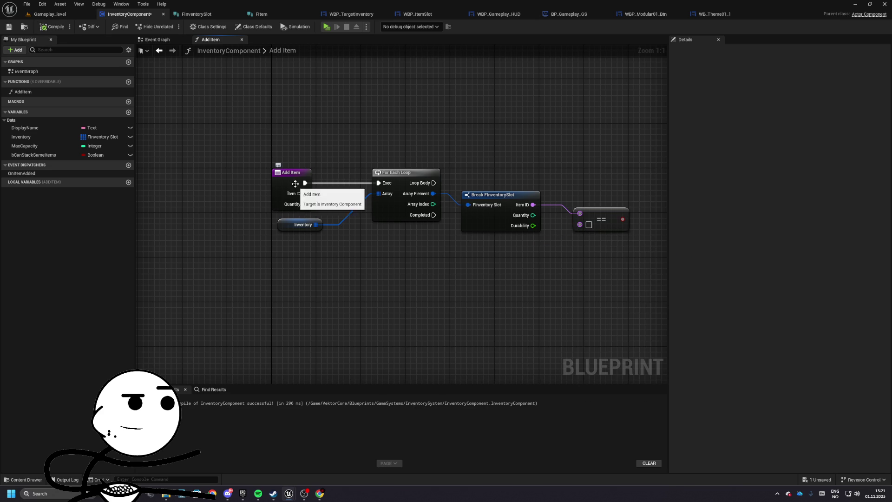
click(296, 188)
click(698, 175)
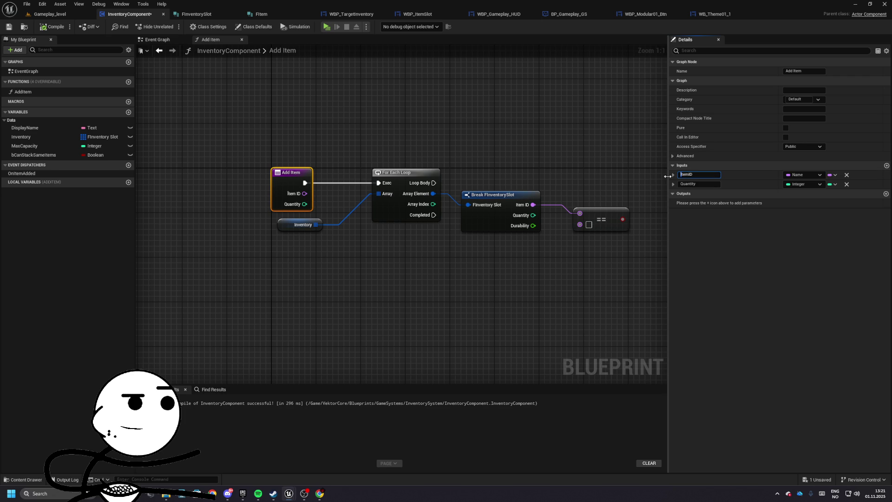
key(Return)
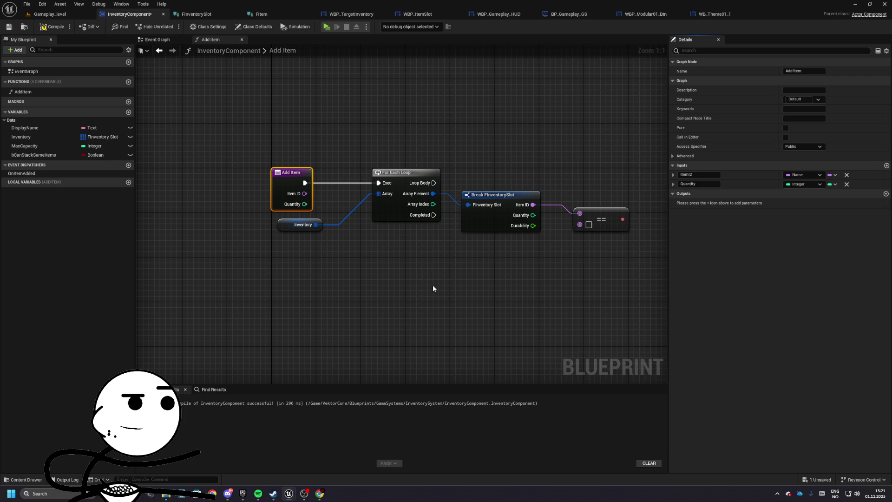
drag(409, 288, 346, 284)
drag(517, 220, 438, 246)
text(get item)
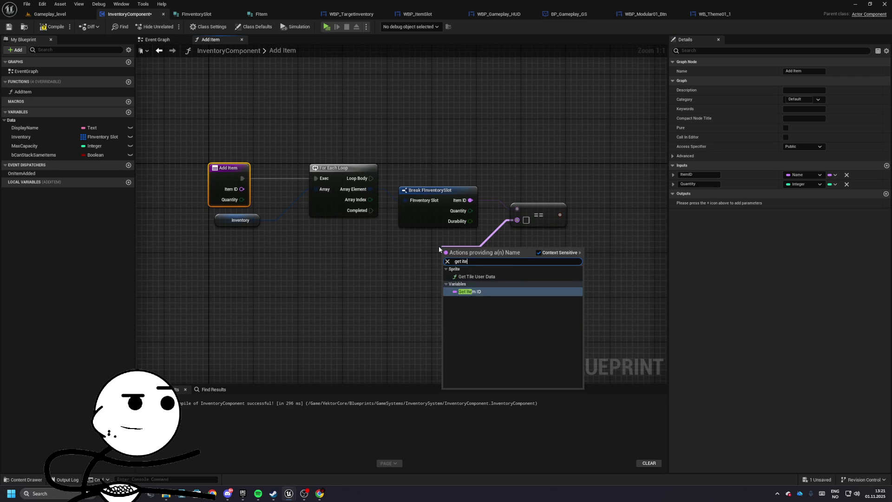
key(Return)
- Add a Branch driven by the Item ID comparison
drag(476, 242, 403, 254)
mouse_move(480, 225)
mouse_down()
mouse_move(517, 185)
mouse_move(298, 189)
mouse_up()
text(branch)
key(Return)
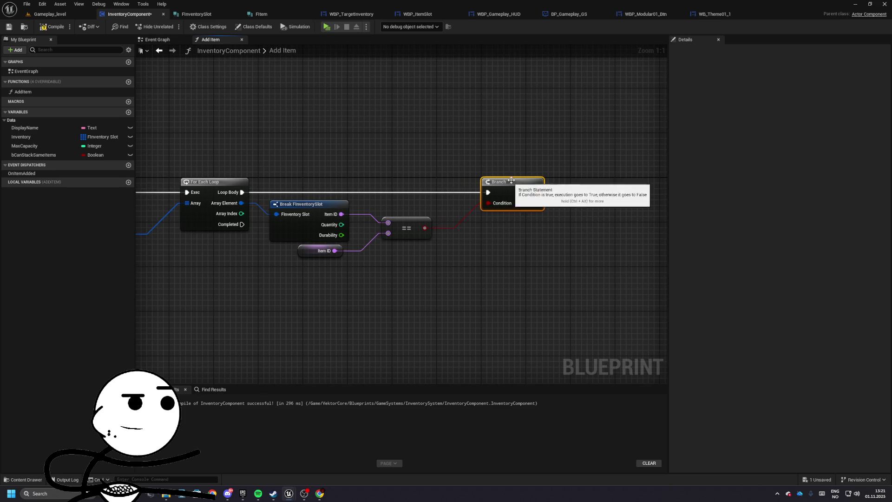
drag(521, 184, 447, 193)
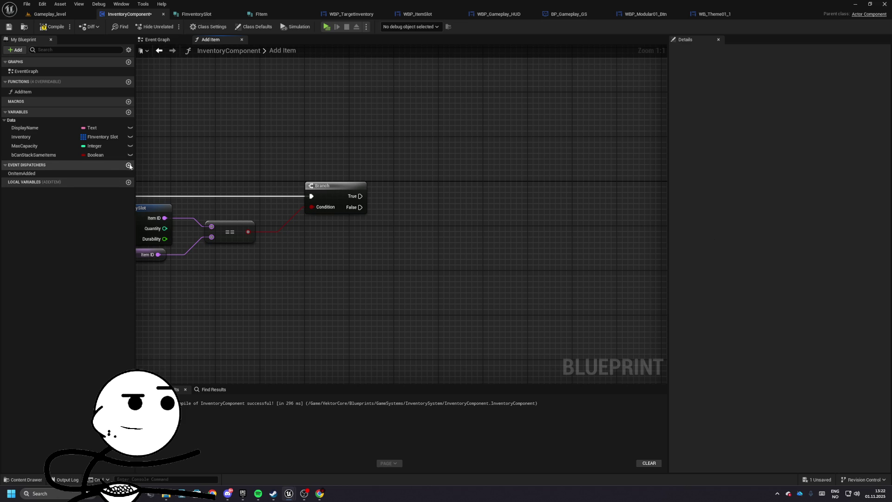
- Add a Boolean bSuccess output to AddItem and move the Return Node to the right
click(24, 92)
click(885, 175)
text(BSuccess)
click(678, 184)
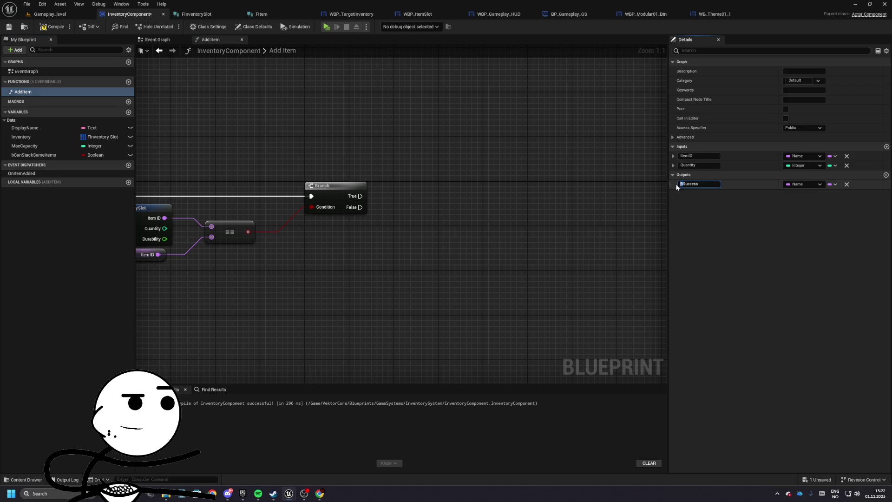
text(b)
click(802, 184)
click(806, 195)
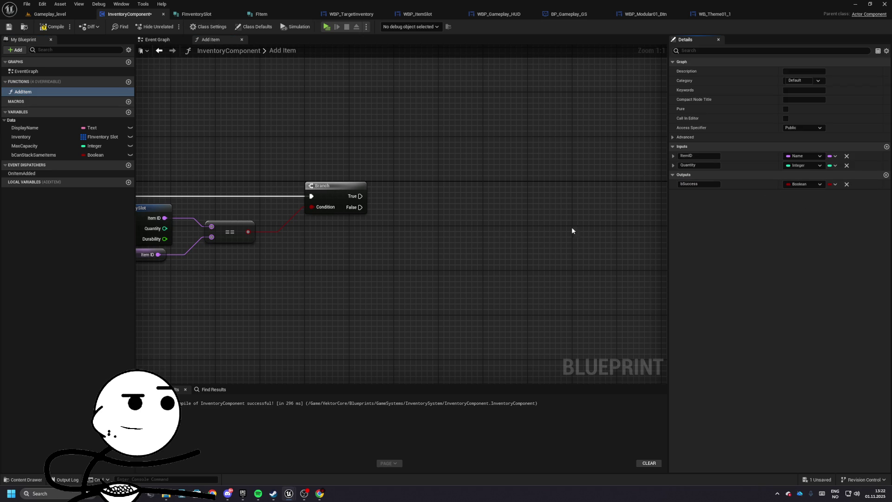
scroll(422, 234, down, 3)
mouse_move(347, 169)
mouse_down()
mouse_move(389, 191)
mouse_move(583, 172)
mouse_up()
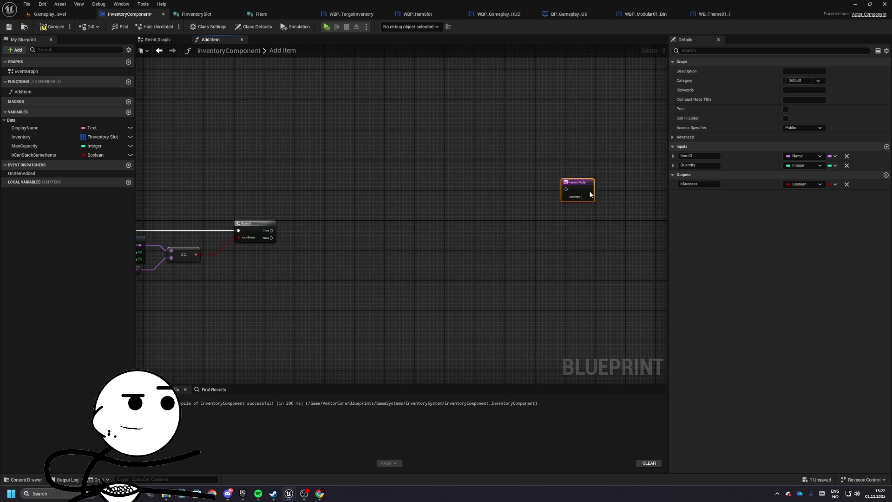
scroll(586, 209, up, 2)
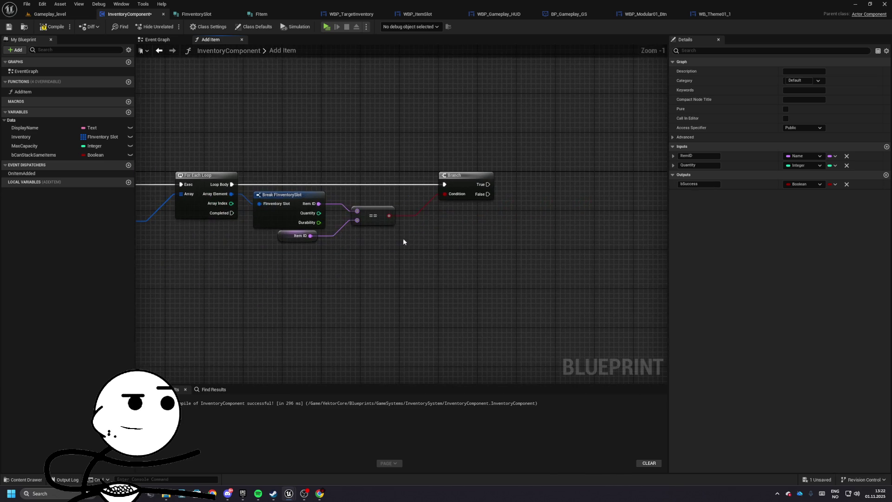
drag(513, 215, 478, 214)
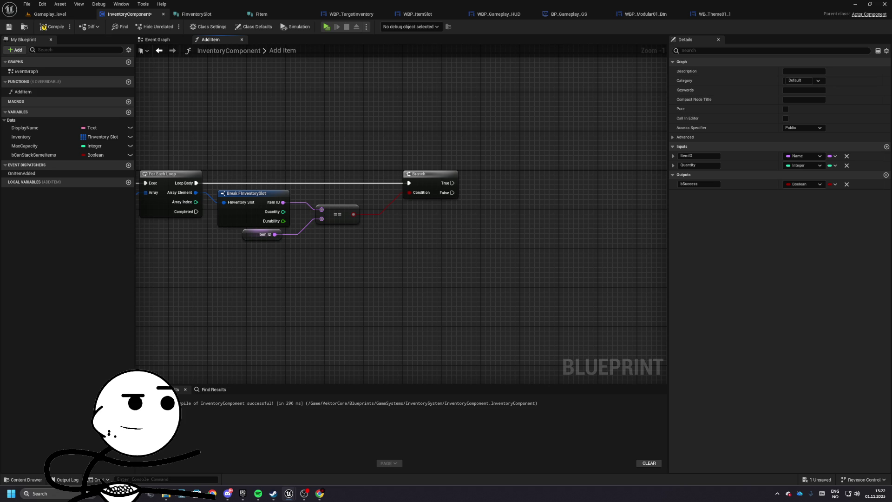
- On Branch False, add a Get Data Table Row on DT_Items using the slot's Item ID as Row Name
drag(416, 173, 462, 171)
text(get data table row)
key(Return)
scroll(501, 188, up, 1)
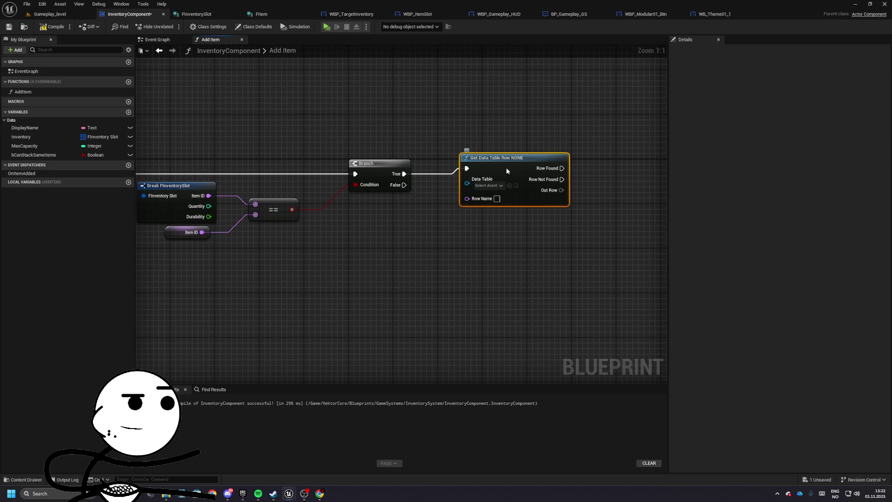
click(487, 186)
click(521, 244)
mouse_move(498, 210)
mouse_down()
mouse_move(257, 225)
mouse_move(238, 201)
mouse_up()
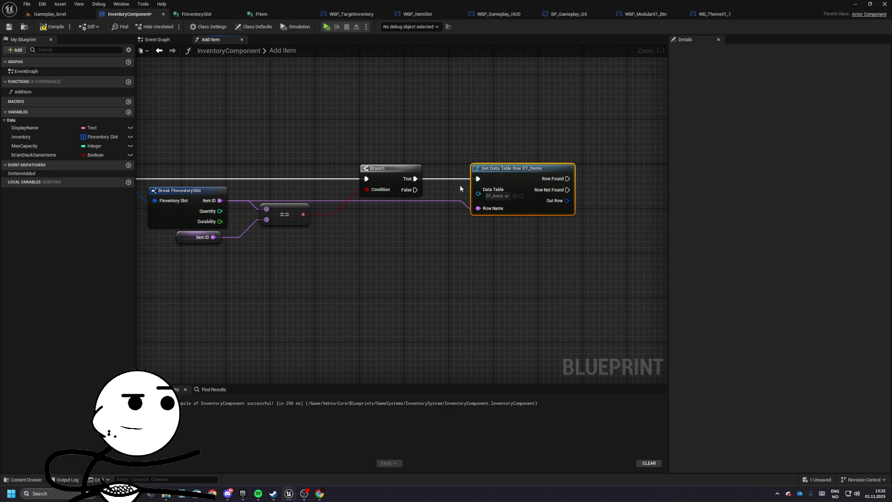
mouse_move(478, 179)
mouse_down()
mouse_move(414, 189)
mouse_move(441, 209)
mouse_move(439, 264)
mouse_move(504, 214)
mouse_up()
drag(413, 189, 484, 186)
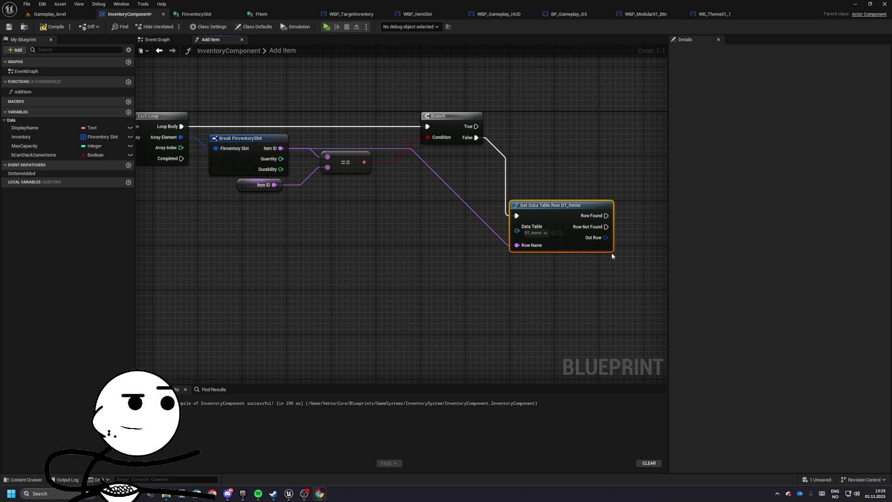
- Give AddItem a new Integer output named RemainingQuantity, ordered above bSuccess
click(484, 264)
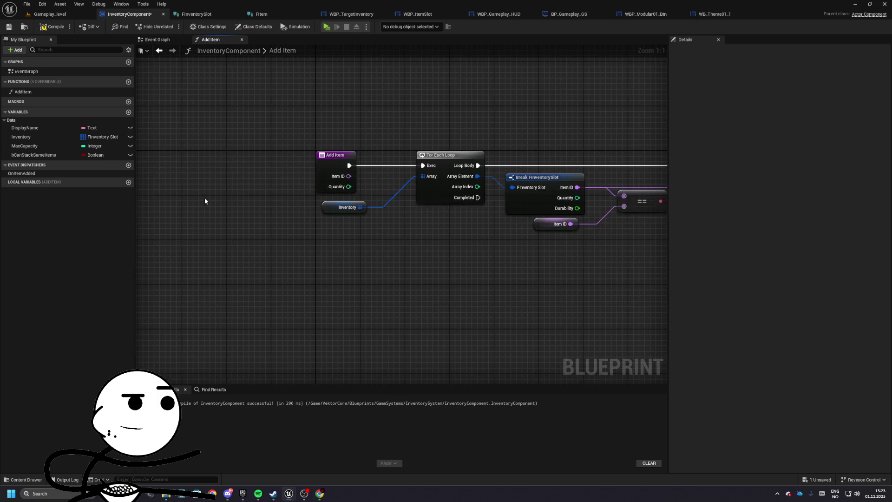
click(22, 92)
click(886, 174)
double_click(701, 194)
text(RemainingQuantity)
key(Return)
drag(670, 184, 683, 194)
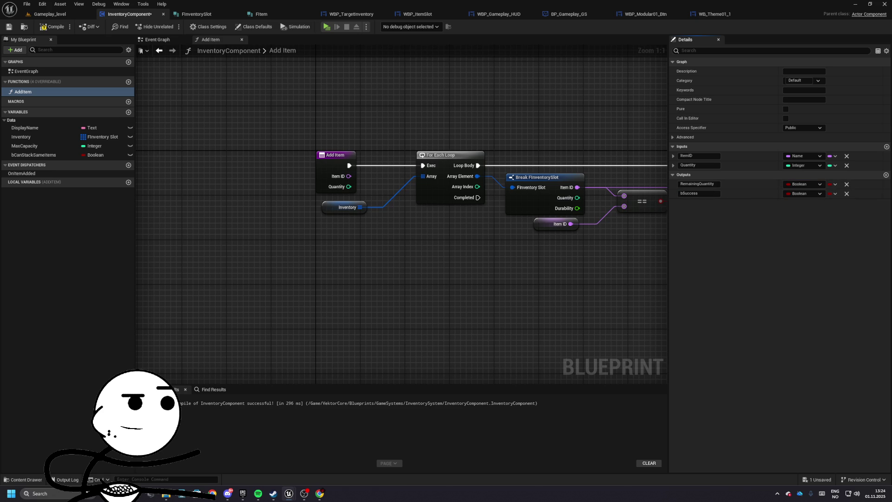
click(801, 184)
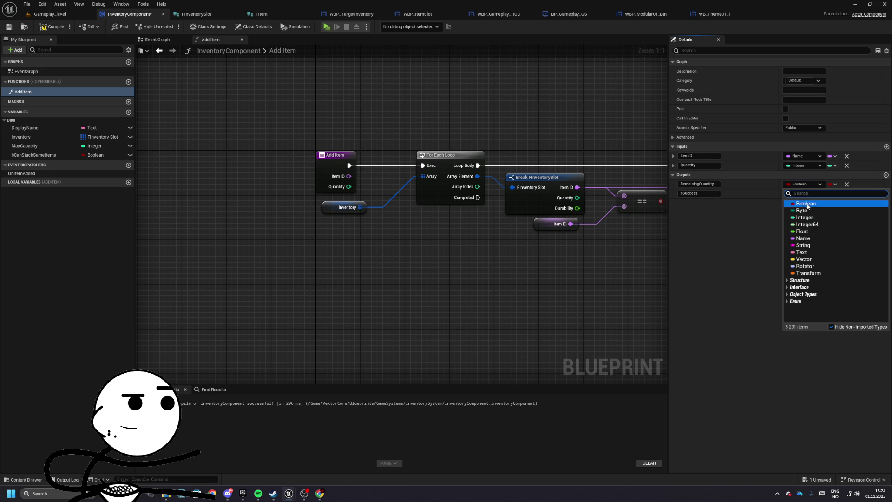
click(811, 218)
drag(540, 240, 236, 215)
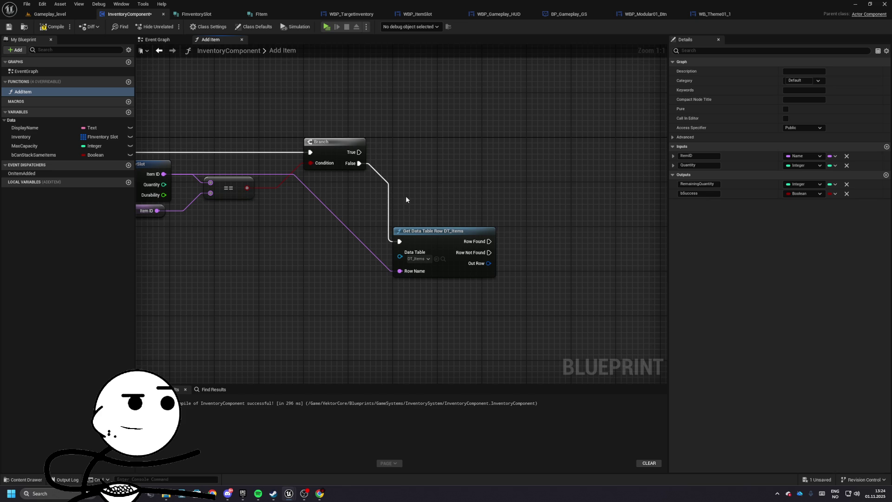
scroll(524, 222, down, 3)
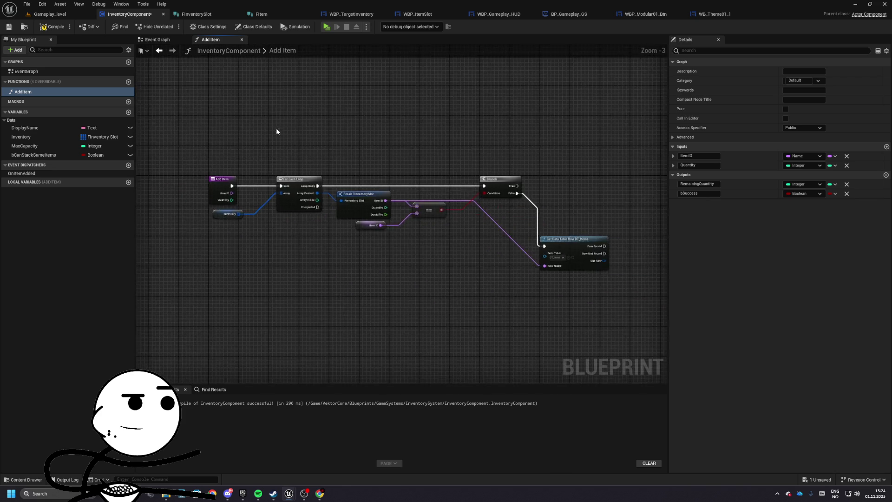
- Add a Quantity <= comparison driving a new Branch ahead of the loop
scroll(277, 125, down, 2)
key(ctrl+a)
scroll(329, 151, up, 2)
scroll(330, 151, up, 3)
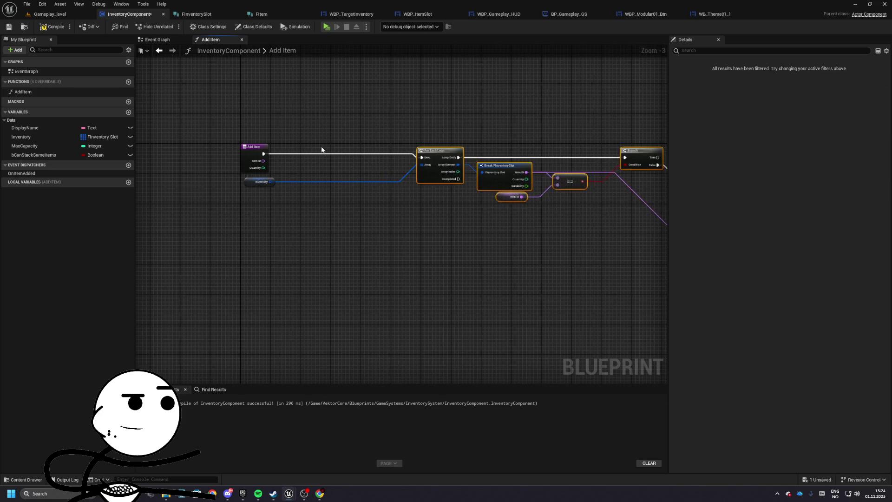
drag(341, 185, 429, 171)
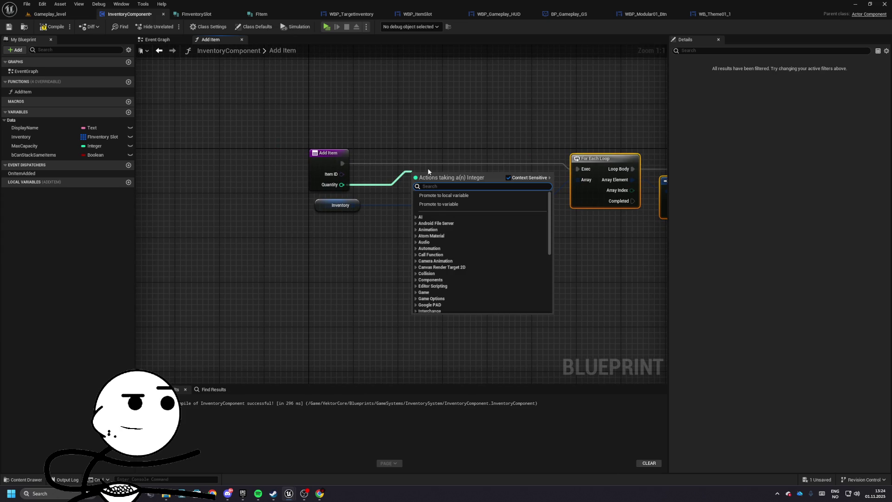
text(<)
click(444, 216)
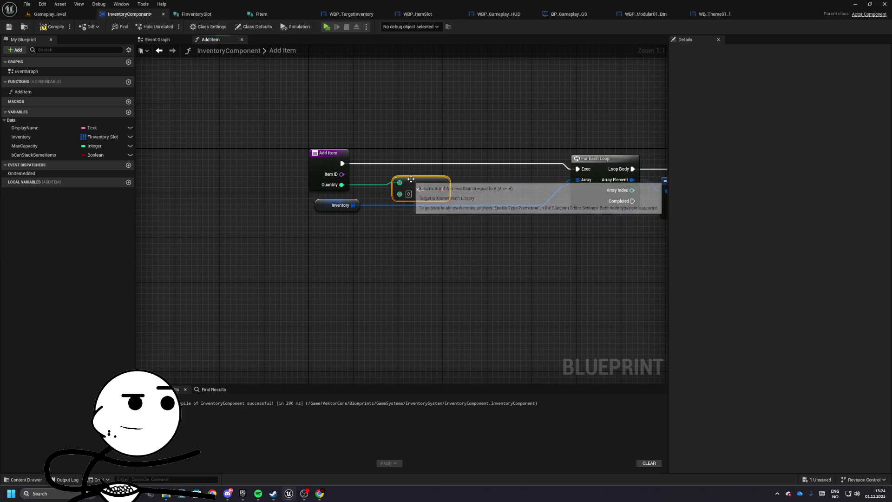
mouse_move(442, 189)
mouse_down()
mouse_move(451, 178)
mouse_move(343, 163)
mouse_up()
key(Return)
drag(420, 162, 478, 175)
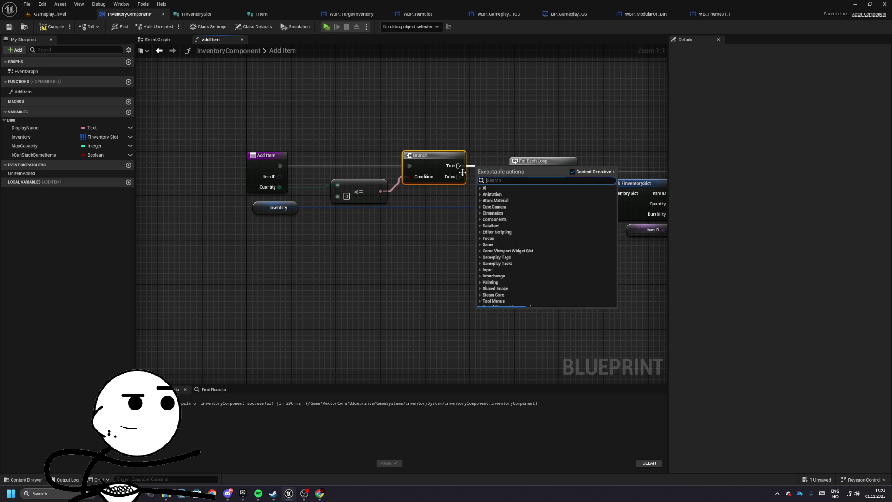
key(Escape)
- Connect the Branch True output to the Return Node with Success ticked
scroll(478, 205, down, 5)
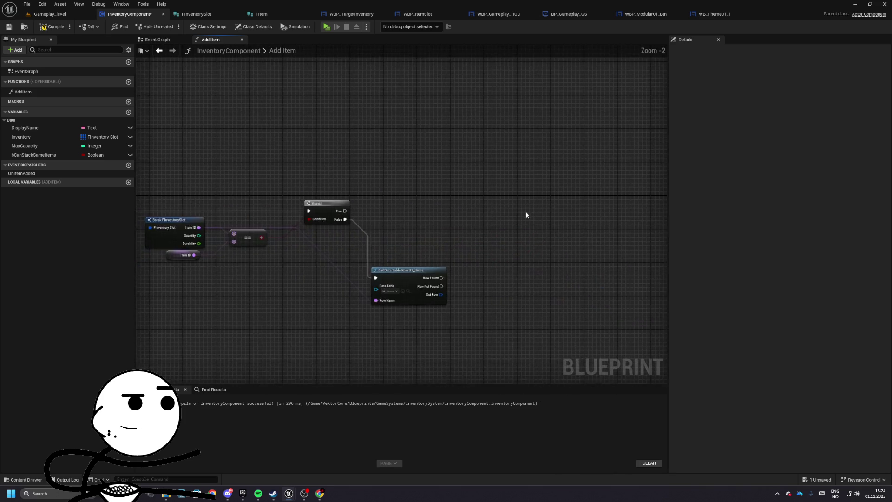
click(310, 186)
scroll(363, 186, up, 3)
mouse_move(393, 178)
mouse_down()
mouse_move(382, 179)
mouse_move(349, 236)
mouse_up()
click(383, 205)
click(451, 176)
drag(452, 177, 452, 119)
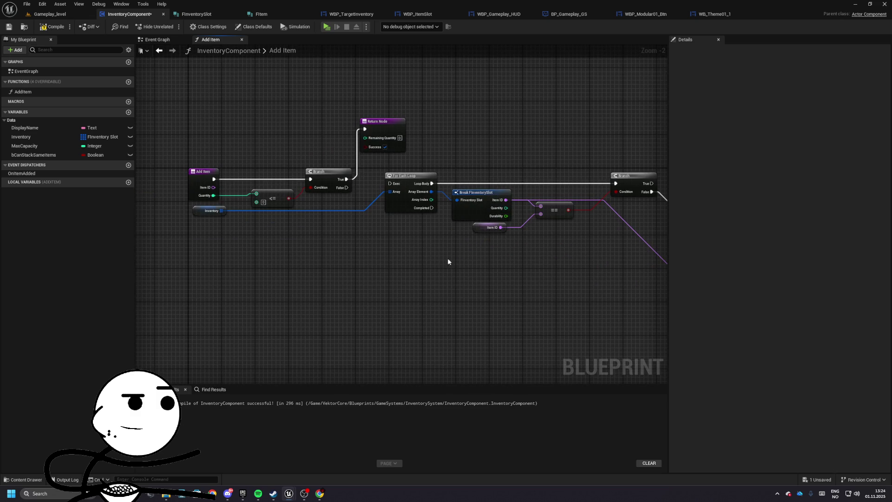
- Nudge the slot-search nodes down to tidy the graph and add a new local variable
mouse_move(358, 189)
mouse_down()
mouse_move(481, 200)
mouse_move(665, 279)
mouse_up()
drag(552, 176, 548, 181)
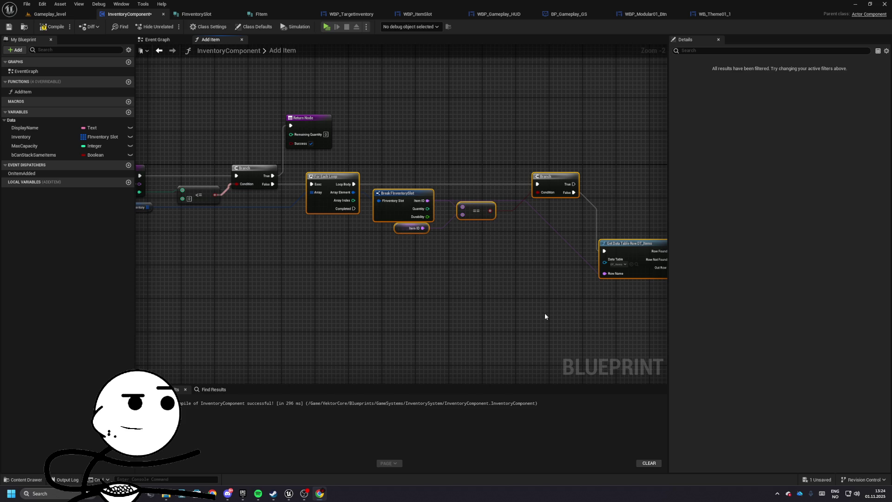
click(129, 181)
- Name the new local variable Remaining and make it an Integer
text(Remaining)
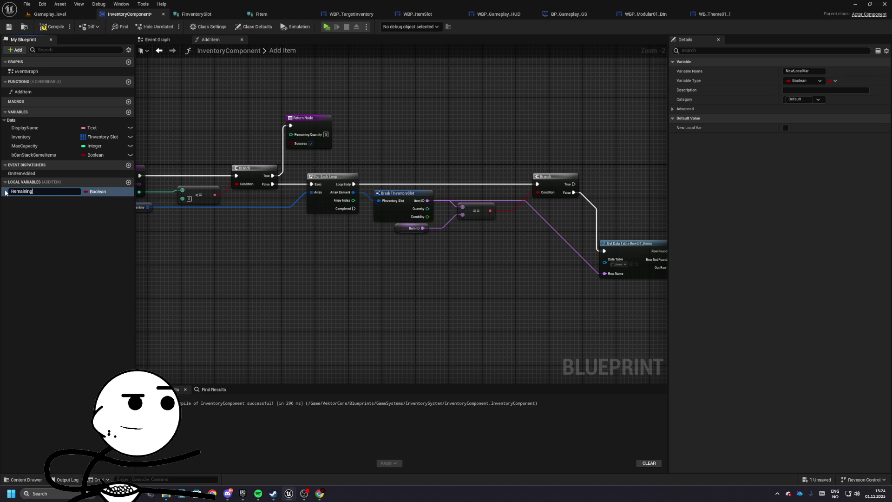
key(Return)
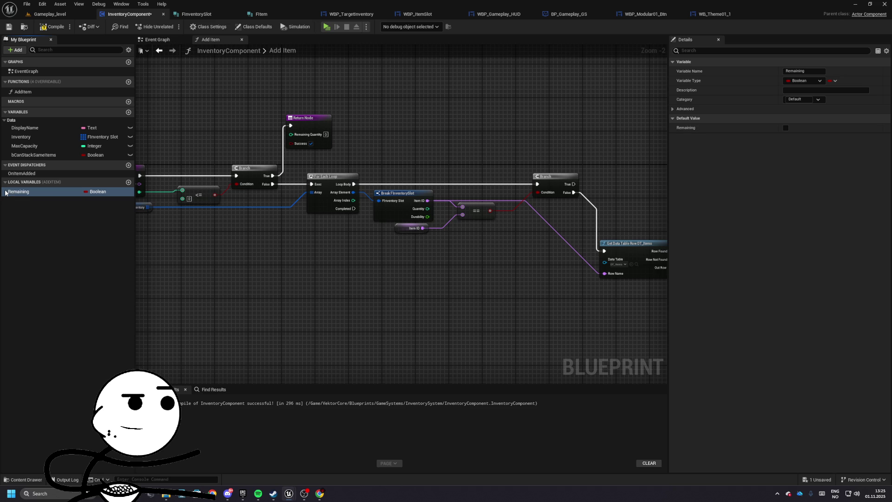
click(96, 191)
click(99, 224)
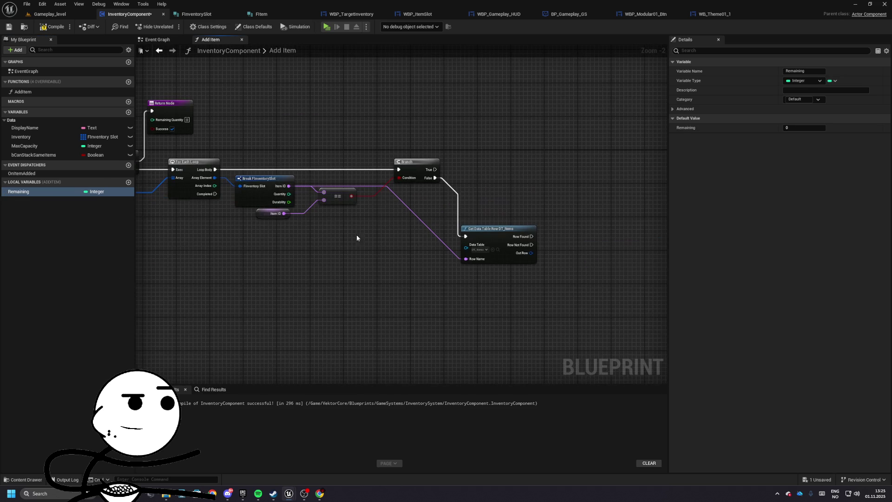
click(320, 494)
click(93, 187)
- Add and delete a FreeSpace local, then split the DT_Items Out Row with Break FItem
click(129, 183)
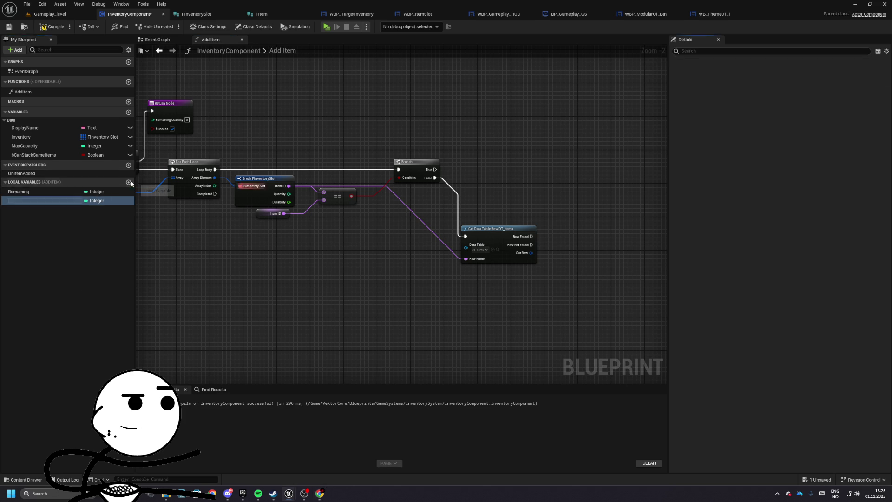
text(FreeSpa)
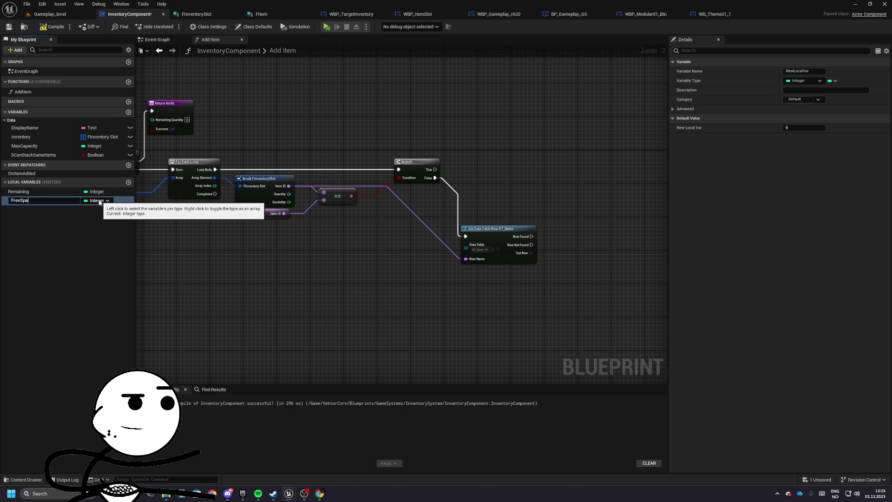
text(ce)
key(Return)
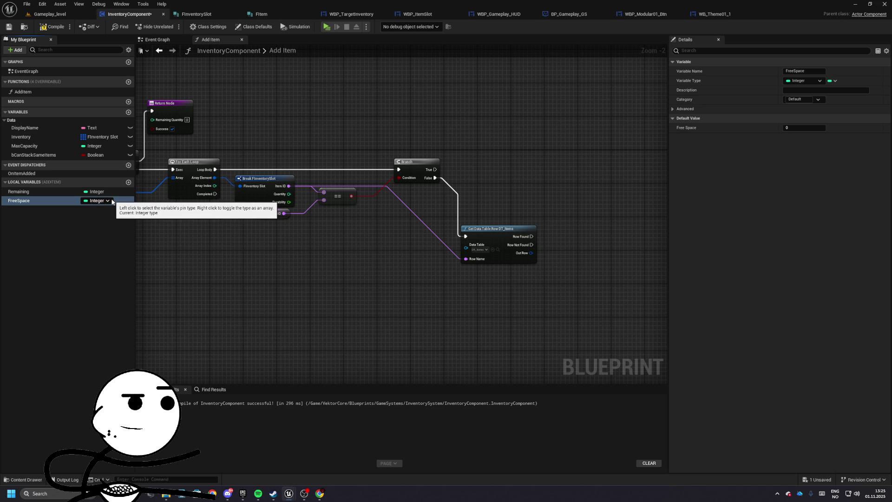
key(Delete)
mouse_move(378, 238)
mouse_down()
mouse_move(541, 217)
mouse_move(609, 228)
mouse_move(585, 214)
mouse_up()
click(432, 258)
- Add an Inventory array getter with a GET node and shift the following nodes right
mouse_move(420, 133)
mouse_down()
mouse_move(333, 194)
mouse_move(392, 179)
mouse_move(412, 160)
mouse_move(623, 167)
mouse_move(375, 185)
mouse_move(393, 194)
mouse_up()
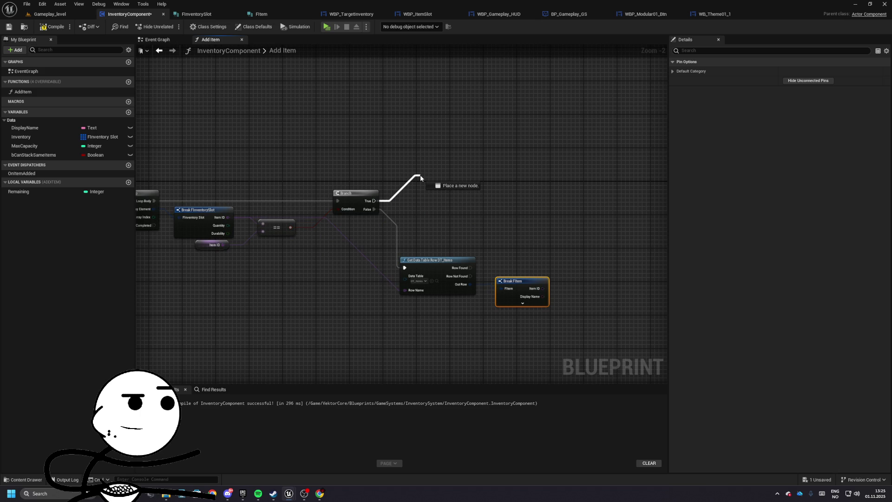
drag(420, 177, 428, 161)
mouse_move(187, 220)
mouse_down()
mouse_move(486, 206)
mouse_move(372, 195)
mouse_move(342, 165)
mouse_up()
mouse_move(226, 188)
mouse_down()
mouse_move(271, 148)
mouse_move(369, 135)
mouse_up()
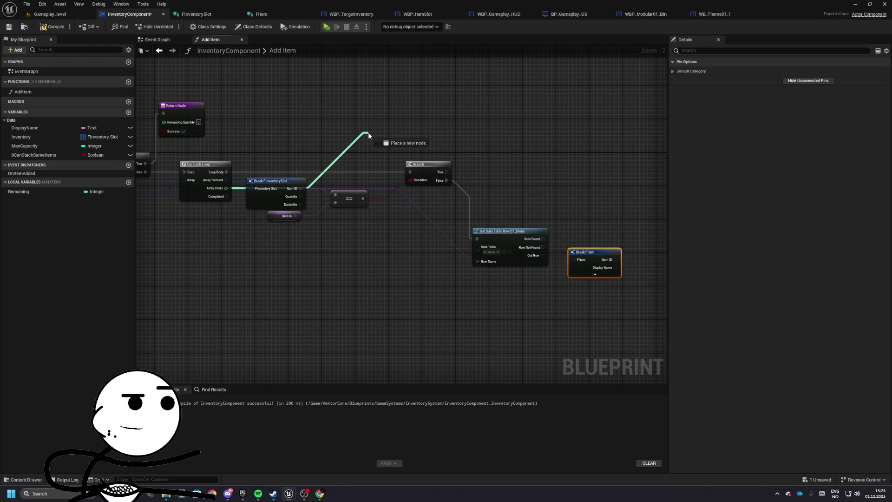
drag(369, 135, 368, 135)
drag(65, 135, 331, 128)
mouse_move(342, 128)
mouse_down()
mouse_move(373, 130)
mouse_move(221, 190)
mouse_up()
click(400, 172)
scroll(278, 172, down, 1)
drag(248, 156, 599, 274)
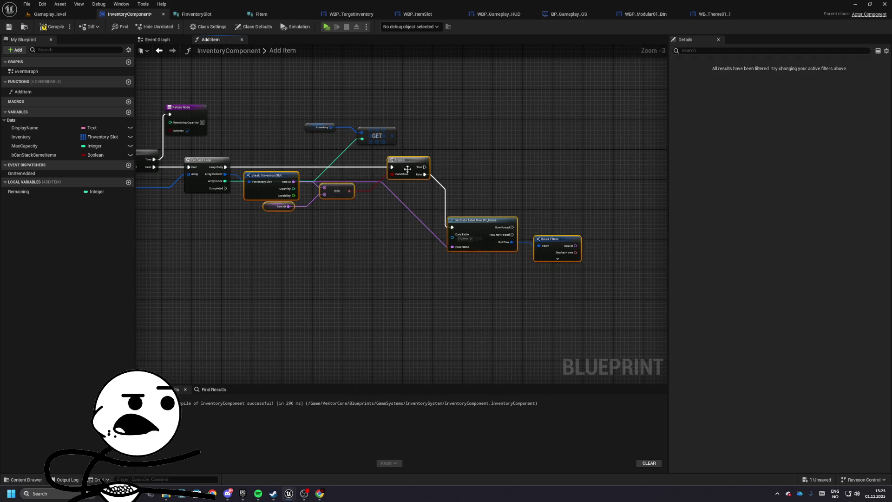
drag(279, 180, 330, 177)
- Promote the loop's Array Index to a local InventoryIndex and wire its SET into Branch
right_click(221, 182)
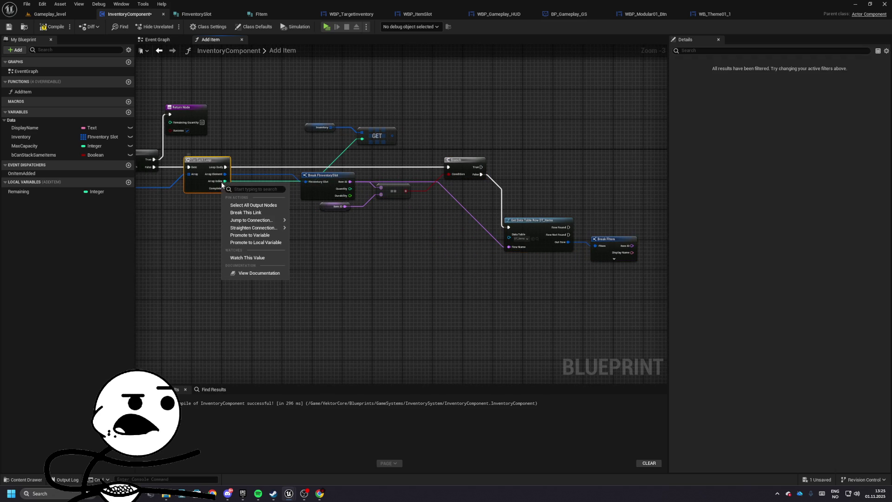
click(256, 242)
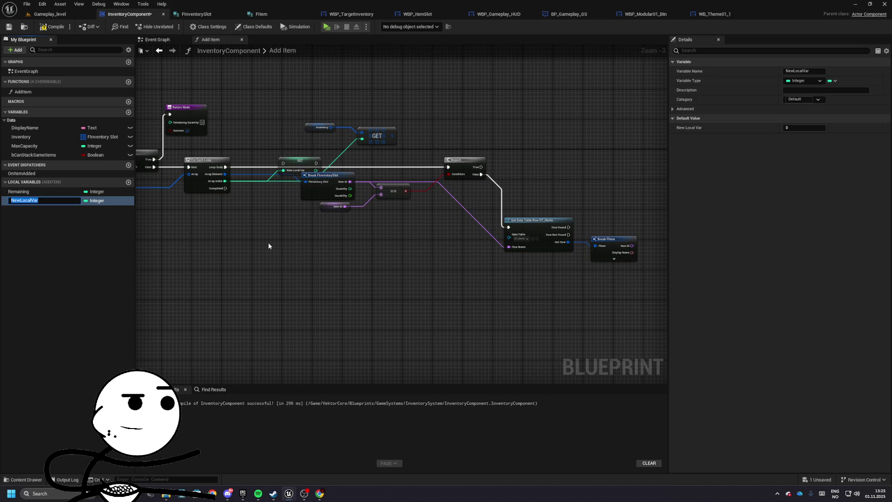
text(entoryIndex)
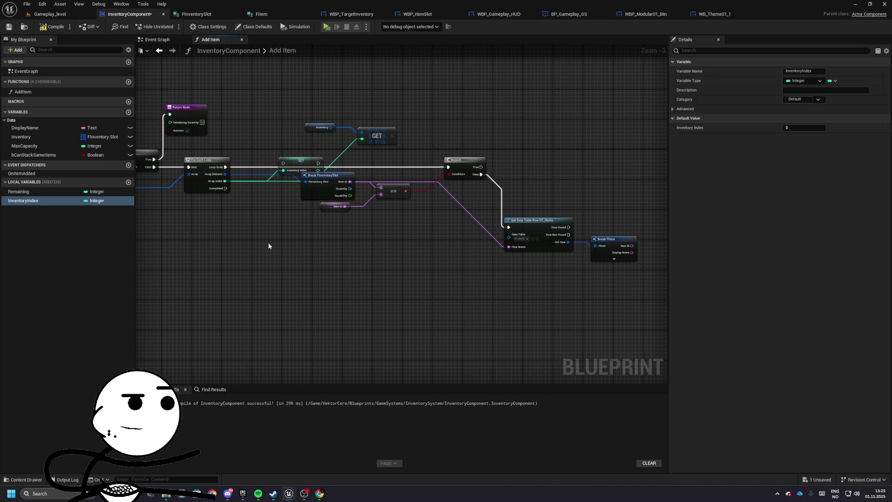
mouse_move(297, 161)
mouse_down()
mouse_move(268, 164)
mouse_move(448, 167)
mouse_up()
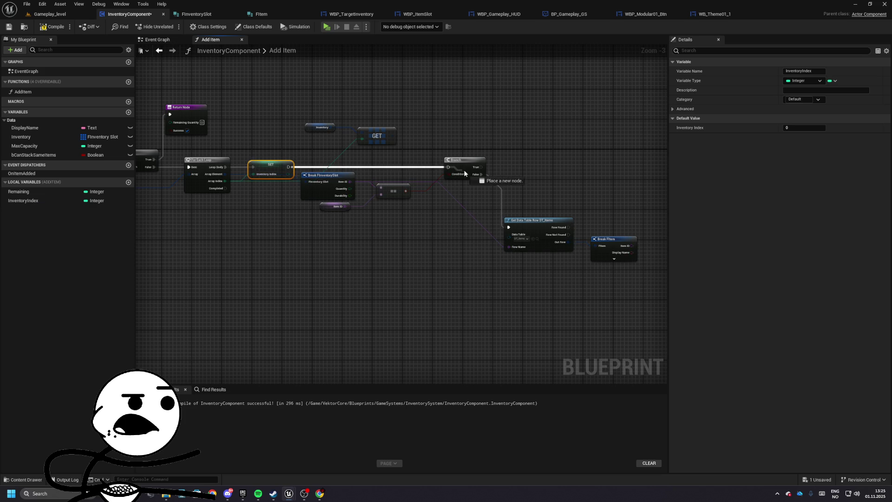
drag(320, 170, 372, 210)
drag(358, 179, 358, 190)
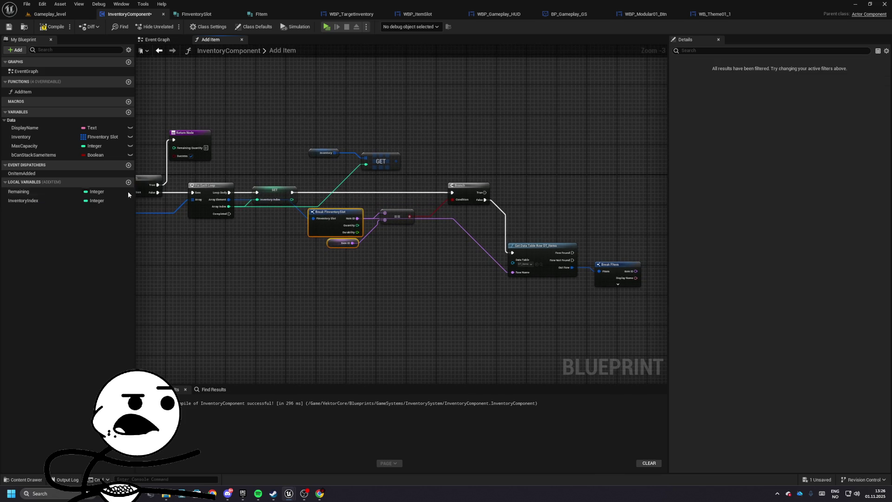
- Feed InventoryIndex into the Inventory GET, break the slot, and add a Quantity getter
click(24, 200)
mouse_move(24, 200)
mouse_down()
mouse_move(308, 162)
mouse_move(365, 165)
mouse_up()
mouse_move(297, 142)
mouse_down()
mouse_move(404, 171)
mouse_move(348, 149)
mouse_move(335, 133)
mouse_move(301, 137)
mouse_move(333, 152)
mouse_move(344, 141)
mouse_up()
click(357, 180)
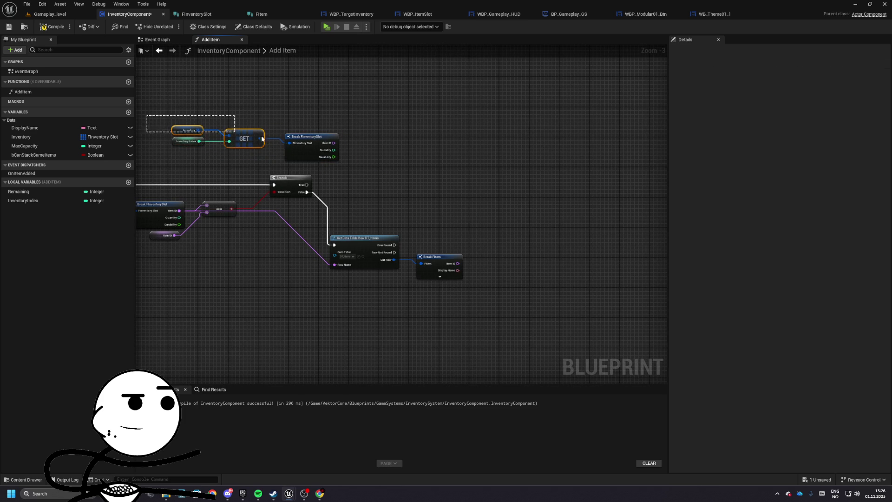
right_click(280, 133)
mouse_move(280, 133)
mouse_down()
mouse_move(334, 127)
mouse_move(348, 109)
mouse_up()
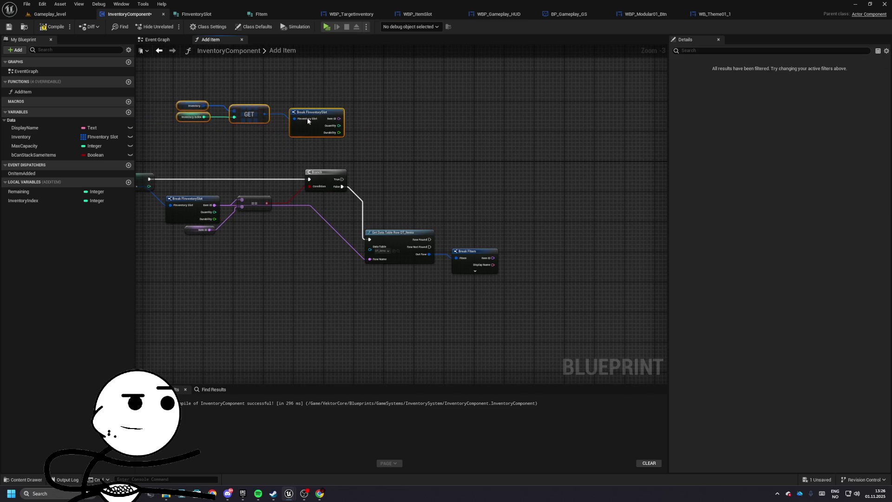
right_click(293, 153)
text(get quant)
key(Return)
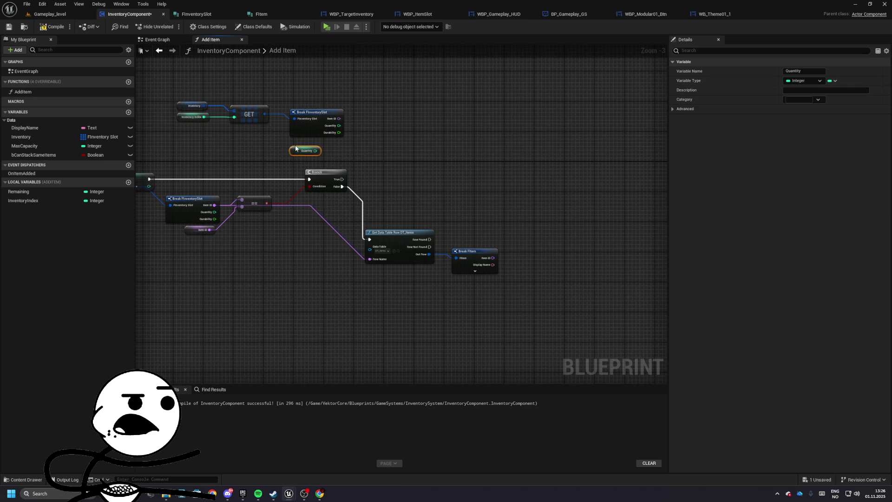
- Duplicate the Get Data Table Row node and place the copy below the Branch
scroll(367, 207, up, 4)
drag(604, 195, 326, 176)
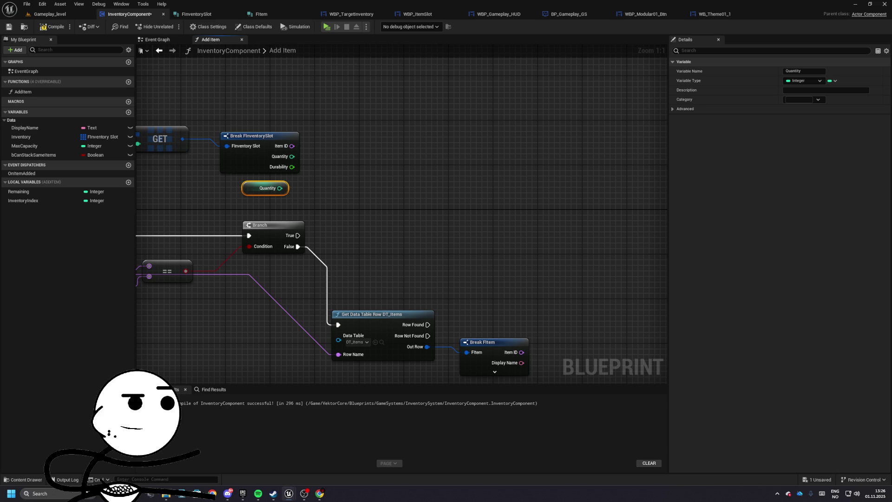
mouse_move(407, 229)
mouse_down()
mouse_move(450, 211)
mouse_move(427, 187)
mouse_up()
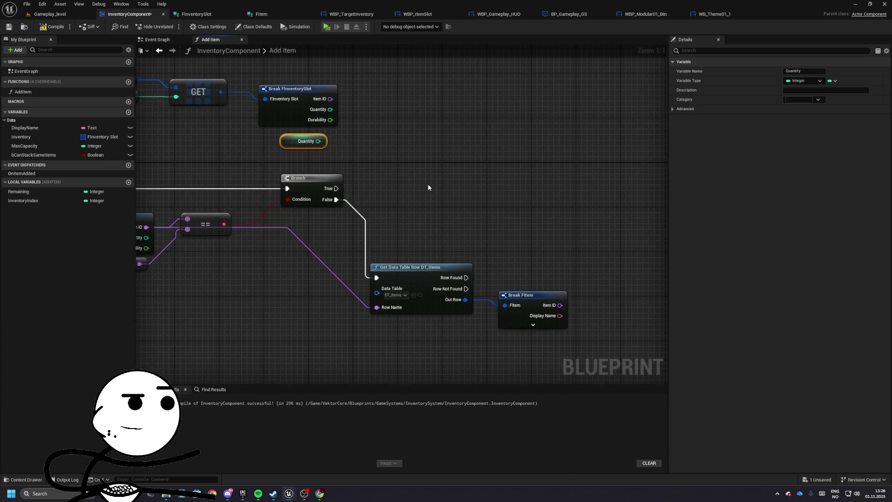
mouse_move(401, 240)
mouse_down()
mouse_move(507, 297)
mouse_move(431, 278)
mouse_up()
key(ctrl+c)
key(ctrl+v)
mouse_move(376, 188)
mouse_down()
mouse_move(337, 190)
mouse_move(523, 172)
mouse_up()
mouse_move(580, 184)
mouse_down()
mouse_move(618, 183)
mouse_move(320, 327)
mouse_up()
mouse_move(275, 233)
mouse_down()
mouse_move(394, 196)
mouse_move(456, 145)
mouse_move(505, 153)
mouse_move(358, 154)
mouse_up()
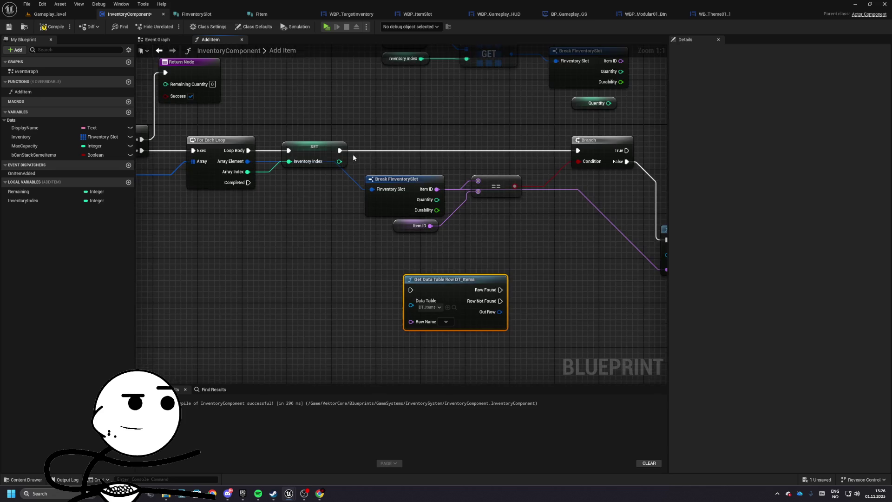
- Rearrange the nodes so the duplicated DT_Items lookup runs right after SET
scroll(339, 149, down, 2)
drag(405, 176, 271, 184)
drag(251, 149, 587, 225)
mouse_move(406, 161)
mouse_down()
mouse_move(451, 161)
mouse_move(410, 161)
mouse_up()
drag(272, 149, 656, 248)
drag(498, 222, 607, 225)
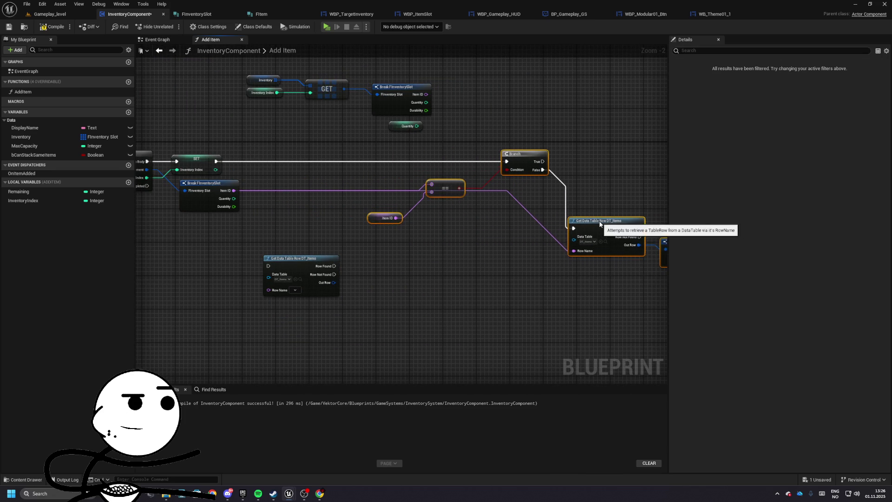
drag(306, 229, 401, 256)
mouse_move(378, 286)
mouse_down()
mouse_move(364, 184)
mouse_move(310, 188)
mouse_up()
drag(327, 217, 379, 211)
right_click(400, 208)
- Promote the lookup's Out Row to a local variable ItemDef and connect its SET to Branch
click(428, 228)
key(ctrl+z)
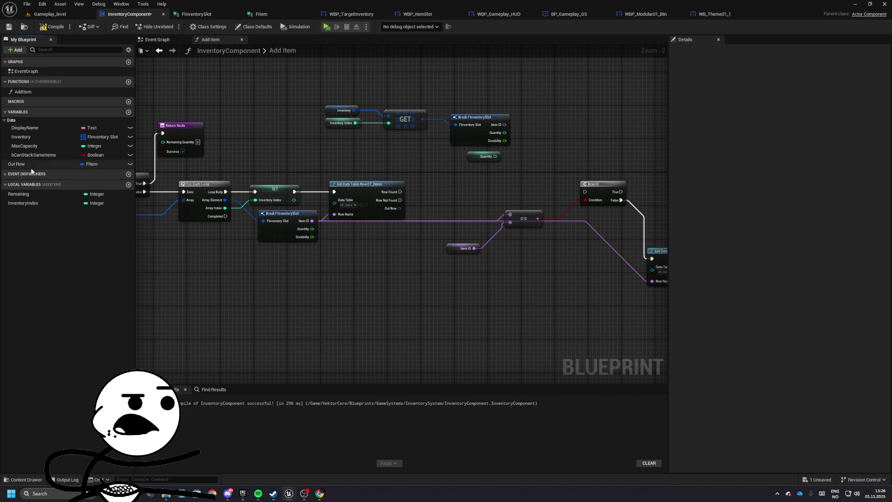
right_click(399, 207)
click(440, 233)
text(ItemDef)
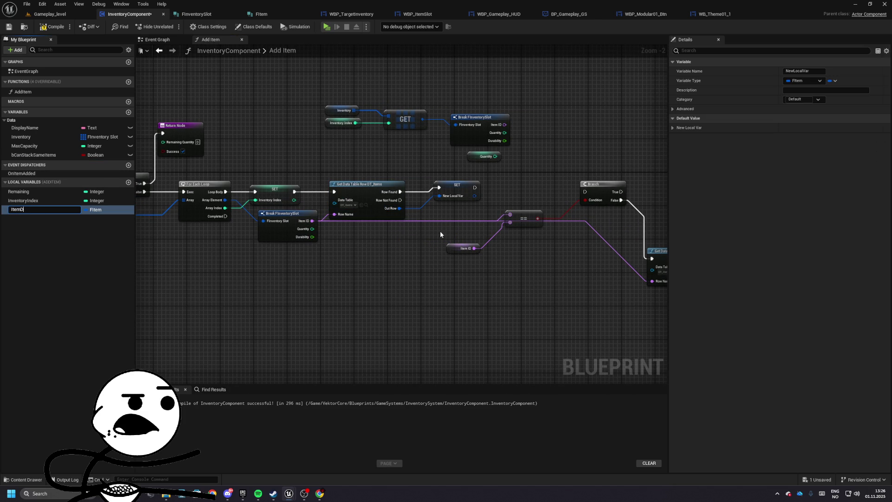
key(Return)
scroll(492, 203, up, 2)
mouse_move(437, 195)
mouse_down()
mouse_move(430, 201)
mouse_move(568, 189)
mouse_up()
mouse_move(260, 149)
mouse_down()
mouse_move(514, 239)
mouse_move(511, 246)
mouse_up()
- Place an ItemDef getter and split it with a Break FItem node
drag(436, 198, 466, 181)
drag(16, 210, 526, 255)
text(bre)
click(553, 281)
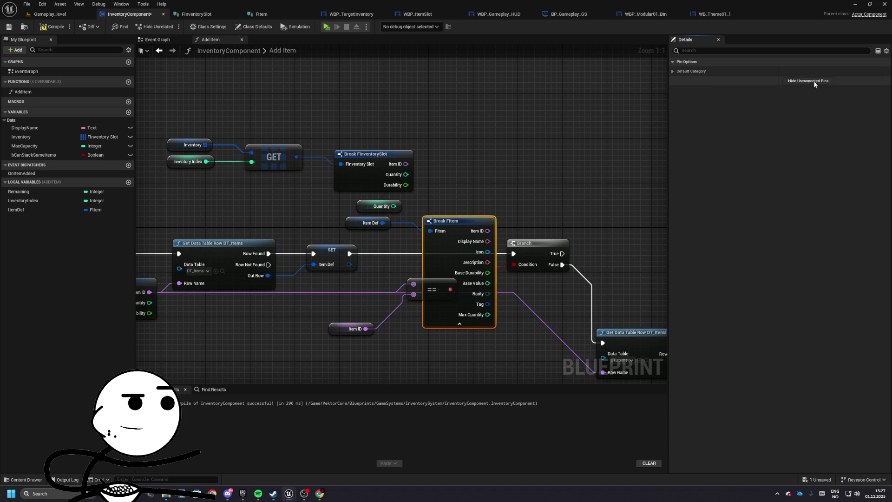
- Show only the Max Quantity pin on Break FItem and reposition the slot lookup nodes
click(799, 81)
click(785, 155)
ctrl+click(471, 228)
click(454, 235)
click(259, 166)
mouse_move(263, 151)
mouse_down()
mouse_move(464, 203)
mouse_move(504, 136)
mouse_up()
mouse_move(435, 238)
mouse_down()
mouse_move(495, 193)
mouse_move(549, 260)
mouse_move(538, 227)
mouse_up()
click(483, 230)
drag(483, 229, 434, 230)
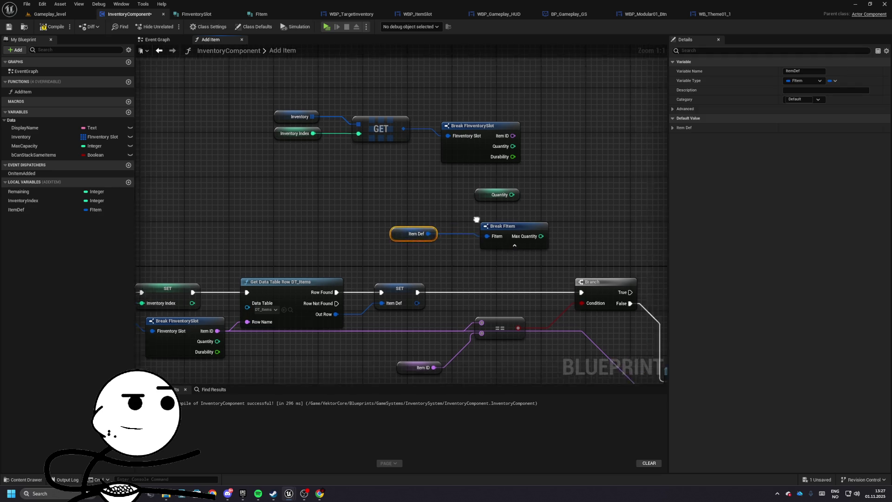
click(349, 251)
- Subtract the slot Quantity from the item's Max Quantity
drag(388, 295, 469, 266)
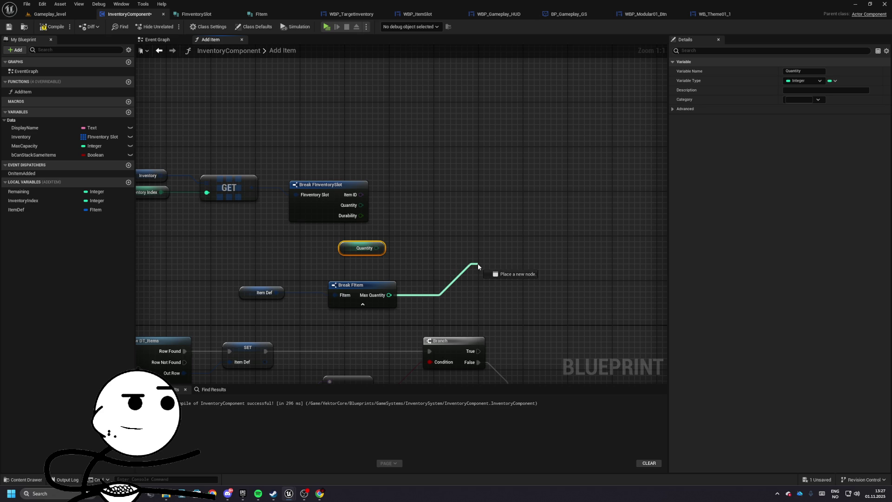
drag(478, 264, 487, 255)
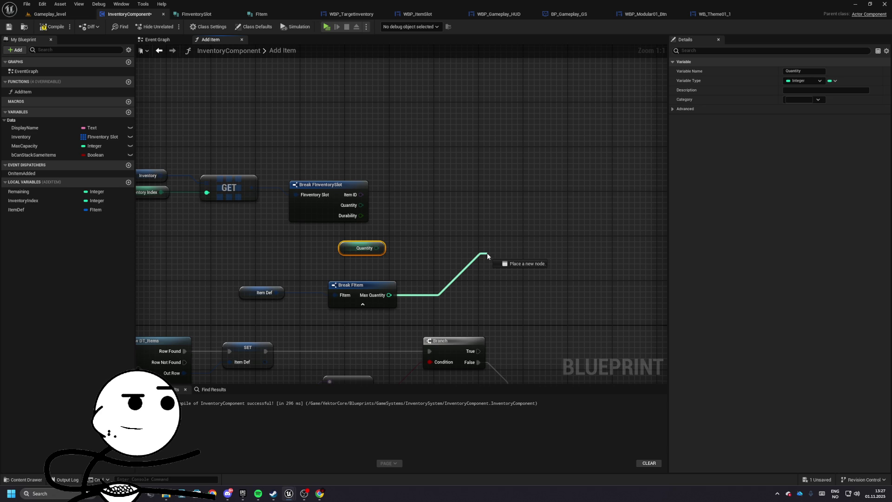
mouse_move(487, 256)
mouse_down()
mouse_move(562, 283)
mouse_move(595, 253)
mouse_move(483, 214)
mouse_move(370, 232)
mouse_move(406, 240)
mouse_move(338, 286)
mouse_move(480, 242)
mouse_move(372, 310)
mouse_move(243, 292)
mouse_move(262, 214)
mouse_move(217, 253)
mouse_up()
text(-)
key(Return)
- Regroup the slot lookup, item-break and Subtraction nodes into a tidy cluster
mouse_move(383, 110)
mouse_down()
mouse_move(315, 142)
mouse_move(355, 126)
mouse_up()
click(493, 218)
mouse_move(432, 190)
mouse_down()
mouse_move(362, 185)
mouse_move(494, 185)
mouse_up()
drag(228, 124, 446, 204)
drag(326, 162, 343, 202)
mouse_move(225, 152)
mouse_down()
mouse_move(298, 209)
mouse_move(384, 151)
mouse_move(397, 236)
mouse_up()
drag(216, 162, 269, 169)
ctrl+click(551, 214)
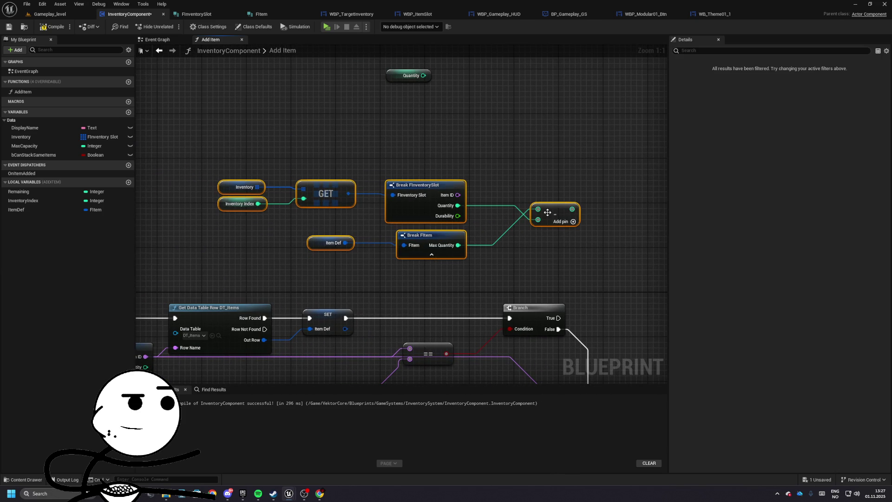
drag(551, 214, 511, 190)
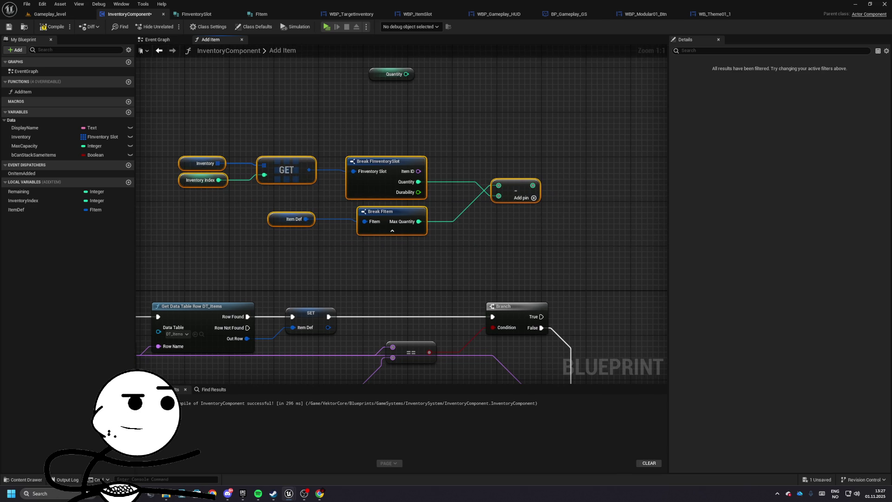
- Add a second Branch on the first Branch's True output, conditioned on the subtraction result
drag(531, 259, 392, 215)
drag(403, 272, 478, 209)
click(598, 252)
drag(598, 253, 480, 312)
mouse_move(388, 262)
mouse_down()
mouse_move(462, 179)
mouse_move(538, 195)
mouse_move(440, 231)
mouse_up()
drag(321, 223, 382, 227)
- Add a Greater check on Max Quantity minus slot Quantity, wired to the second Branch's Condition
text(<)
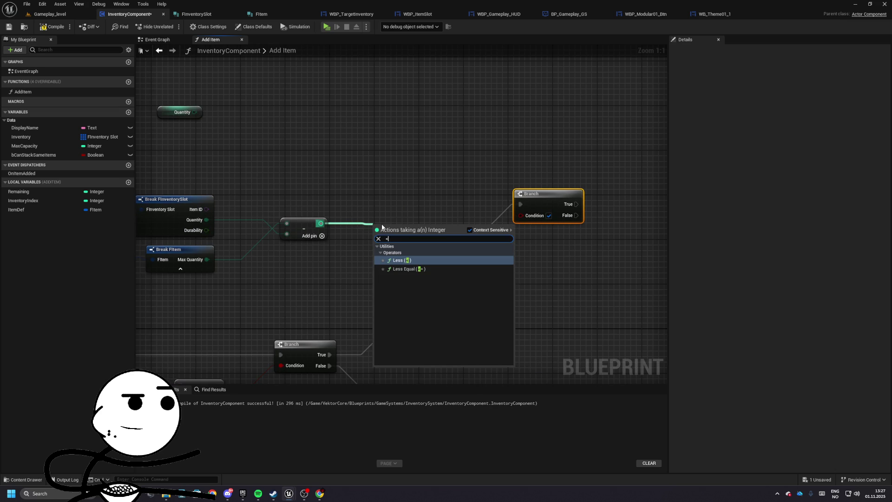
key(BackSpace)
text(>)
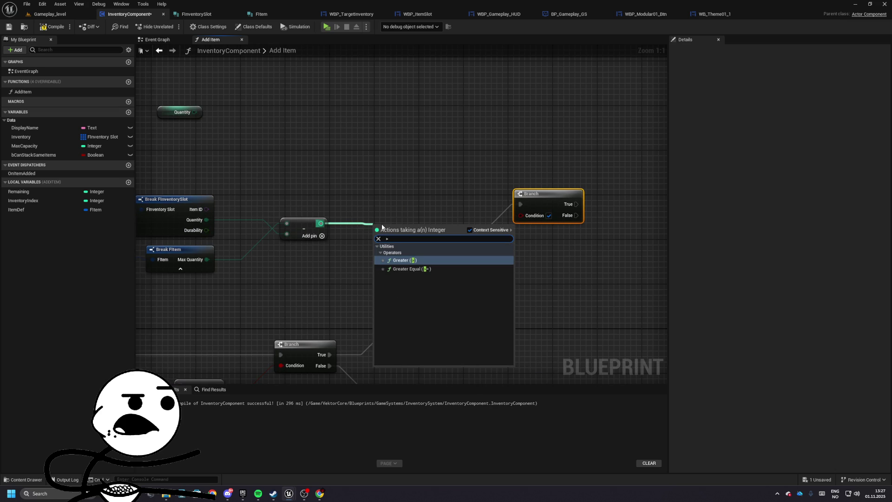
key(Return)
mouse_move(410, 236)
mouse_down()
mouse_move(455, 238)
mouse_move(464, 212)
mouse_move(520, 215)
mouse_up()
- Rearrange the slot calculation nodes and pull a wire from the slot update's Struct Out
drag(366, 169, 603, 245)
drag(607, 167, 430, 170)
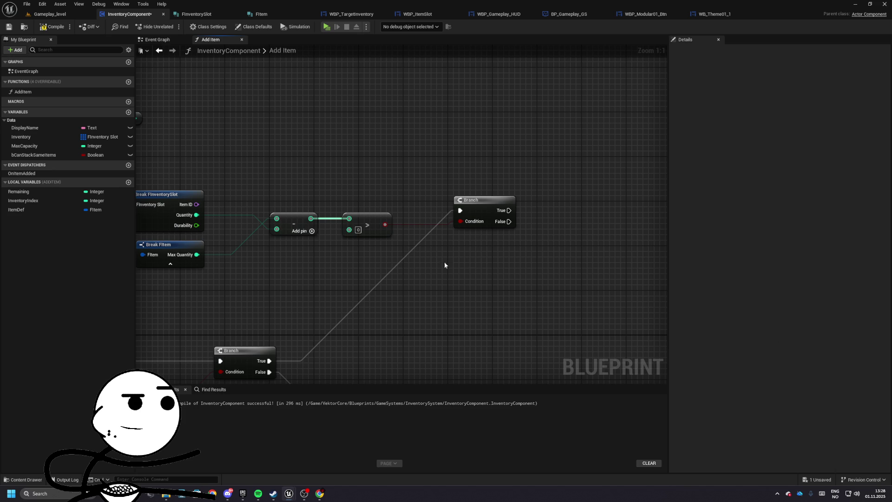
right_click(311, 219)
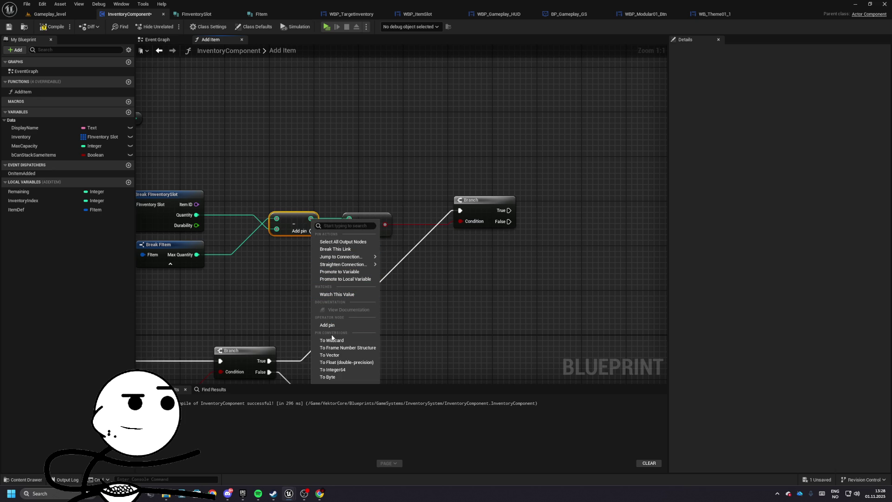
right_click(384, 319)
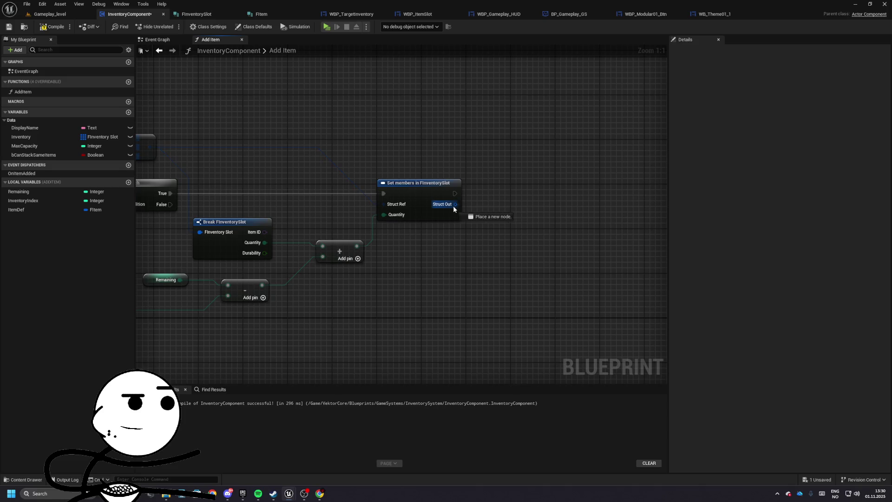
drag(454, 205, 486, 208)
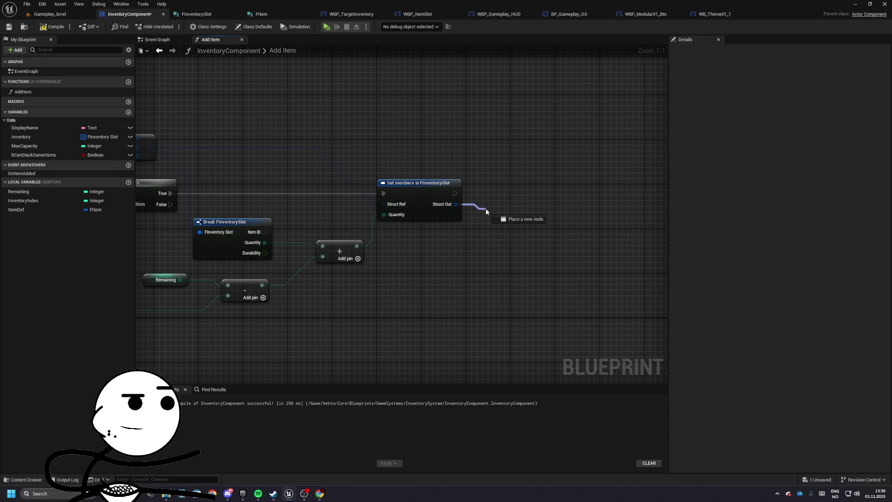
- Make room beside the Branch by moving the slot update and array lookup nodes
mouse_move(486, 208)
mouse_down()
mouse_move(553, 213)
mouse_move(645, 192)
mouse_move(483, 219)
mouse_move(467, 195)
mouse_move(402, 201)
mouse_up()
scroll(402, 201, down, 1)
scroll(402, 201, down, 1)
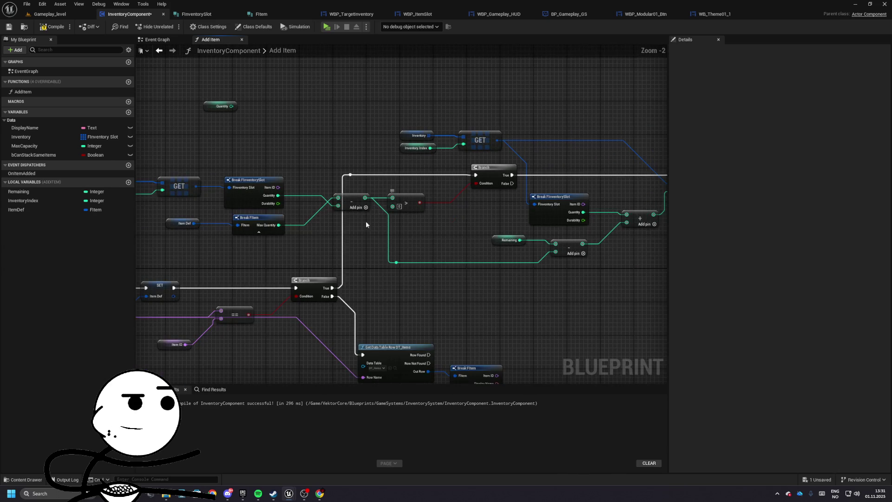
drag(378, 254, 336, 255)
drag(354, 174, 653, 278)
drag(485, 179, 534, 179)
mouse_move(407, 126)
mouse_down()
mouse_move(494, 160)
mouse_move(574, 161)
mouse_up()
scroll(459, 180, up, 2)
- Promote the subtraction result to a local variable ToAdd and insert its SET before the second Branch
click(418, 200)
right_click(436, 195)
click(474, 264)
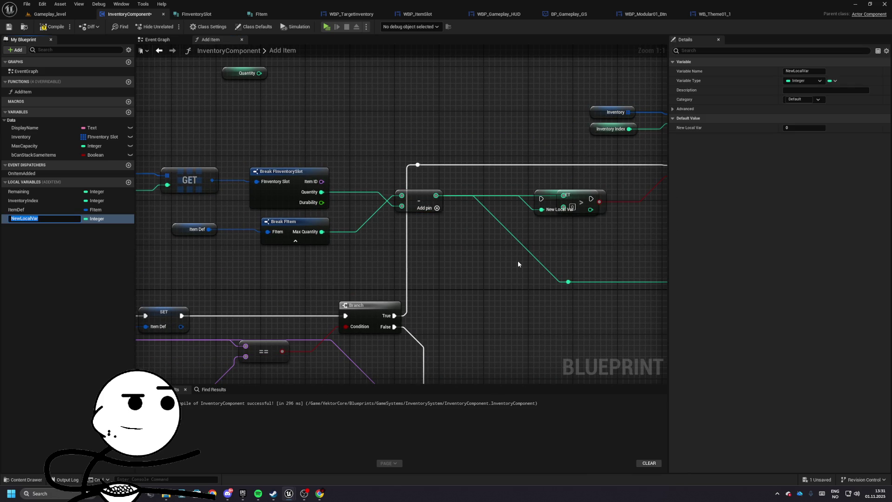
text(ToAdd)
key(Return)
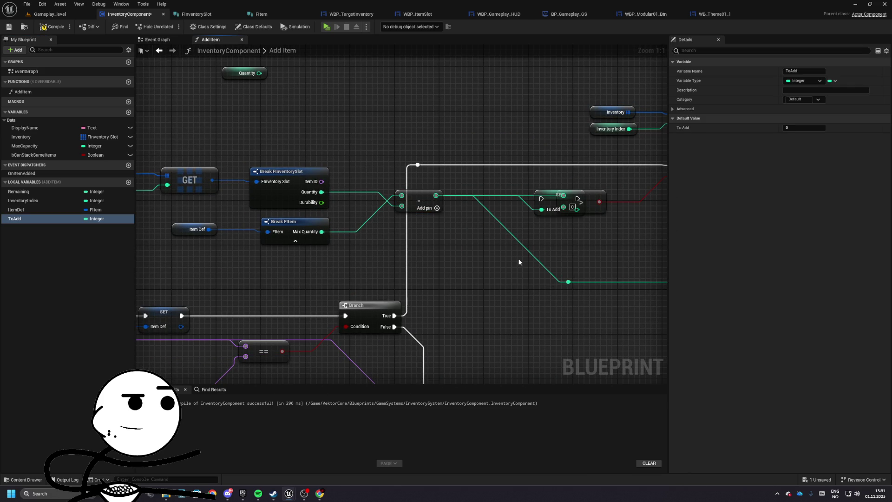
drag(512, 216, 428, 222)
drag(473, 201, 512, 167)
mouse_move(590, 171)
mouse_down()
mouse_move(496, 171)
mouse_move(591, 171)
mouse_up()
drag(500, 208, 516, 208)
- Wire To Add getters into the Remaining subtraction and the Greater comparison
mouse_move(385, 201)
mouse_down()
mouse_move(436, 190)
mouse_move(366, 206)
mouse_up()
mouse_move(329, 232)
mouse_down()
mouse_move(426, 281)
mouse_move(470, 262)
mouse_up()
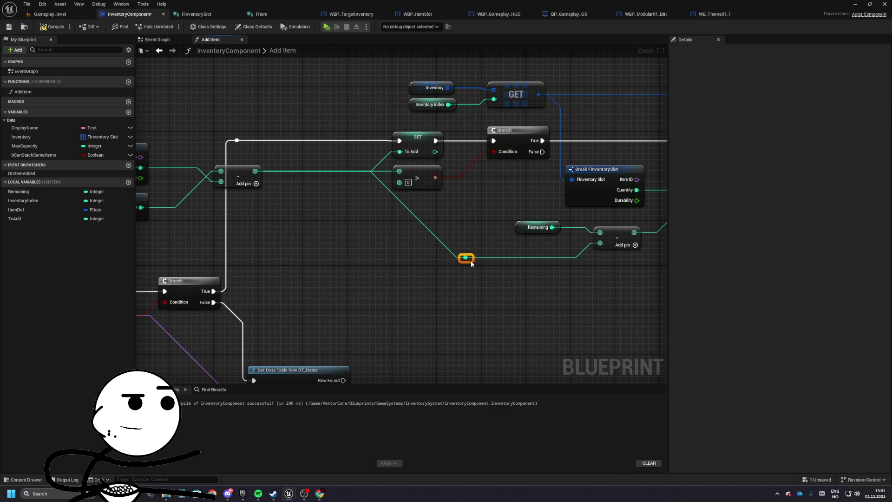
mouse_move(14, 219)
mouse_down()
mouse_move(442, 281)
mouse_move(511, 239)
mouse_move(576, 240)
mouse_up()
click(468, 289)
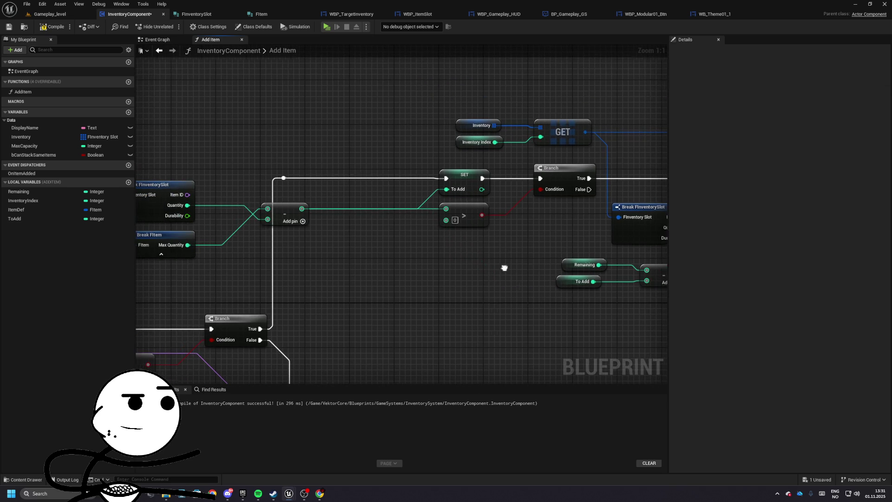
drag(481, 221, 481, 227)
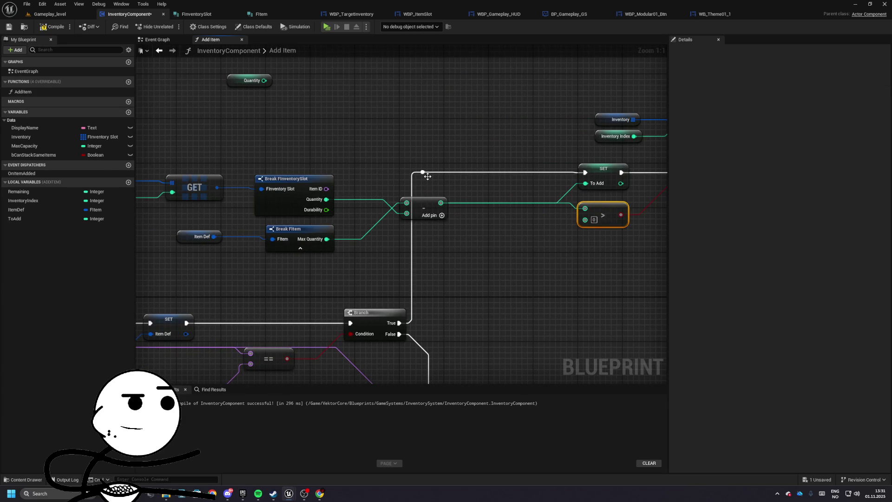
click(425, 175)
mouse_move(425, 201)
mouse_down()
mouse_move(511, 207)
mouse_move(393, 207)
mouse_up()
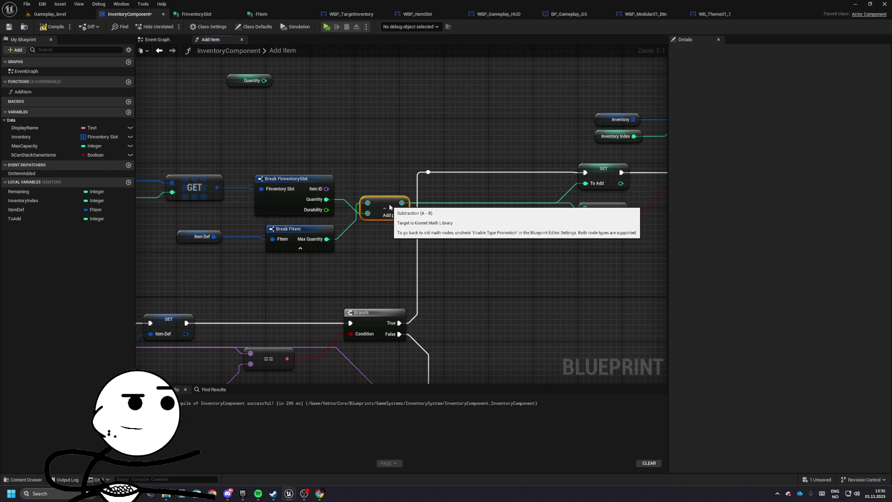
drag(604, 171, 487, 173)
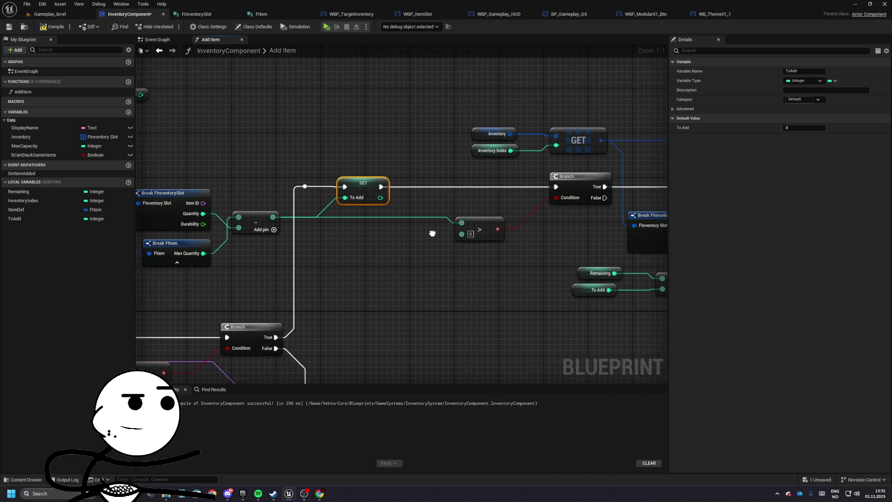
drag(377, 198, 527, 235)
click(483, 217)
- Reposition the Item Def, Break FItem and inventory lookup nodes
drag(356, 238, 342, 220)
mouse_move(548, 239)
mouse_down()
mouse_move(264, 216)
mouse_move(593, 220)
mouse_up()
drag(538, 223, 620, 229)
drag(316, 217, 453, 246)
drag(418, 221, 407, 132)
drag(238, 164, 453, 211)
drag(310, 180, 311, 208)
mouse_move(276, 122)
mouse_down()
mouse_move(441, 154)
mouse_move(387, 154)
mouse_up()
drag(595, 160, 521, 162)
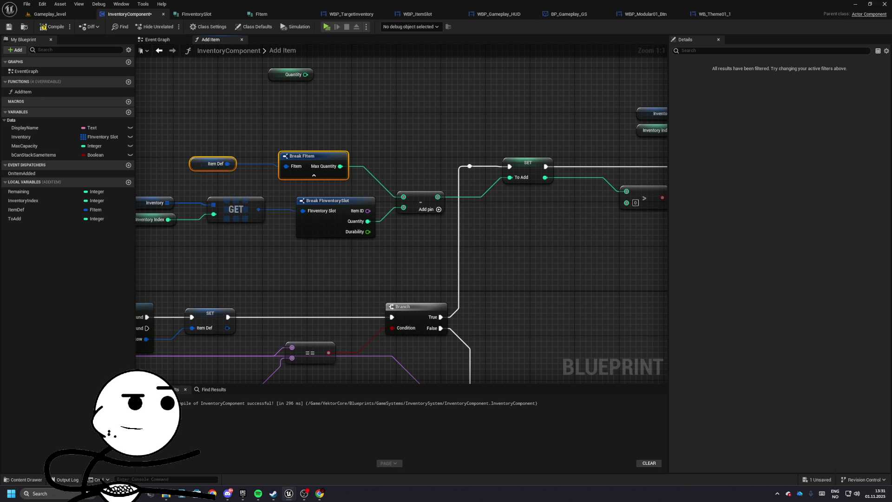
- Group the Remaining subtraction nodes and move Break FInventorySlot up and right
drag(606, 297, 287, 240)
drag(383, 246, 361, 285)
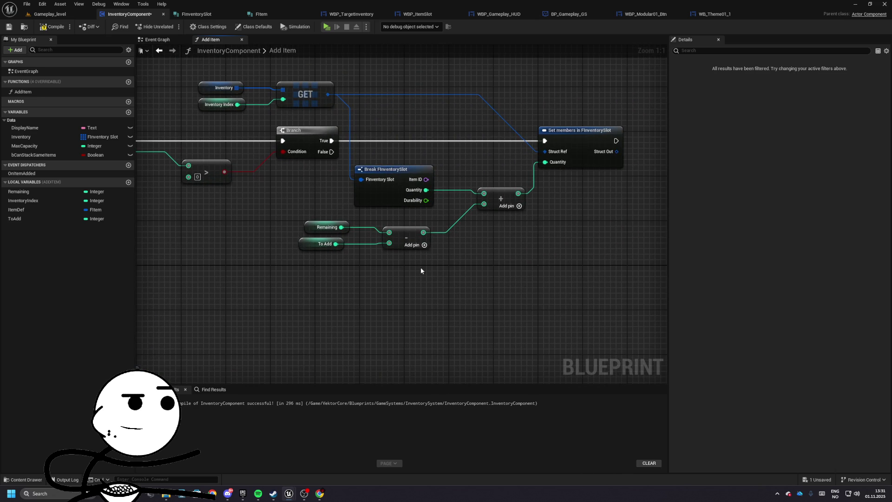
drag(423, 259, 500, 264)
drag(370, 223, 255, 253)
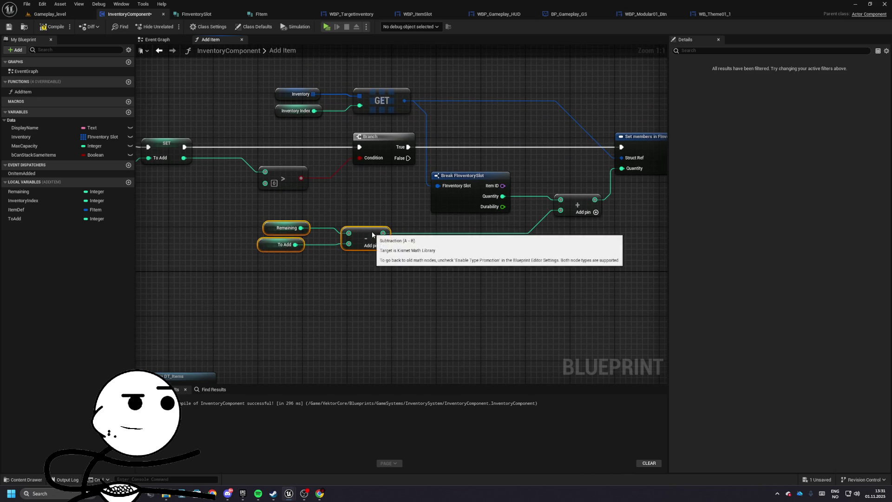
drag(373, 235, 342, 226)
mouse_move(394, 196)
mouse_down()
mouse_move(417, 185)
mouse_move(709, 179)
mouse_up()
click(399, 178)
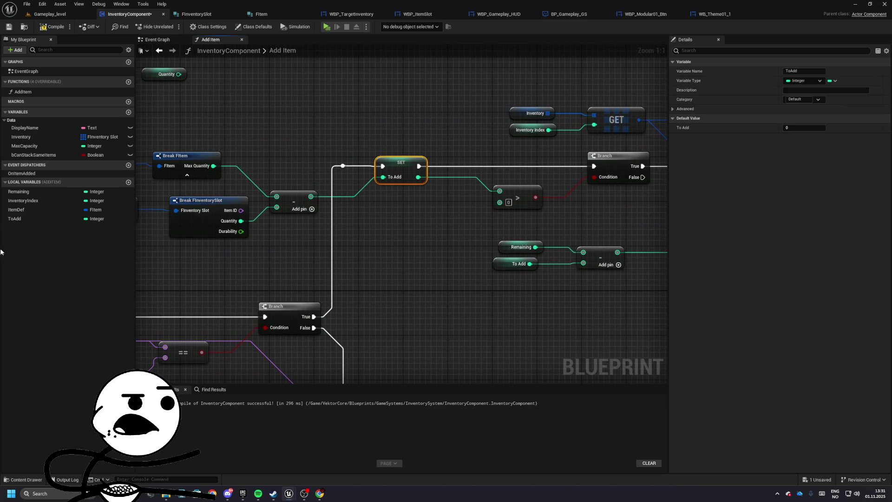
- Rename the ToAdd local to FreeSpace and add a new local variable named ToAdd
double_click(19, 218)
text(eeSpace)
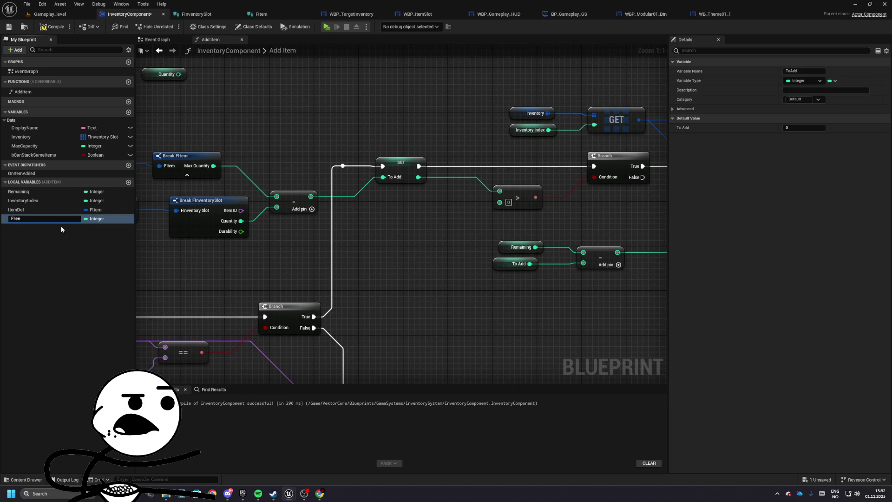
key(Return)
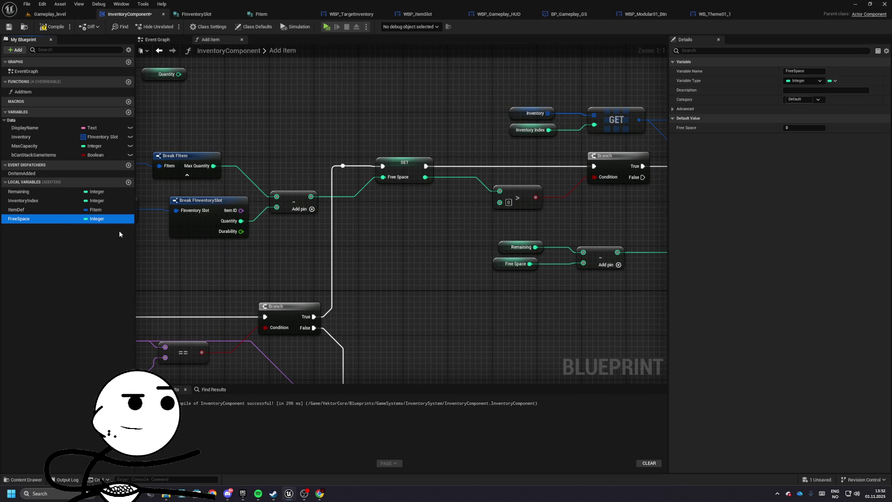
click(128, 183)
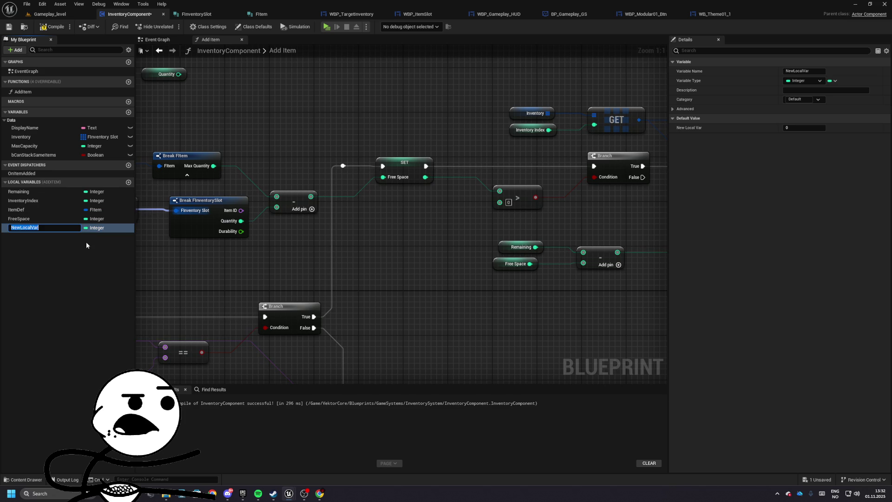
text(ToAdd)
key(Return)
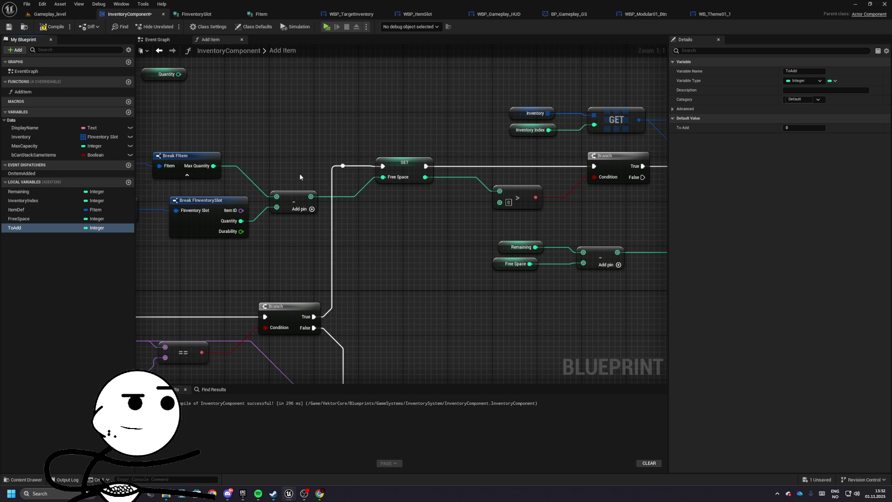
- Place a SET ToAdd after the Branch, fed by Remaining minus Free Space
mouse_move(256, 192)
mouse_down()
mouse_move(267, 213)
mouse_move(321, 218)
mouse_move(390, 191)
mouse_move(344, 256)
mouse_move(450, 283)
mouse_up()
click(343, 256)
drag(341, 229, 231, 233)
mouse_move(14, 228)
mouse_down()
mouse_move(63, 227)
mouse_move(404, 165)
mouse_move(382, 167)
mouse_move(403, 181)
mouse_move(346, 253)
mouse_up()
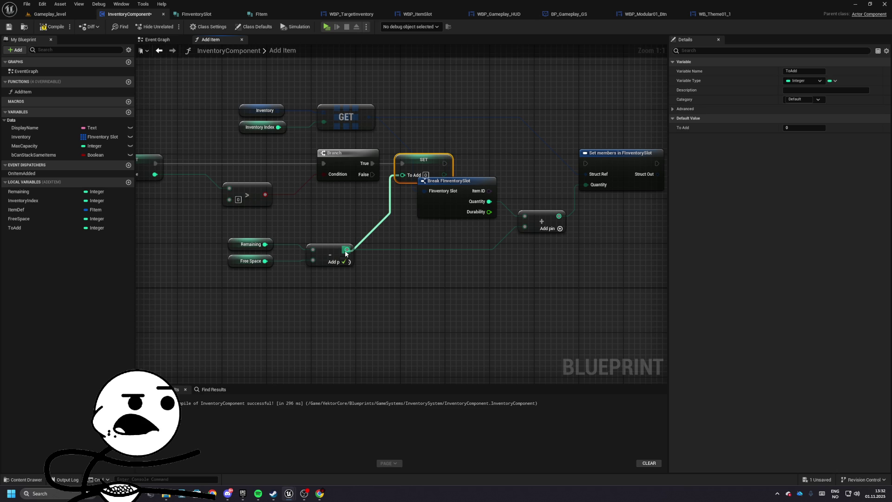
drag(346, 253, 346, 252)
- Add a To Add getter into the slot Quantity addition feeding Set members
click(403, 203)
mouse_move(402, 203)
mouse_down()
mouse_move(398, 220)
mouse_move(395, 205)
mouse_up()
mouse_move(351, 176)
mouse_down()
mouse_move(373, 176)
mouse_move(372, 202)
mouse_move(364, 181)
mouse_up()
right_click(372, 204)
key(Escape)
mouse_move(33, 229)
mouse_down()
mouse_move(363, 246)
mouse_move(431, 232)
mouse_up()
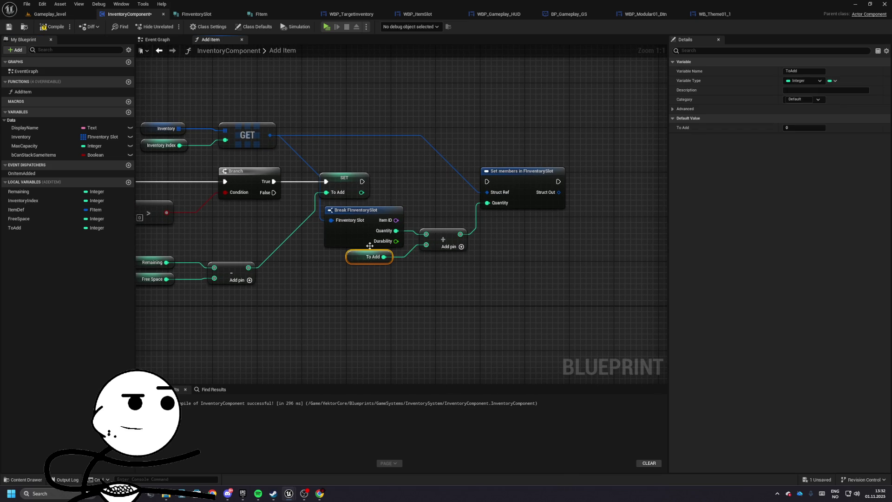
- Raise the lookup, subtraction, Remaining and Free Space nodes as a group
drag(371, 209, 440, 218)
mouse_move(202, 167)
mouse_down()
mouse_move(322, 142)
mouse_move(326, 190)
mouse_move(297, 316)
mouse_up()
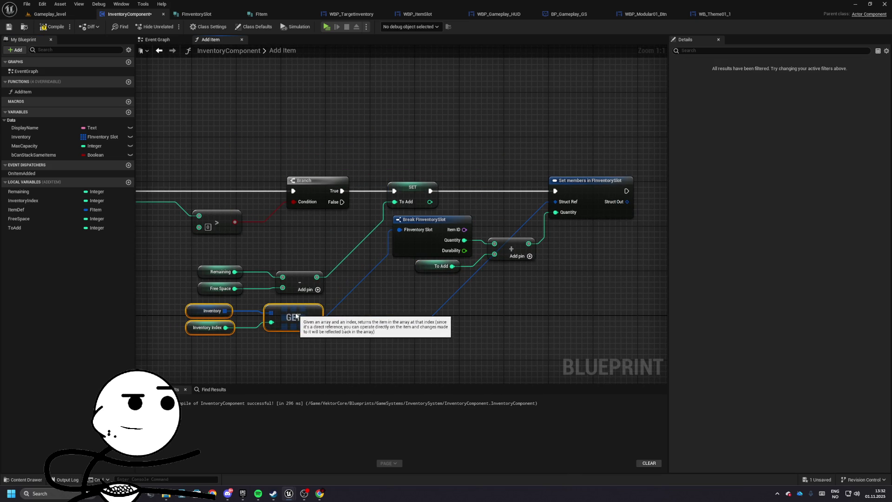
mouse_move(189, 260)
mouse_down()
mouse_move(326, 297)
mouse_move(300, 257)
mouse_up()
click(401, 303)
mouse_move(448, 230)
mouse_down()
mouse_move(324, 208)
mouse_move(305, 214)
mouse_up()
click(289, 252)
- Spread out Set members, the addition node and Break FInventorySlot
drag(435, 171, 492, 171)
click(367, 233)
drag(367, 234, 395, 234)
drag(286, 263, 366, 255)
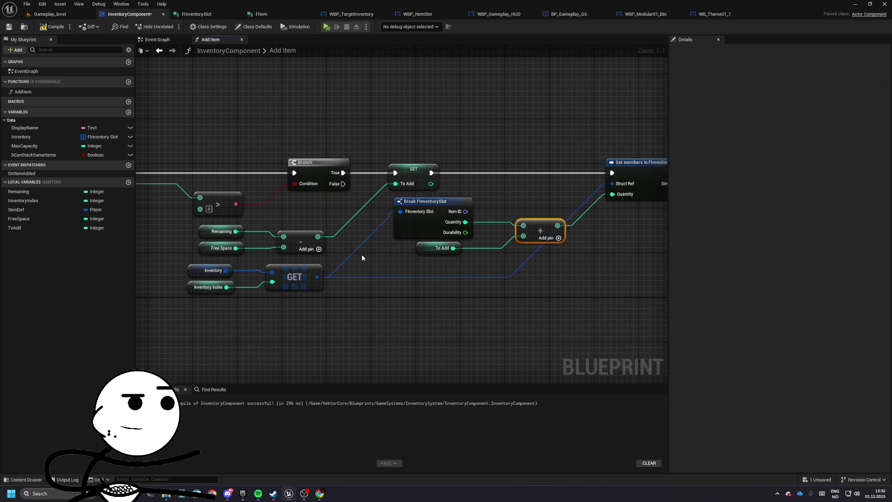
drag(416, 207, 422, 208)
mouse_move(485, 159)
mouse_down()
mouse_move(387, 166)
mouse_move(347, 190)
mouse_move(431, 180)
mouse_move(416, 165)
mouse_move(371, 198)
mouse_move(558, 206)
mouse_up()
click(431, 180)
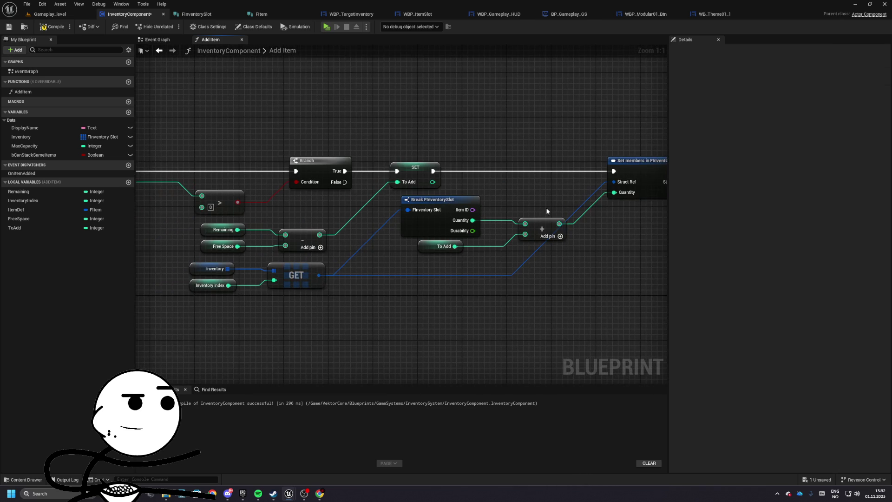
mouse_move(324, 279)
mouse_down()
mouse_move(390, 283)
mouse_move(446, 205)
mouse_up()
drag(164, 267, 213, 261)
- Place To Add and Remaining getters near Set members with a subtraction node
click(213, 262)
key(ctrl+c)
key(ctrl+v)
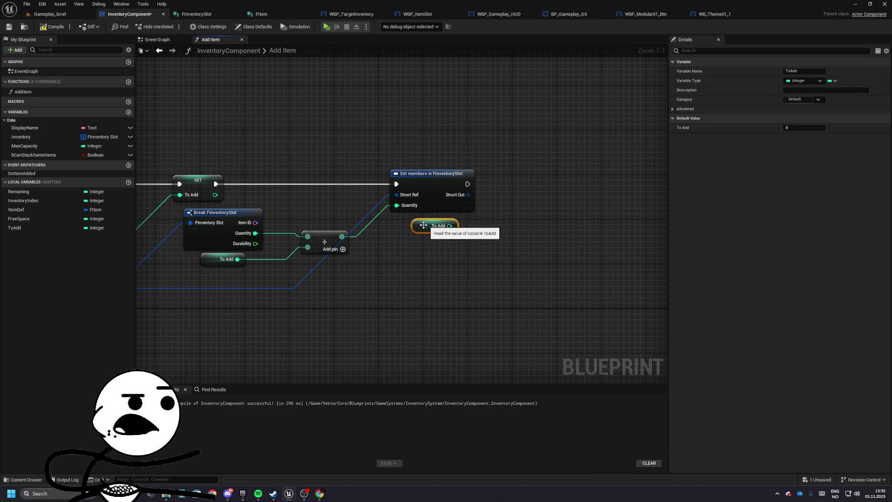
mouse_move(19, 192)
mouse_down()
mouse_move(369, 236)
mouse_move(471, 226)
mouse_move(486, 242)
mouse_move(436, 243)
mouse_up()
text(-)
key(Return)
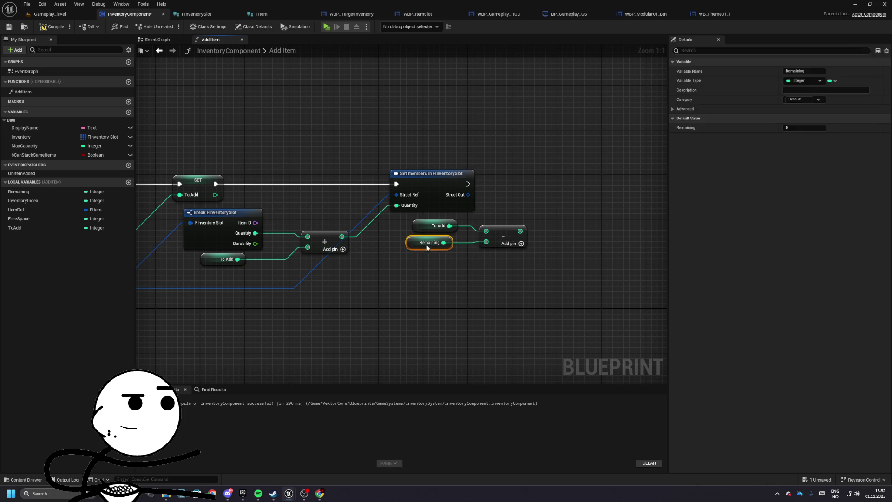
mouse_move(404, 218)
mouse_down()
mouse_move(502, 247)
mouse_move(474, 252)
mouse_up()
click(504, 220)
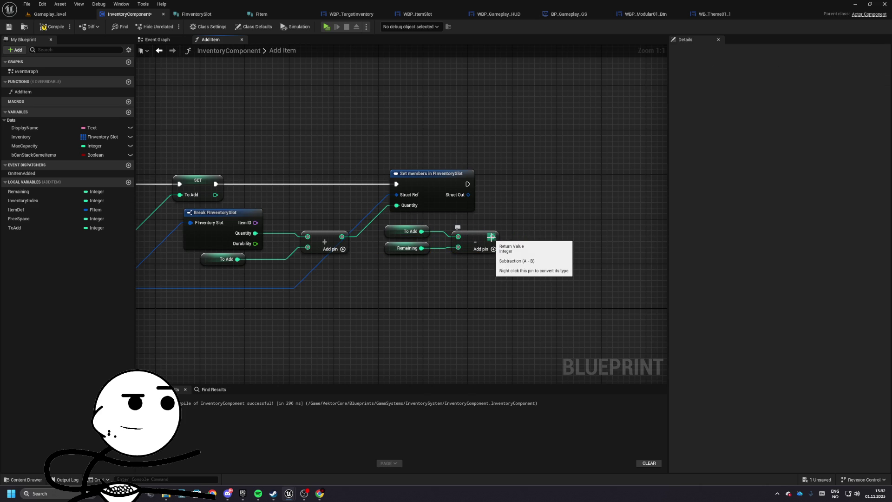
- Chain a SET Remaining after Set members and feed it Remaining minus To Add
mouse_move(19, 191)
mouse_down()
mouse_move(356, 194)
mouse_move(525, 177)
mouse_up()
drag(468, 184, 530, 184)
click(404, 231)
alt+click(422, 231)
mouse_move(405, 231)
mouse_down()
mouse_move(396, 275)
mouse_move(458, 238)
mouse_up()
drag(407, 247, 413, 237)
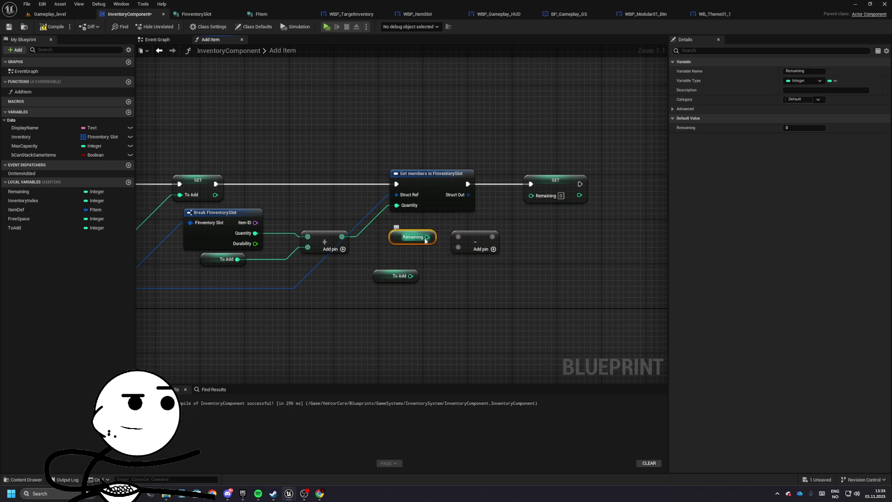
mouse_move(396, 276)
mouse_down()
mouse_move(412, 259)
mouse_move(458, 247)
mouse_move(407, 254)
mouse_up()
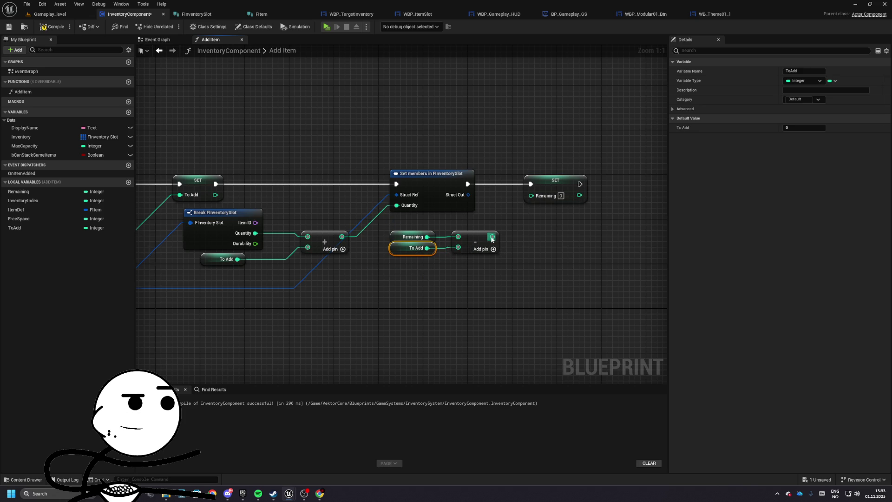
mouse_move(492, 236)
mouse_down()
mouse_move(522, 255)
mouse_move(531, 194)
mouse_up()
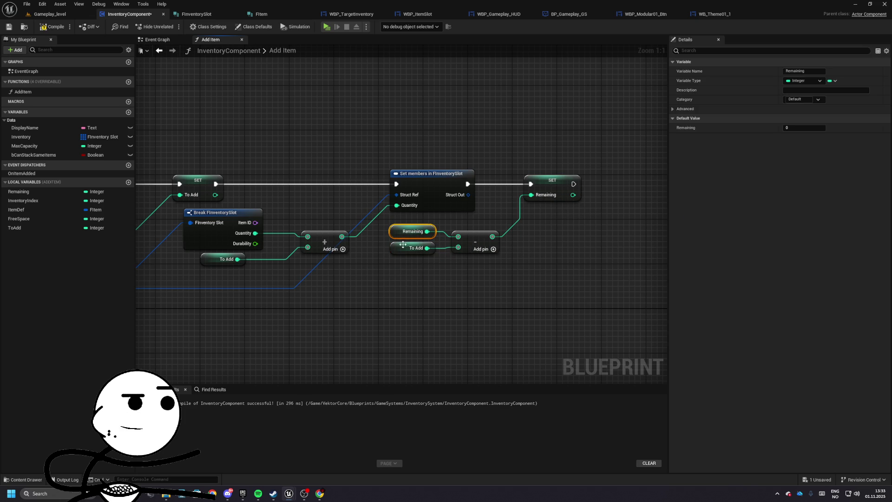
- Tidy the Remaining getter and subtract node beside SET Remaining
click(412, 237)
shift+click(467, 237)
drag(467, 237, 468, 231)
click(564, 250)
drag(564, 250, 491, 249)
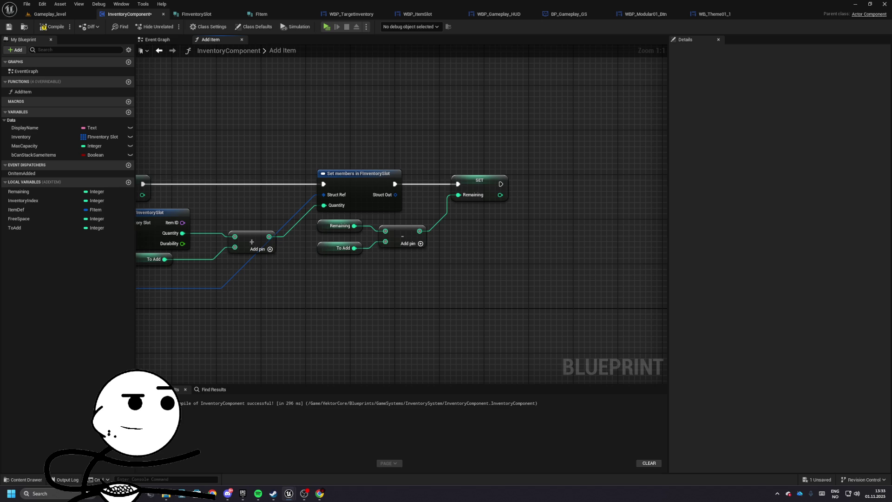
drag(500, 184, 559, 180)
- Add a Branch after SET Remaining, conditioned on Remaining less than or equal to 0
text(branch)
key(Return)
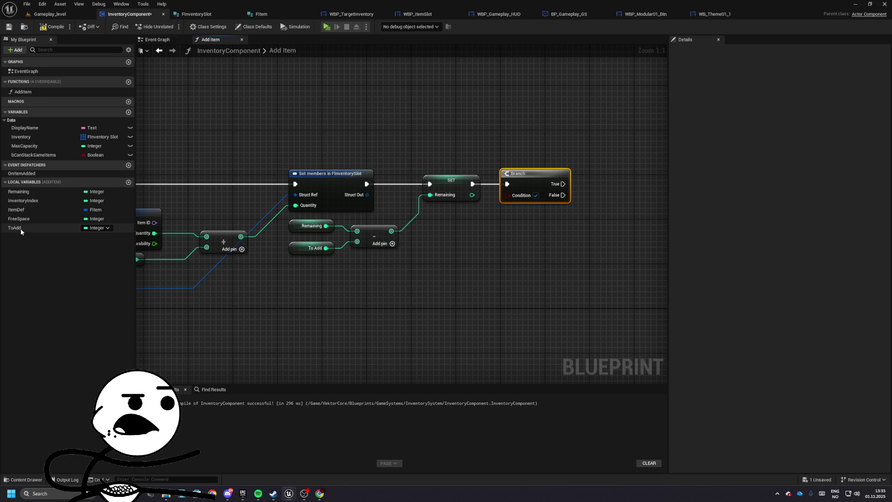
drag(18, 191, 558, 255)
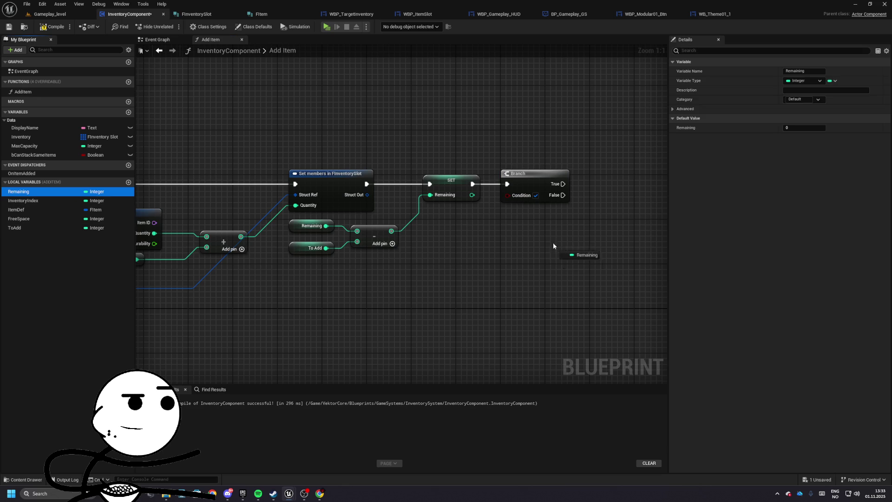
drag(428, 224, 429, 225)
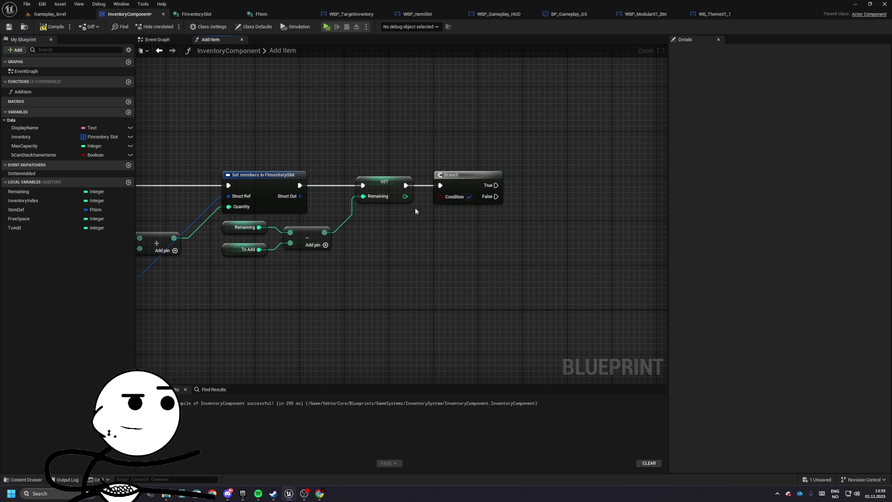
key(ctrl+z)
key(ctrl+z)
mouse_move(405, 196)
mouse_down()
mouse_move(444, 208)
mouse_move(541, 197)
mouse_move(535, 189)
mouse_up()
text(<)
key(Return)
- Add a Return Node on the True path with Success ticked
text(ret)
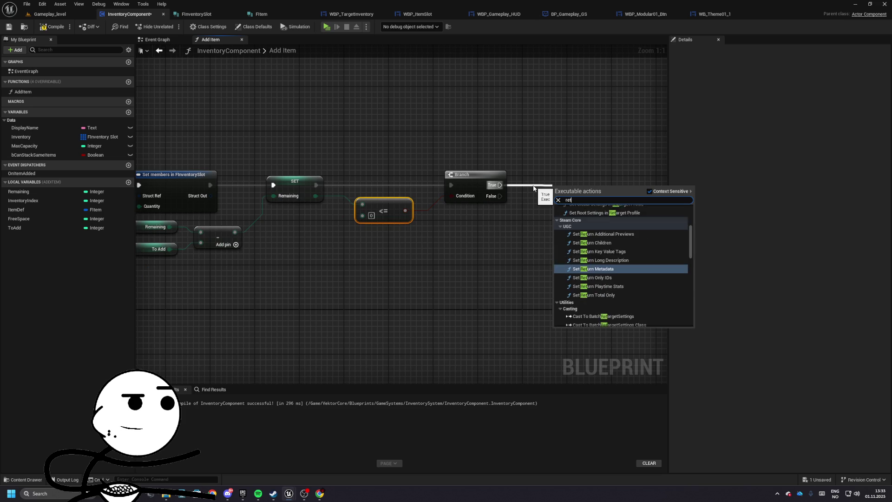
text(urn nod)
key(Return)
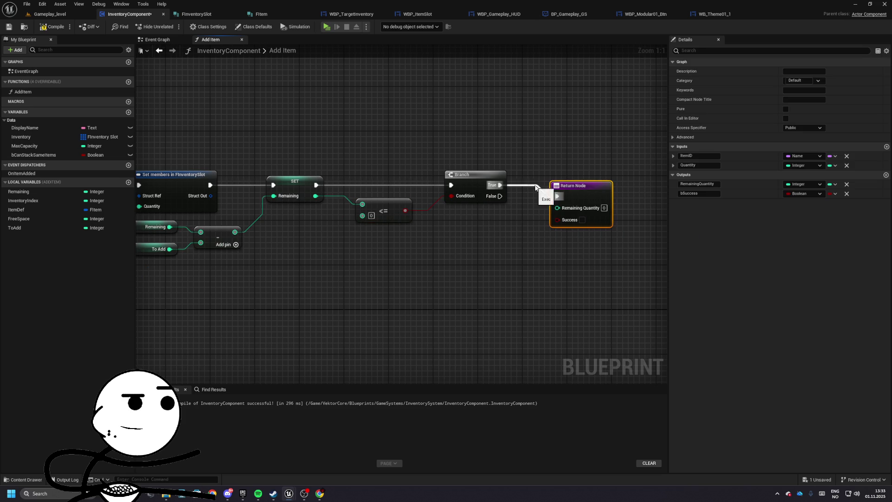
click(582, 208)
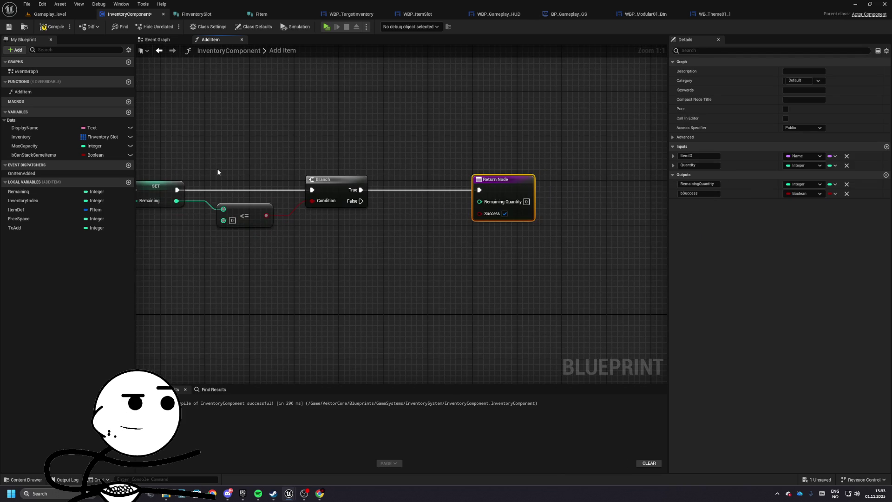
mouse_move(499, 180)
mouse_down()
mouse_move(412, 182)
mouse_move(499, 182)
mouse_up()
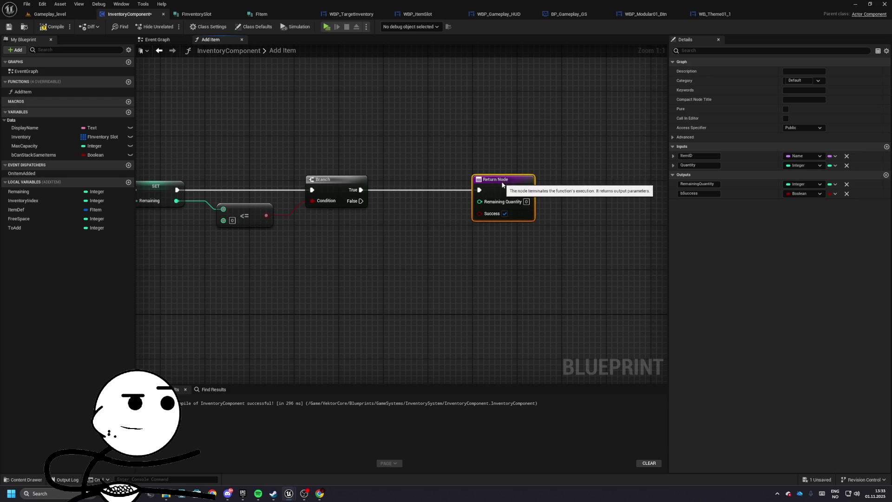
- Add a Set Array Elem node off an Inventory getter
drag(44, 139, 337, 222)
drag(374, 225, 447, 184)
text(set)
click(452, 212)
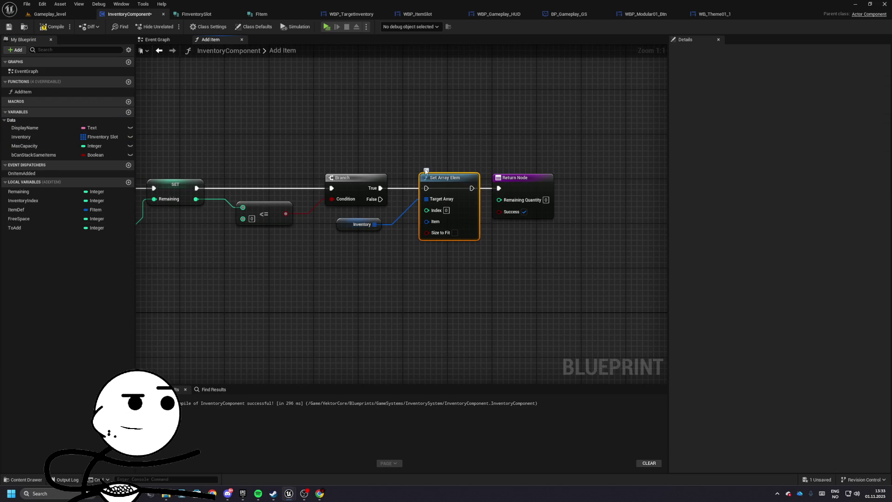
- Replace Set Array Elem with a SET Inventory node wired into the Return Node
key(Delete)
mouse_move(61, 139)
mouse_down()
mouse_move(207, 140)
mouse_move(439, 184)
mouse_up()
drag(375, 225, 421, 199)
drag(343, 225, 343, 220)
click(465, 211)
drag(465, 210, 428, 207)
drag(460, 185, 459, 184)
click(478, 174)
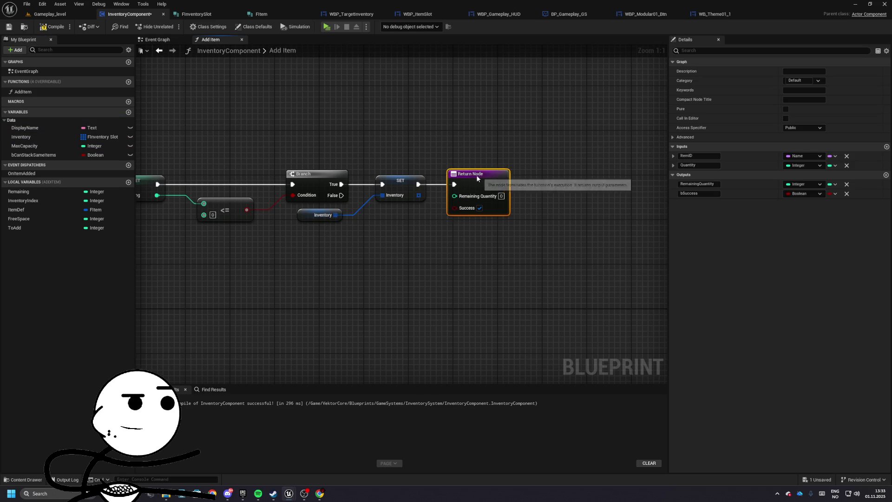
drag(396, 173, 421, 168)
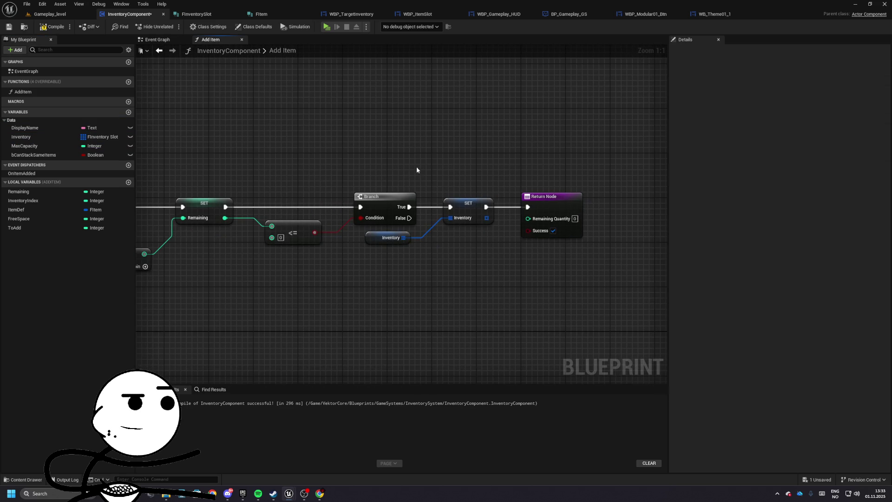
- Set the Inventory variable's Replication to RepNotify
click(21, 136)
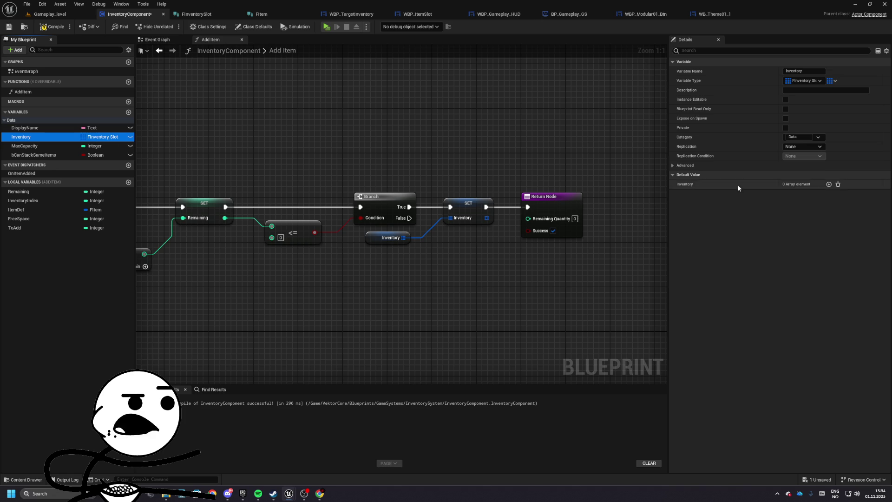
click(803, 146)
click(796, 168)
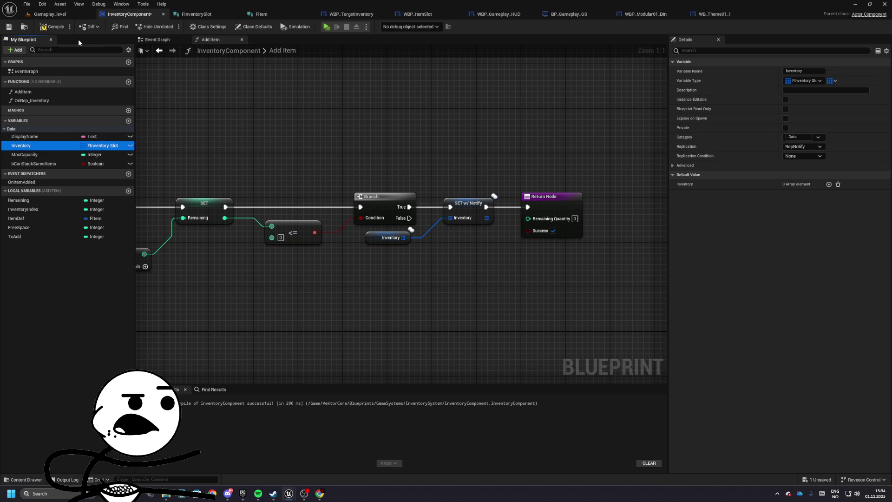
click(46, 29)
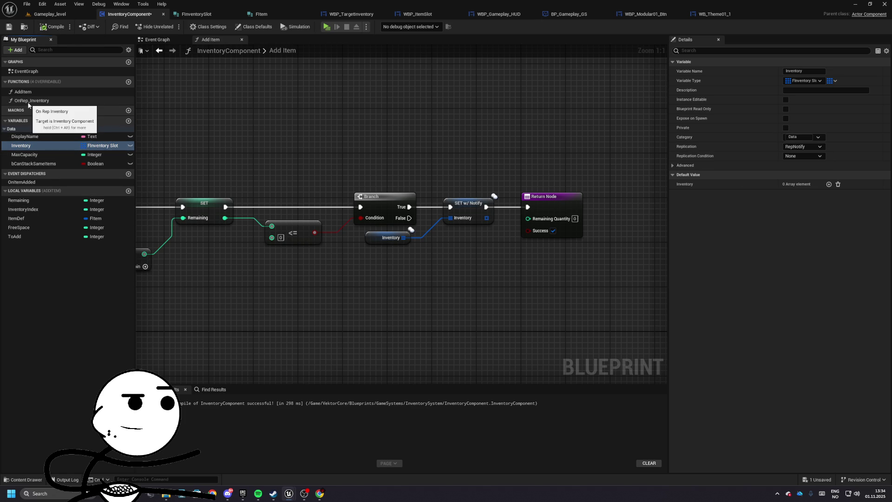
drag(313, 198, 399, 198)
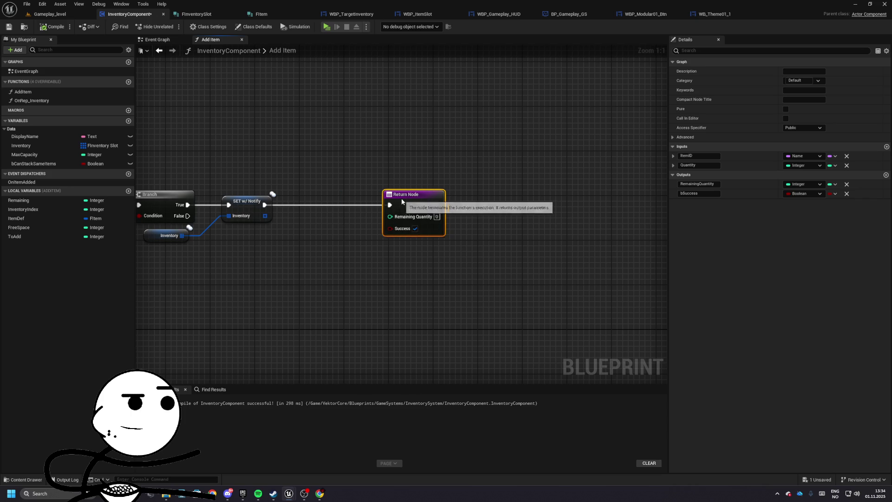
- Insert a call to the OnItemAdded dispatcher just before Add Item's Return Node
mouse_move(21, 181)
mouse_down()
mouse_move(309, 188)
mouse_move(307, 204)
mouse_move(272, 202)
mouse_move(282, 207)
mouse_move(398, 208)
mouse_move(427, 194)
mouse_up()
click(311, 208)
click(419, 194)
click(329, 194)
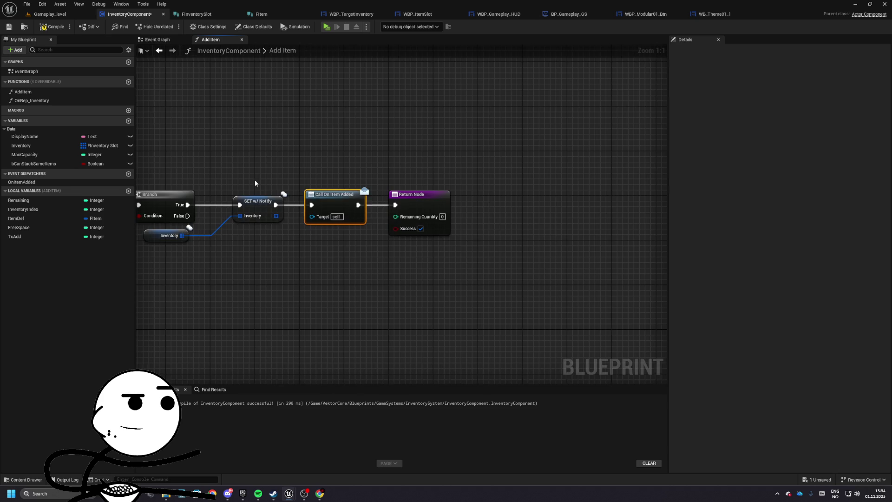
- Rename the OnItemAdded dispatcher to OnInventoryChange
click(19, 183)
click(19, 183)
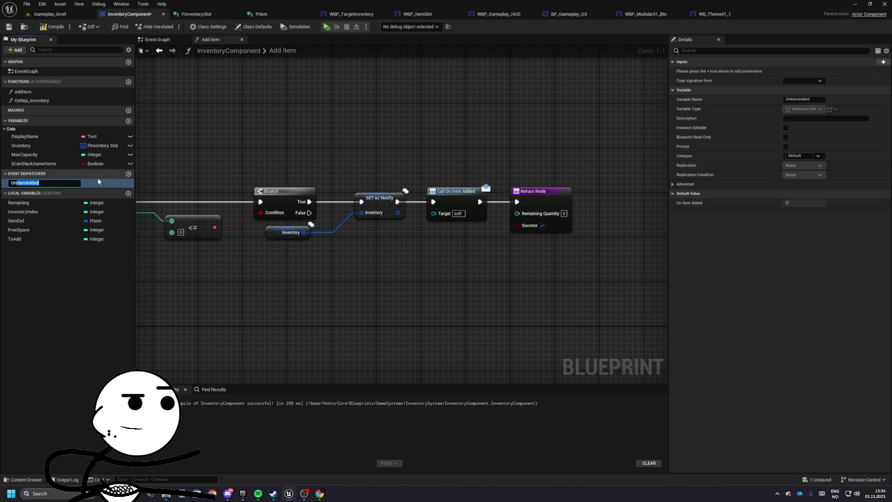
text(InventoryChang)
text(e)
key(Return)
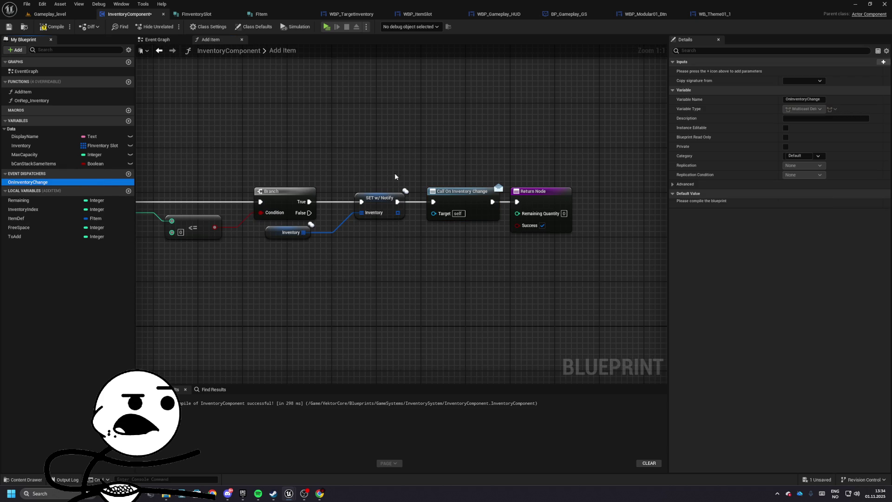
- Add a Call OnInventoryChange node inside the OnRep_Inventory function
double_click(395, 194)
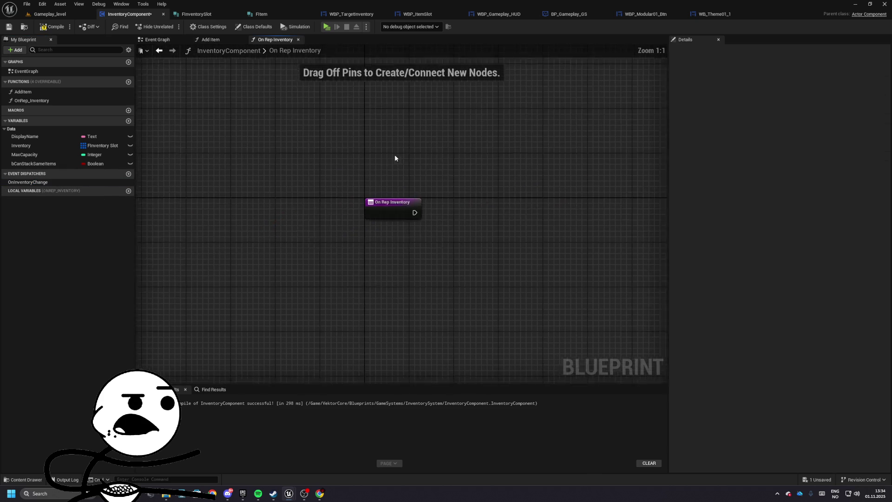
drag(29, 181, 363, 223)
click(370, 231)
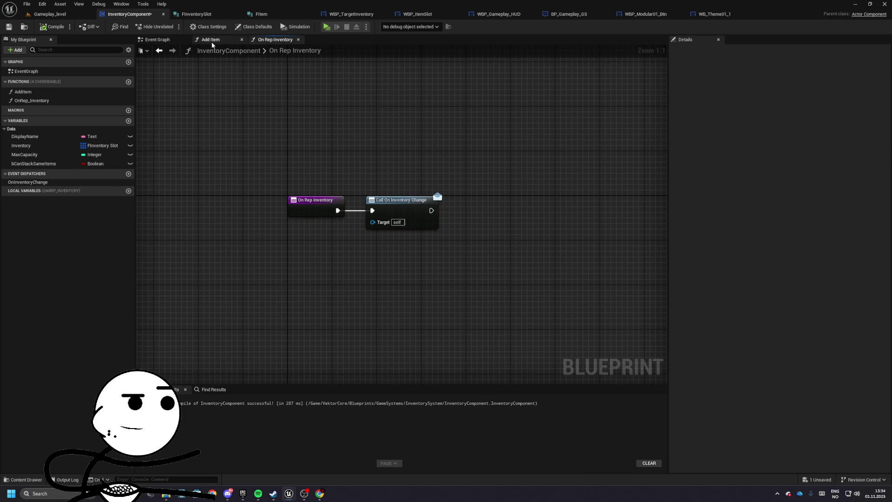
click(200, 40)
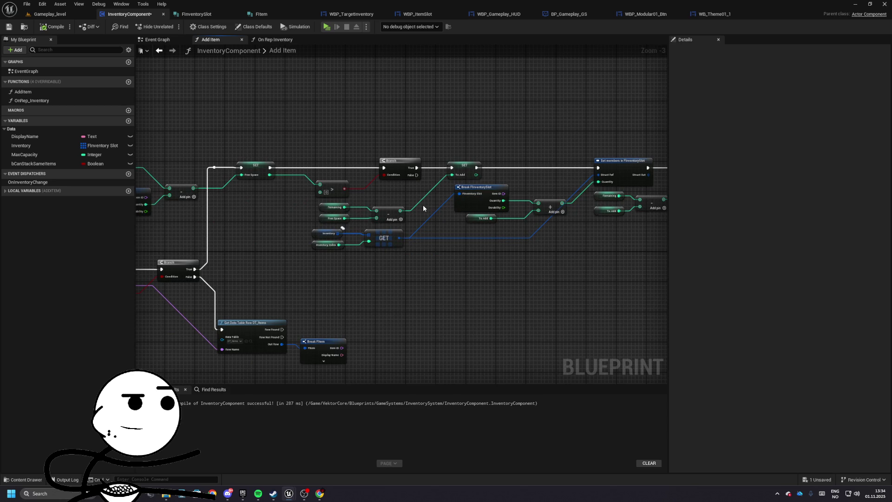
- Delete the stray Quantity node from the Add Item graph
click(331, 185)
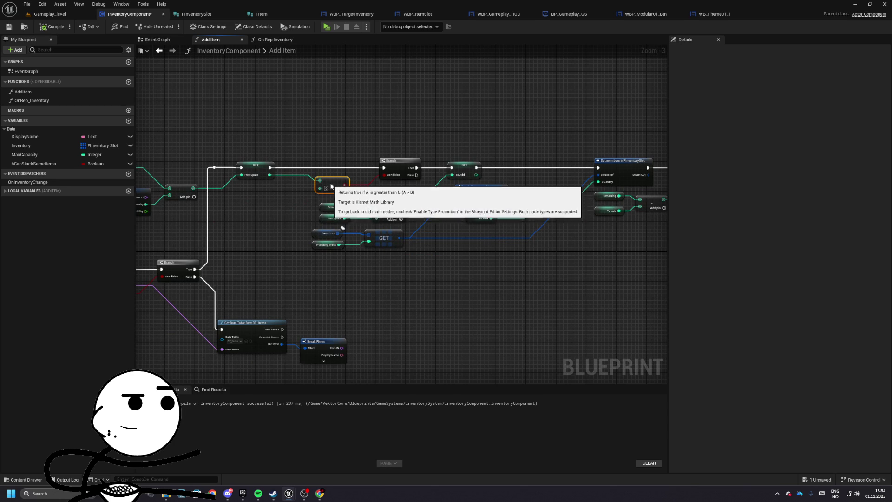
drag(330, 182, 436, 150)
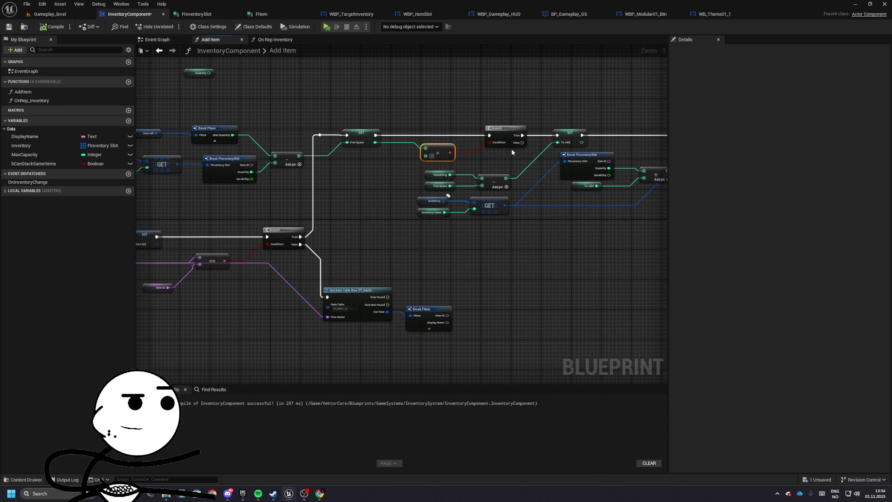
mouse_move(301, 250)
mouse_down()
mouse_move(328, 195)
mouse_move(620, 215)
mouse_up()
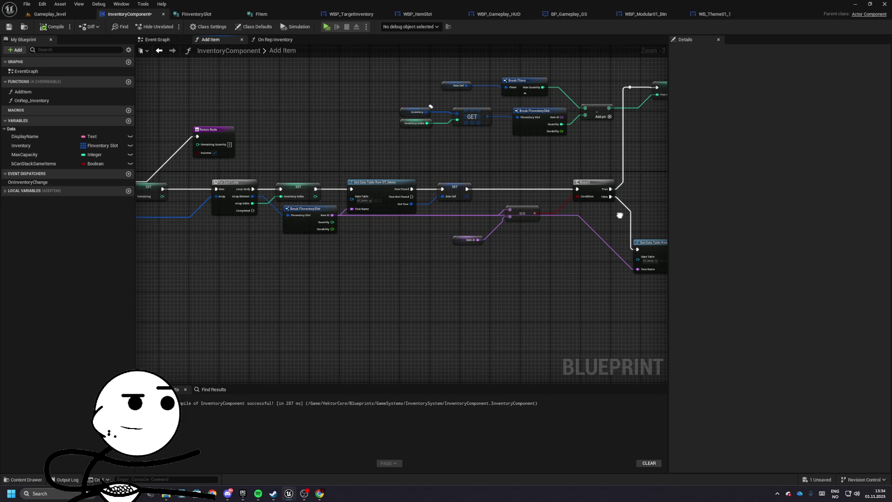
drag(341, 205, 244, 208)
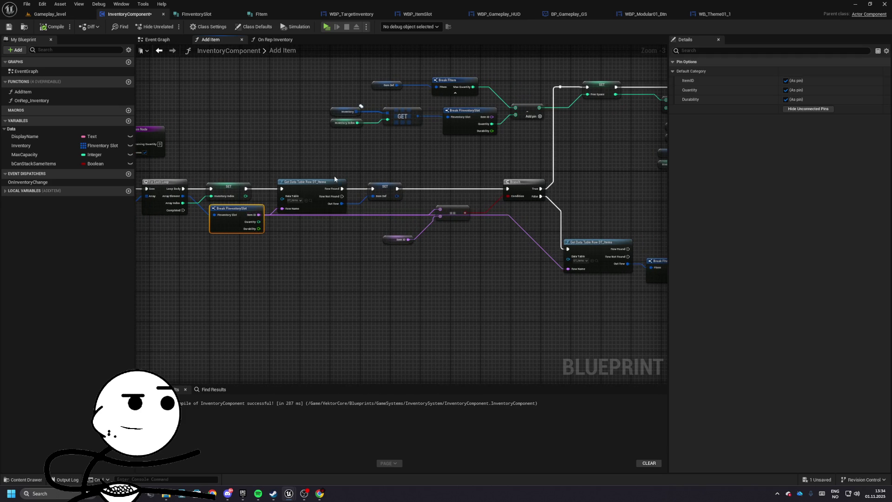
scroll(207, 202, down, 1)
mouse_move(252, 113)
mouse_down()
mouse_move(218, 115)
mouse_move(264, 115)
mouse_move(548, 208)
mouse_move(653, 215)
mouse_move(646, 221)
mouse_move(663, 224)
mouse_move(646, 224)
mouse_up()
key(Delete)
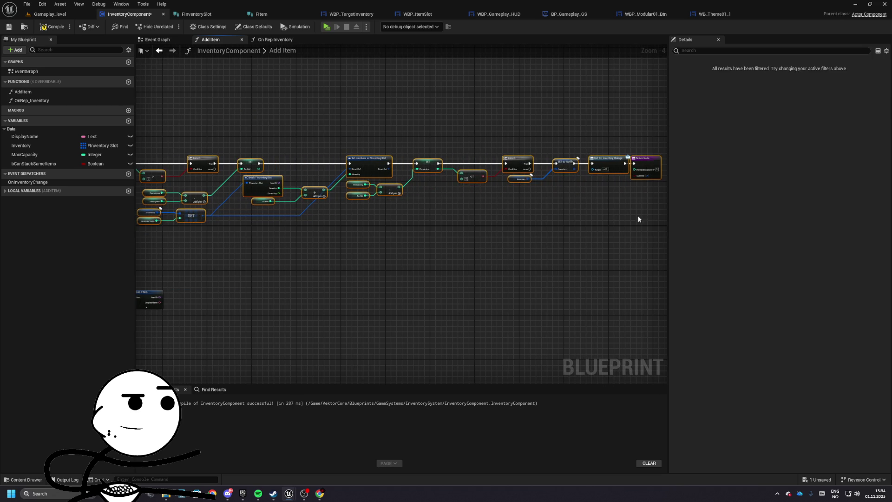
- Select the Add Item stacking node chain and nudge it into position
scroll(646, 187, down, 2)
click(595, 158)
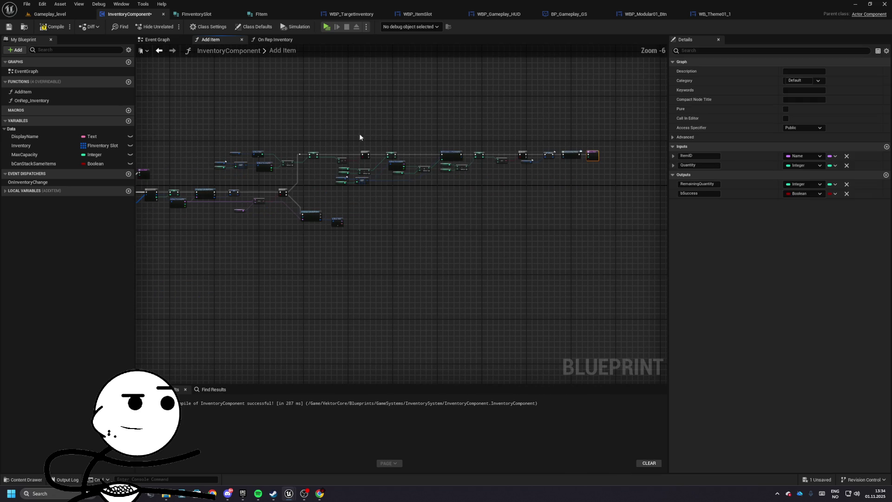
drag(316, 146, 612, 182)
scroll(393, 182, up, 2)
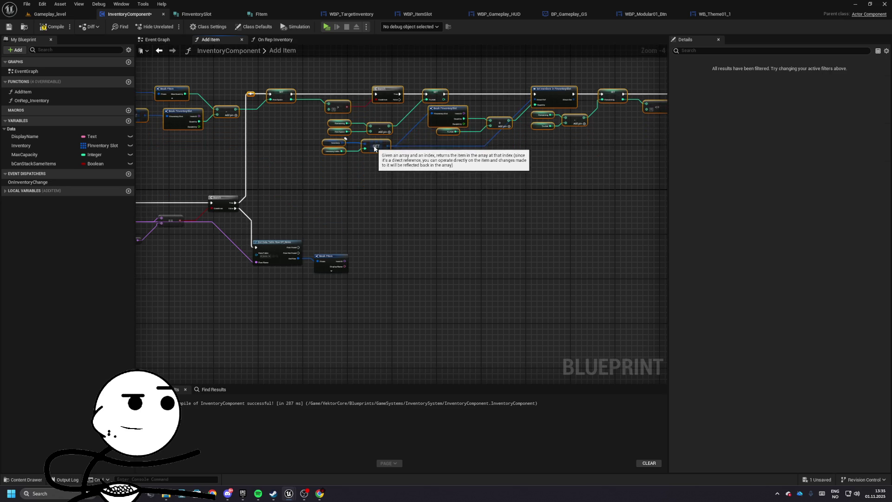
drag(374, 141, 377, 141)
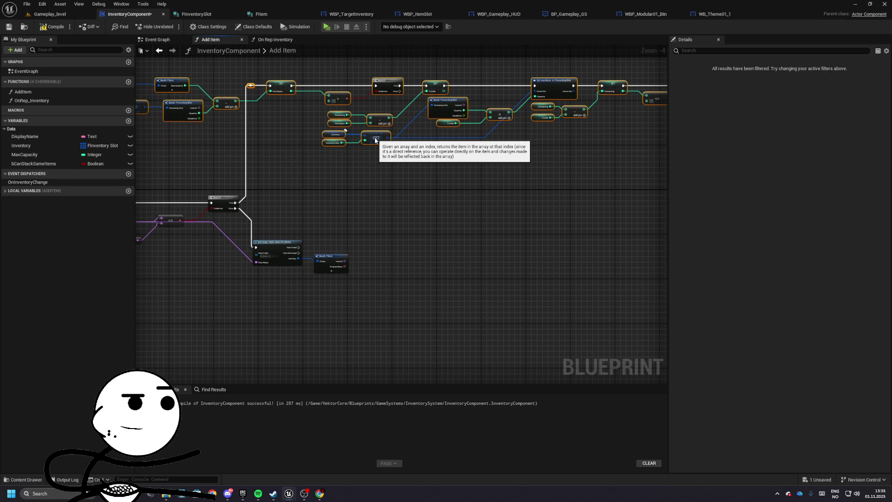
scroll(408, 193, down, 3)
scroll(433, 210, up, 2)
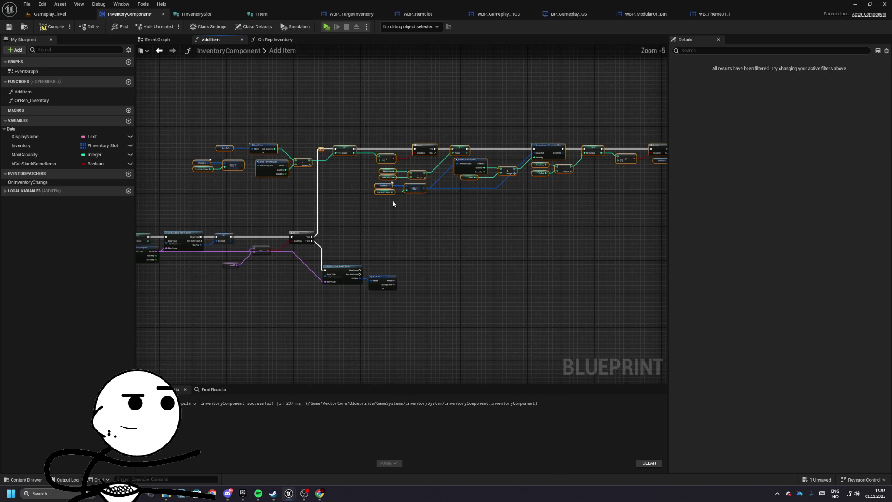
drag(413, 191, 414, 198)
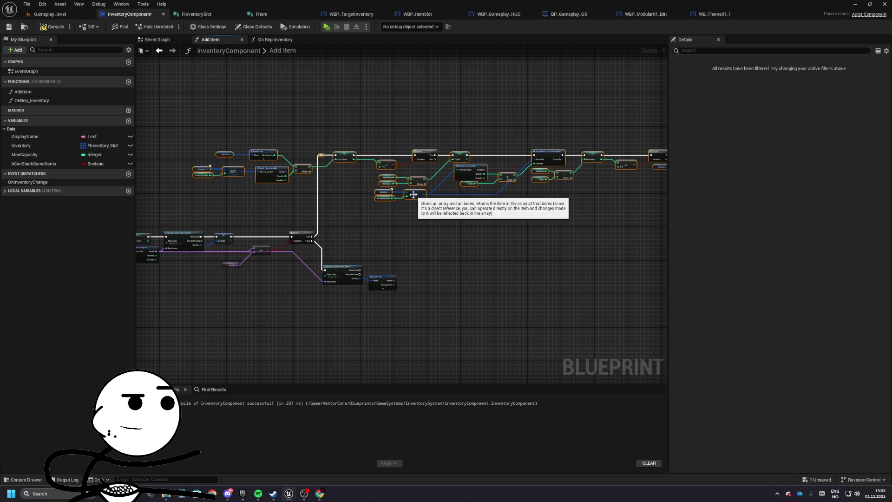
- Wrap the selected nodes in a comment titled 'Add To ItemID' and move it into place
key(c)
key(BackSpace)
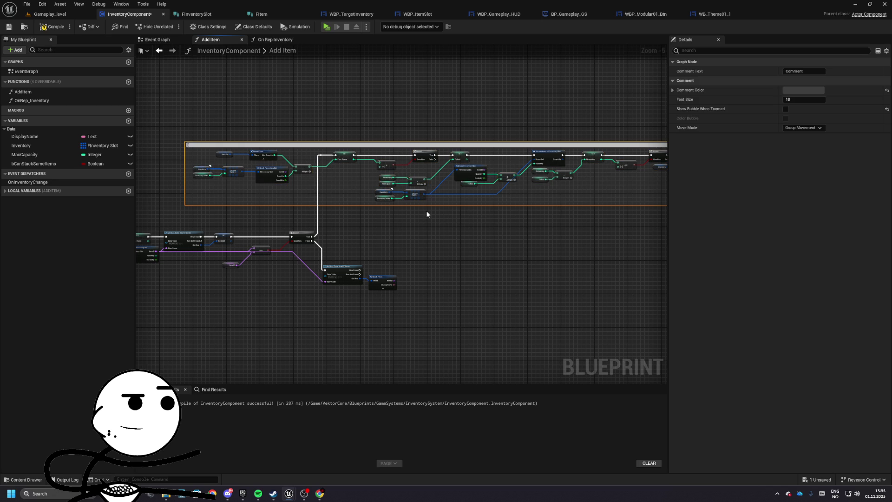
text([Add To ItemID)
key(Return)
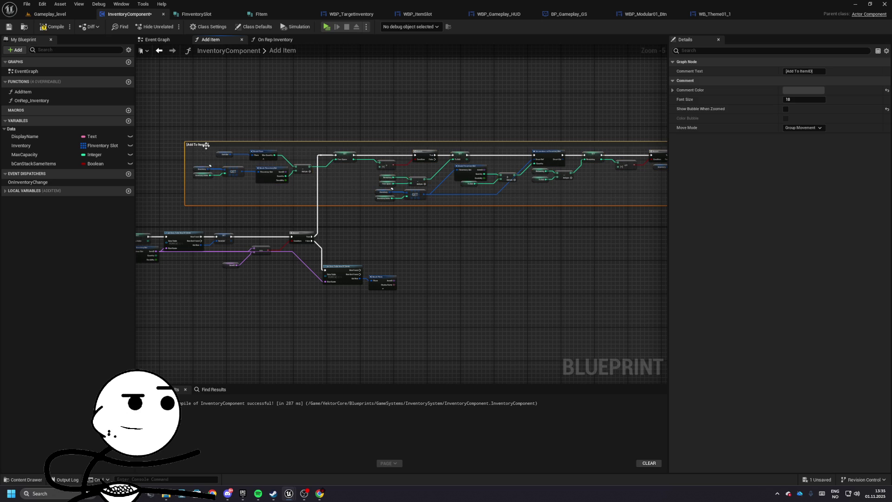
mouse_move(206, 145)
mouse_down()
mouse_move(309, 135)
mouse_move(281, 132)
mouse_up()
mouse_move(344, 191)
mouse_down()
mouse_move(505, 171)
mouse_move(507, 183)
mouse_up()
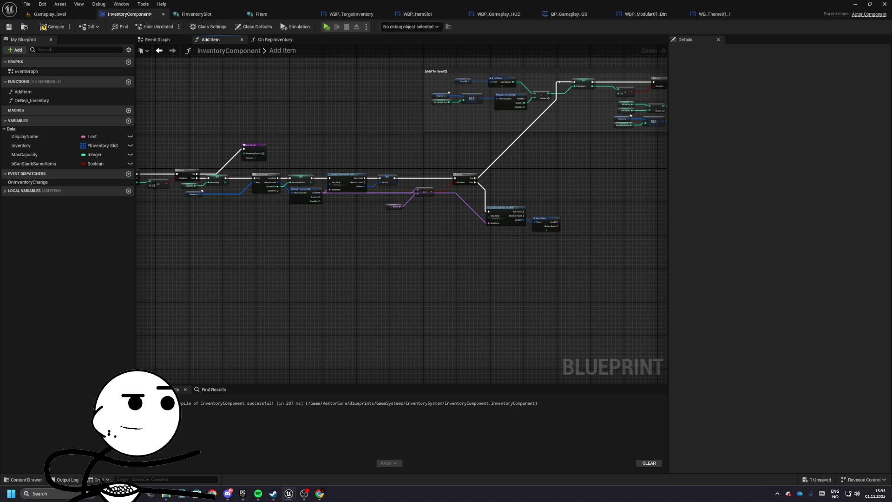
- Place a Branch node off the For Each Loop's Completed pin
scroll(386, 246, up, 4)
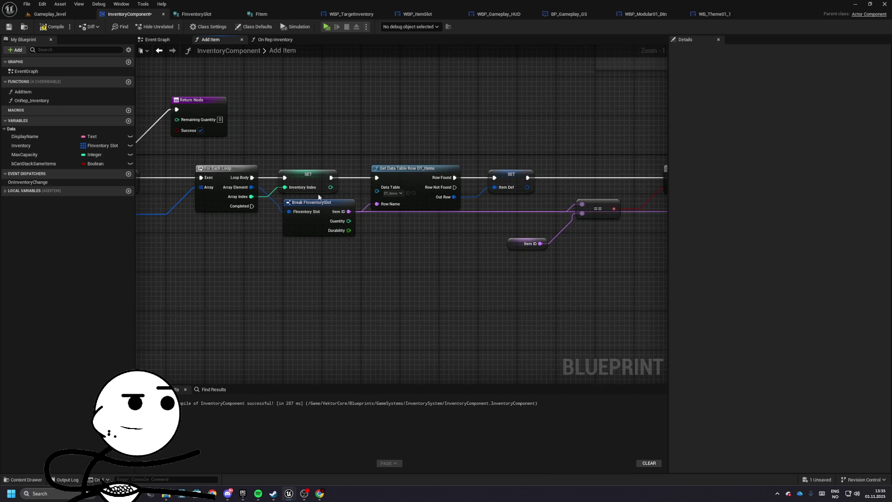
scroll(308, 142, down, 3)
mouse_move(286, 144)
mouse_down()
mouse_move(399, 191)
mouse_move(634, 241)
mouse_up()
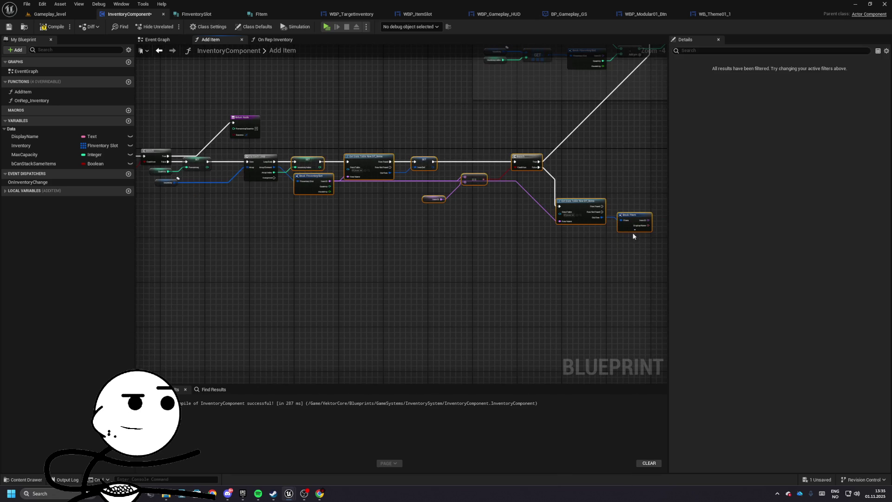
click(464, 219)
scroll(260, 176, up, 4)
mouse_move(299, 175)
mouse_down()
mouse_move(355, 299)
mouse_move(502, 244)
mouse_up()
text(branch)
key(Return)
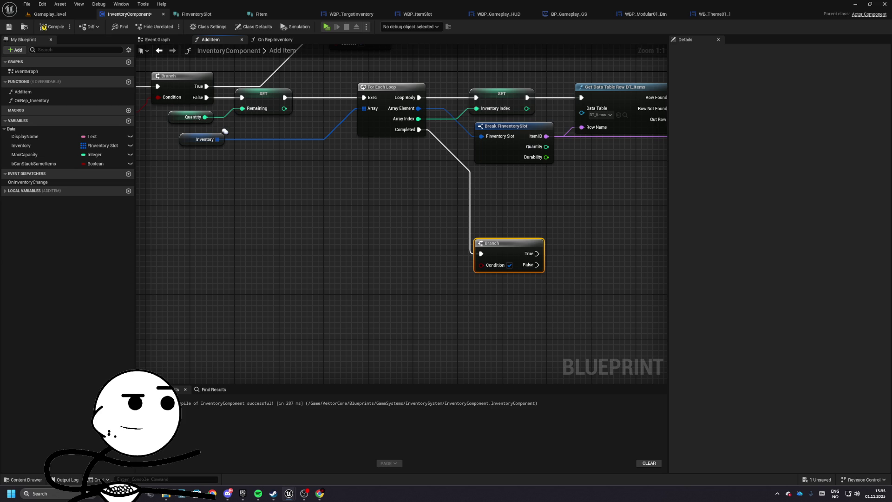
- Add a MaxCapacity getter and an Inventory getter feeding a LENGTH node
mouse_move(24, 154)
mouse_down()
mouse_move(495, 291)
mouse_move(247, 283)
mouse_up()
drag(374, 277, 444, 277)
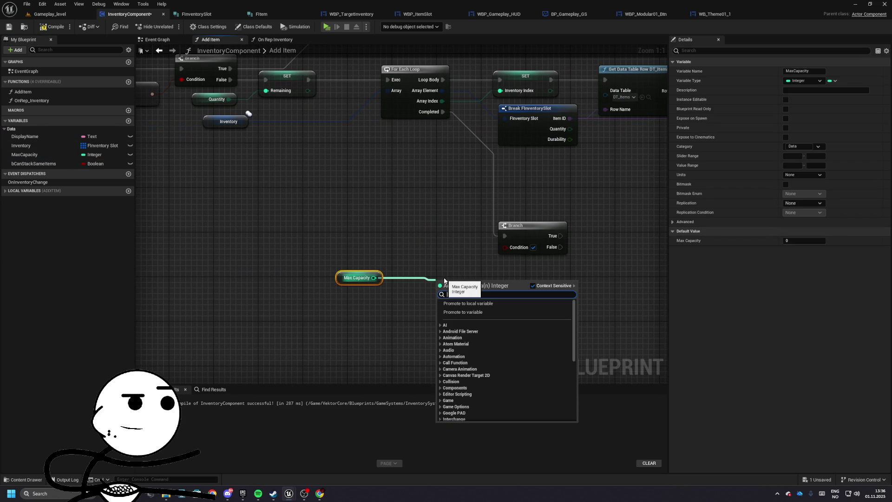
mouse_move(21, 145)
mouse_down()
mouse_move(309, 315)
mouse_move(382, 310)
mouse_up()
text(length)
key(Return)
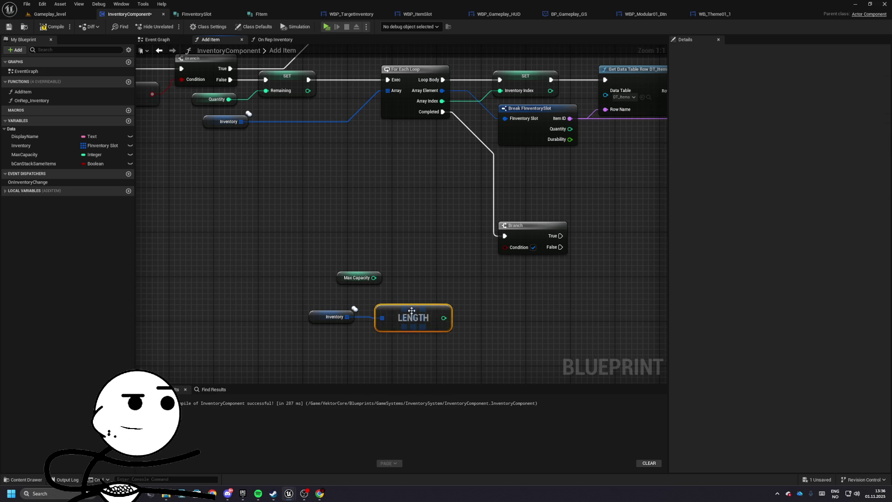
ctrl+click(333, 308)
drag(434, 313, 372, 241)
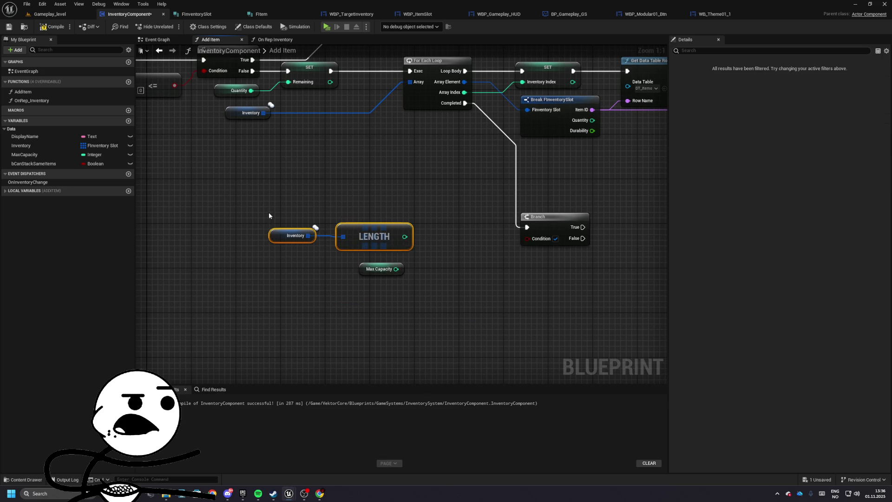
- Subtract 1 from the Inventory LENGTH result
drag(405, 237, 438, 249)
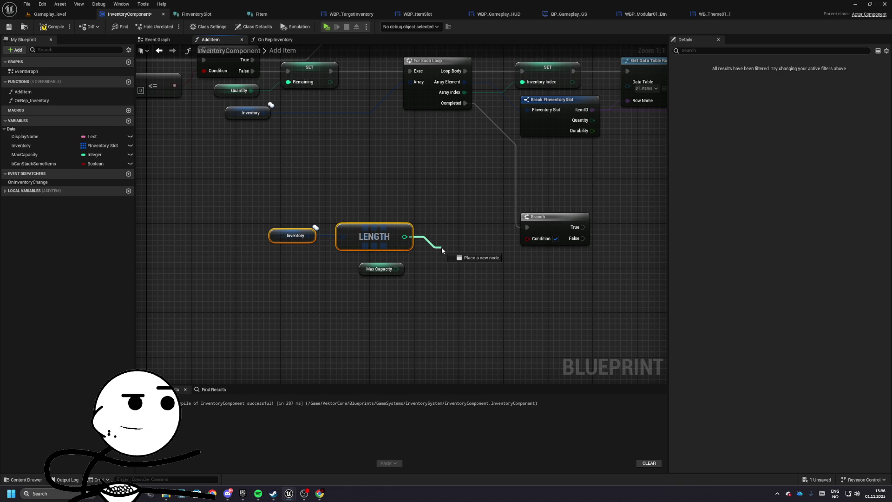
drag(441, 247, 441, 247)
text(-)
key(Return)
click(453, 264)
text(1)
- Try equals and less-than comparisons of the result against Max Capacity, then delete both
mouse_move(307, 209)
mouse_down()
mouse_move(510, 232)
mouse_move(410, 216)
mouse_move(472, 232)
mouse_up()
text(==)
key(Return)
drag(418, 259, 402, 258)
mouse_move(421, 259)
mouse_down()
mouse_move(558, 229)
mouse_move(496, 244)
mouse_up()
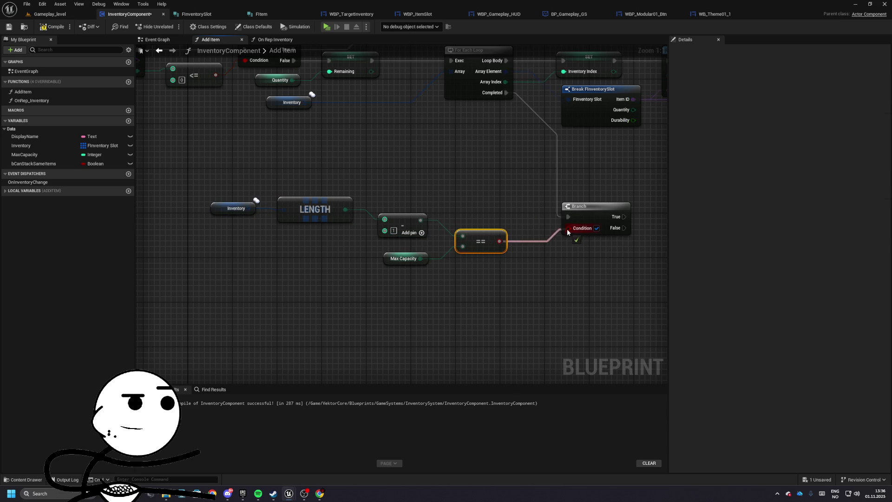
drag(565, 228, 627, 224)
mouse_move(274, 181)
mouse_down()
mouse_move(497, 246)
mouse_move(572, 229)
mouse_move(558, 255)
mouse_move(528, 259)
mouse_up()
click(525, 245)
key(Delete)
drag(460, 214, 508, 229)
text(<)
key(Return)
drag(454, 201, 537, 239)
key(Delete)
- Compare length minus 1 >= MaxCapacity and wire it into the Branch Condition
drag(460, 215, 496, 226)
text(>=)
key(Return)
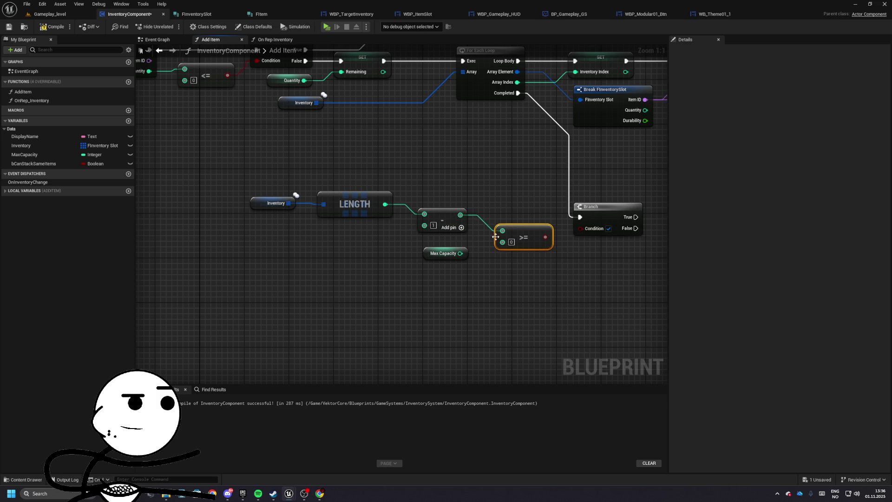
drag(460, 253, 503, 242)
drag(545, 237, 581, 228)
- Duplicate the existing Return Node next to the new Branch
mouse_move(634, 215)
mouse_down()
mouse_move(701, 224)
mouse_move(476, 233)
mouse_up()
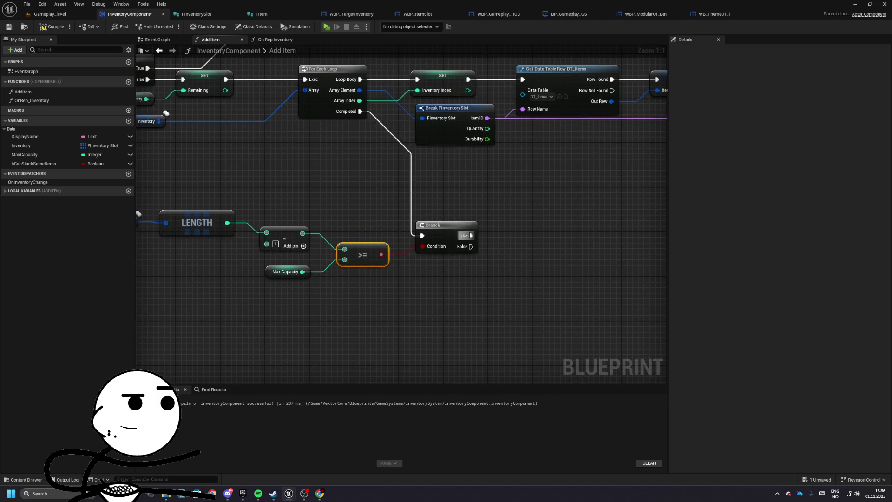
drag(235, 206, 353, 230)
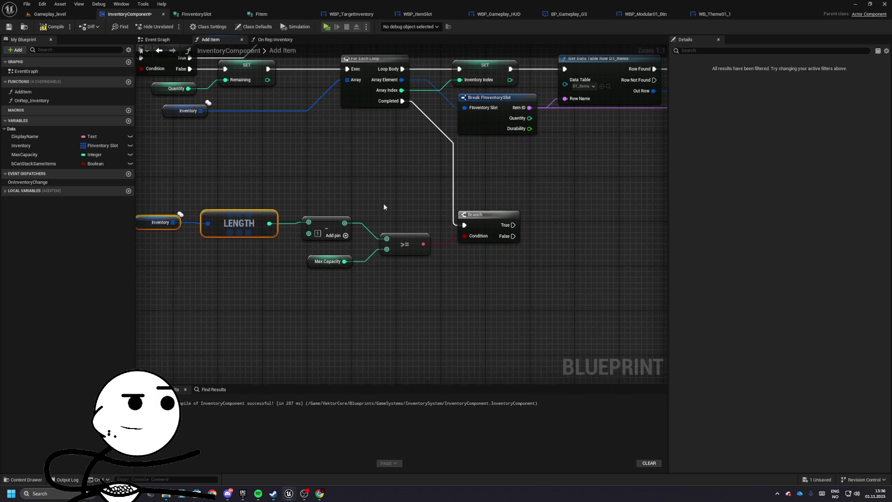
drag(397, 207, 362, 206)
scroll(486, 221, down, 3)
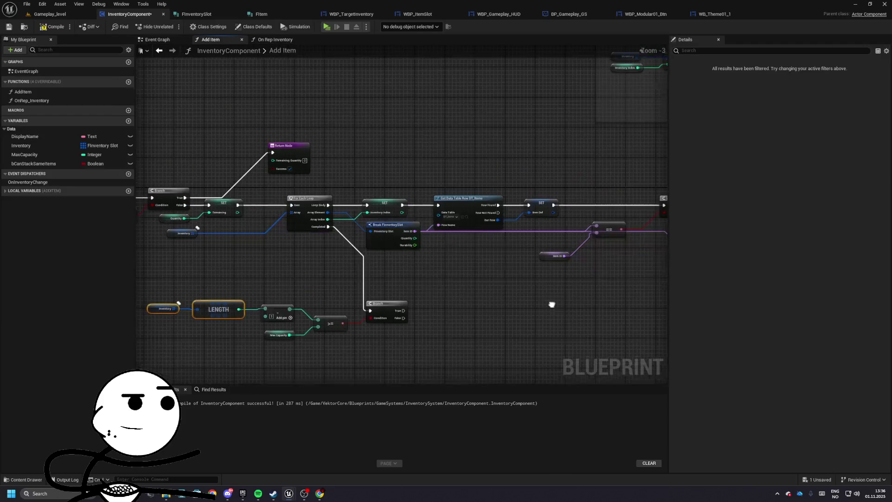
click(304, 163)
key(ctrl+c)
key(ctrl+v)
- Wire Branch True into the new Return Node and feed it the Remaining local variable
drag(441, 291, 403, 313)
scroll(453, 287, up, 3)
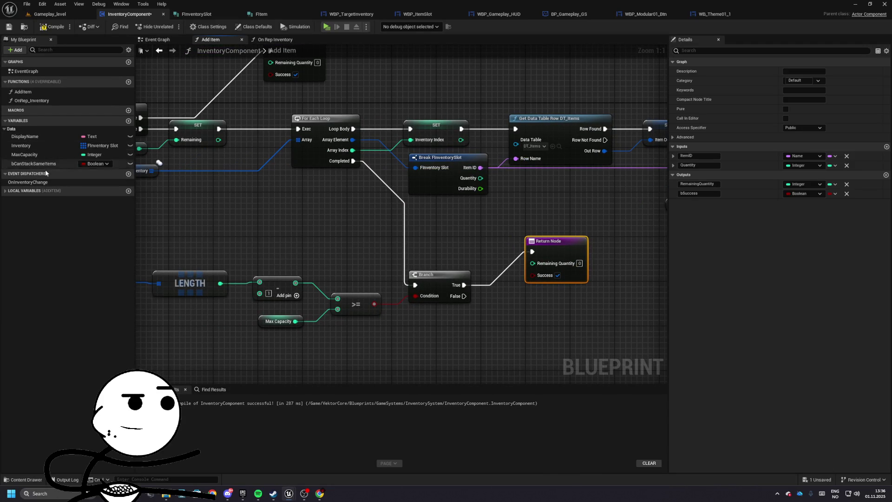
scroll(439, 247, down, 4)
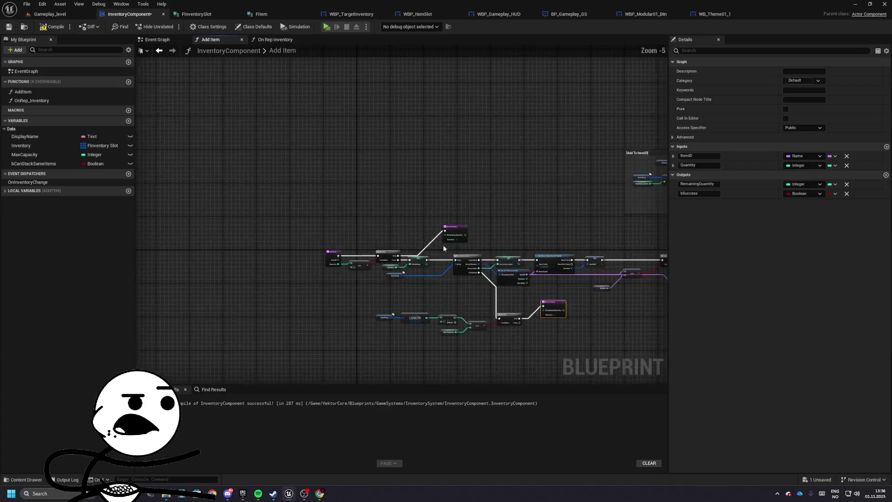
scroll(407, 184, up, 3)
click(407, 185)
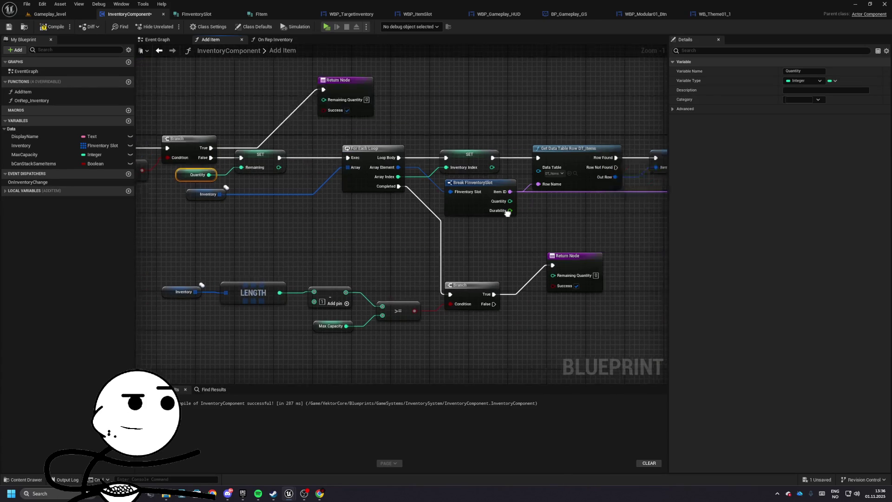
click(378, 227)
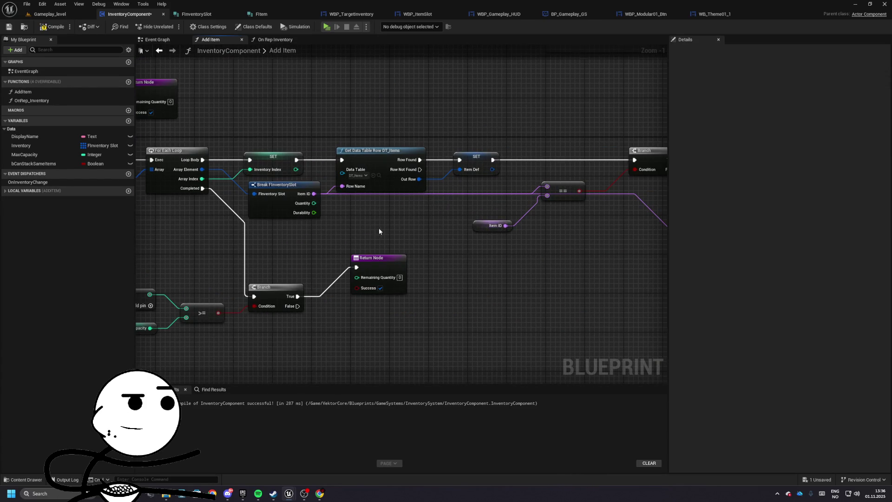
scroll(377, 227, up, 1)
mouse_move(386, 197)
mouse_down()
mouse_move(381, 247)
mouse_move(353, 258)
mouse_move(439, 271)
mouse_move(466, 245)
mouse_move(467, 201)
mouse_move(443, 201)
mouse_up()
click(27, 191)
click(18, 200)
- Run the Branch's False output into a set of the ToAdd local variable
click(358, 244)
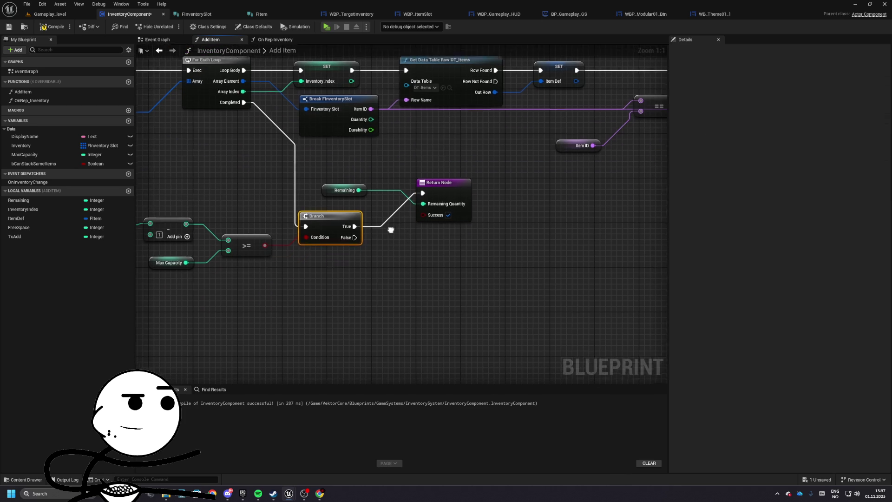
drag(337, 210, 428, 237)
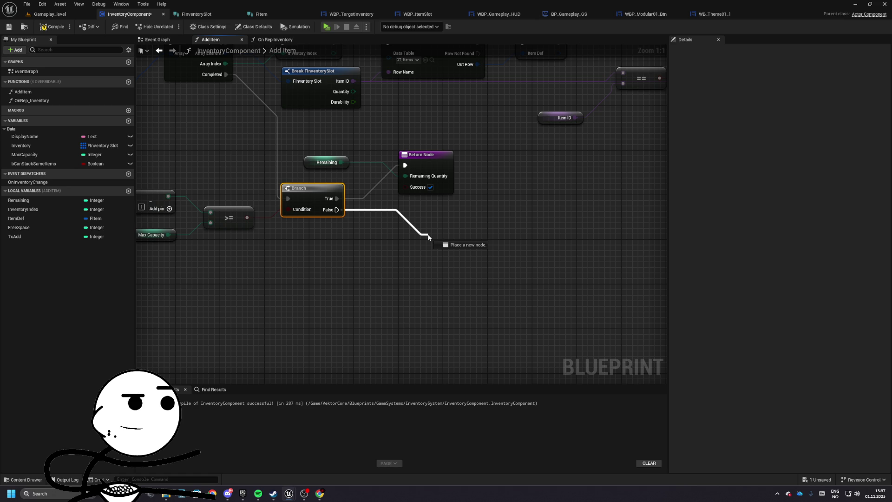
click(14, 236)
- Place SET To Add and move the DT_Items row lookup and SET Item Def onto Branch False
mouse_move(14, 237)
mouse_down()
mouse_move(413, 216)
mouse_move(429, 237)
mouse_up()
drag(449, 252, 548, 208)
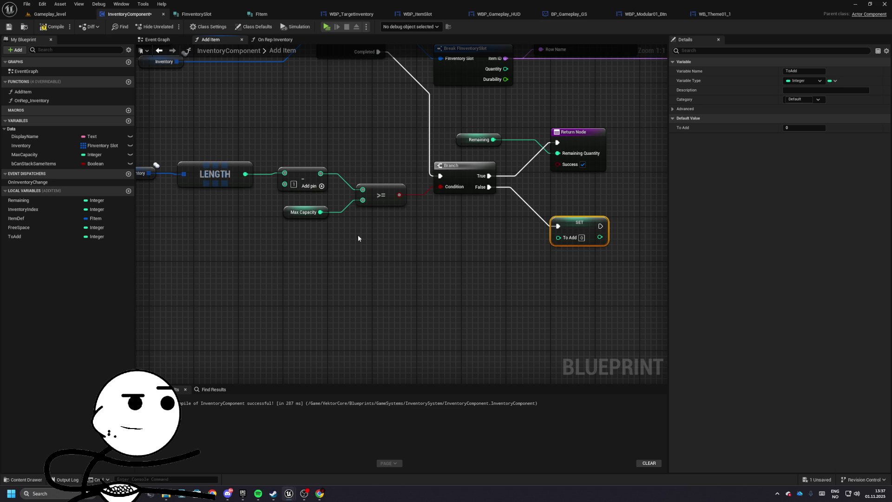
mouse_move(358, 238)
mouse_down()
mouse_move(555, 443)
mouse_move(255, 335)
mouse_up()
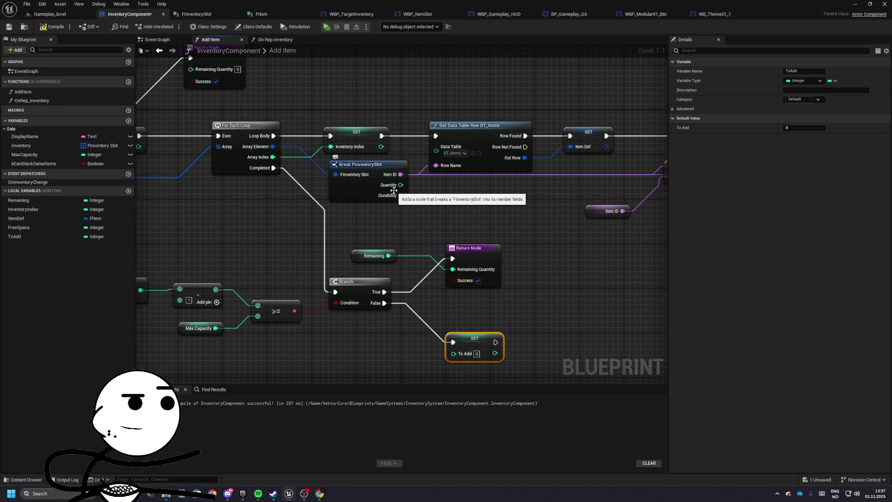
drag(444, 99, 563, 162)
key(ctrl+x)
drag(458, 247, 411, 104)
drag(428, 196, 567, 196)
key(ctrl+v)
drag(390, 231, 406, 181)
drag(338, 163, 361, 189)
drag(404, 181, 392, 250)
mouse_move(449, 184)
mouse_down()
mouse_move(497, 234)
mouse_move(509, 234)
mouse_up()
mouse_move(361, 215)
mouse_down()
mouse_move(459, 202)
mouse_move(511, 261)
mouse_move(523, 241)
mouse_move(446, 234)
mouse_move(259, 249)
mouse_move(209, 260)
mouse_move(198, 278)
mouse_up()
- Feed Item ID into the lookup's Row Name and chain SET To Add after SET Item Def
text(item id)
key(Return)
mouse_move(425, 224)
mouse_down()
mouse_move(384, 218)
mouse_move(397, 181)
mouse_up()
click(492, 208)
mouse_move(449, 202)
mouse_down()
mouse_move(331, 199)
mouse_move(392, 241)
mouse_move(403, 220)
mouse_up()
- Break Item Def with a Break FItem node showing only the Max Quantity pin
text(break)
click(440, 272)
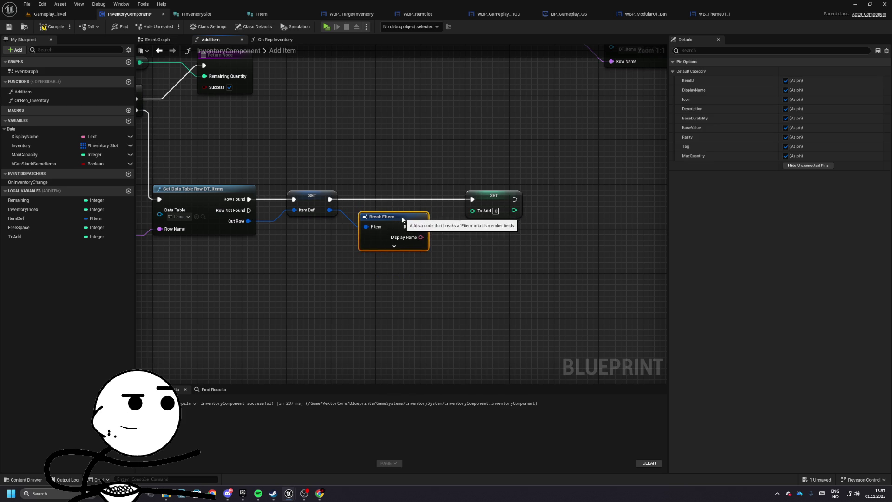
click(394, 246)
click(790, 165)
click(786, 155)
click(475, 217)
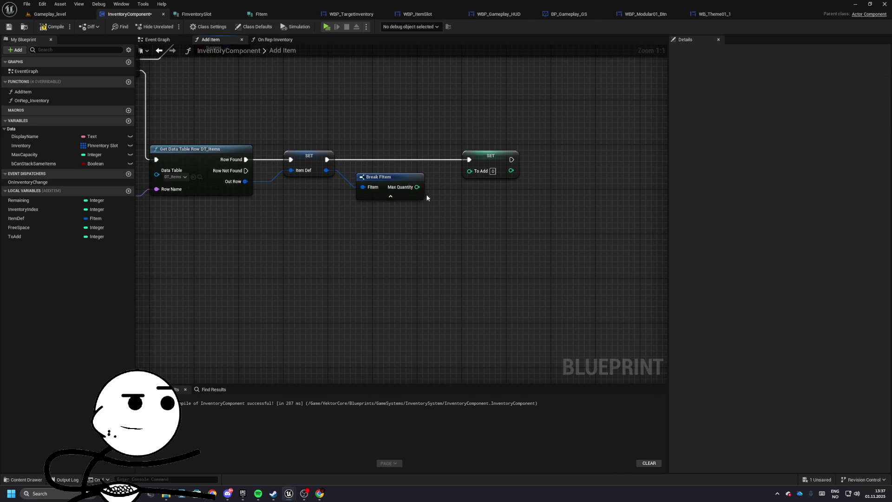
drag(483, 157, 529, 158)
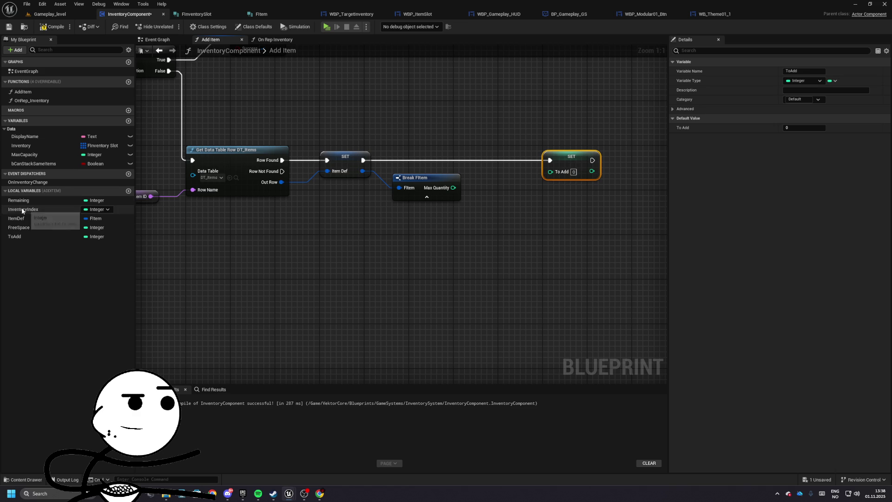
- Subtract Max Quantity from Remaining and feed the result into the To Add set
mouse_move(26, 202)
mouse_down()
mouse_move(481, 235)
mouse_move(425, 218)
mouse_move(474, 218)
mouse_up()
text(-)
key(Return)
drag(453, 188, 477, 235)
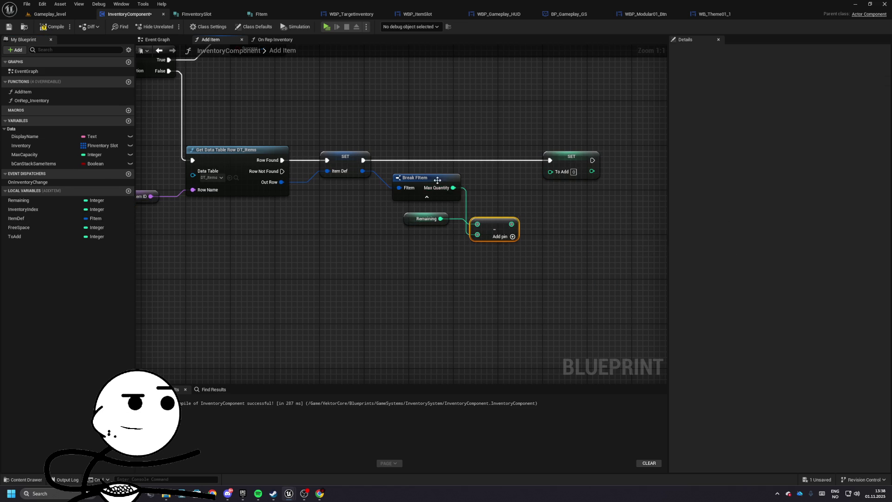
drag(418, 177, 418, 239)
drag(495, 229, 492, 191)
drag(433, 209, 426, 200)
click(520, 194)
mouse_move(528, 190)
mouse_down()
mouse_move(594, 157)
mouse_move(525, 194)
mouse_up()
drag(579, 213, 575, 219)
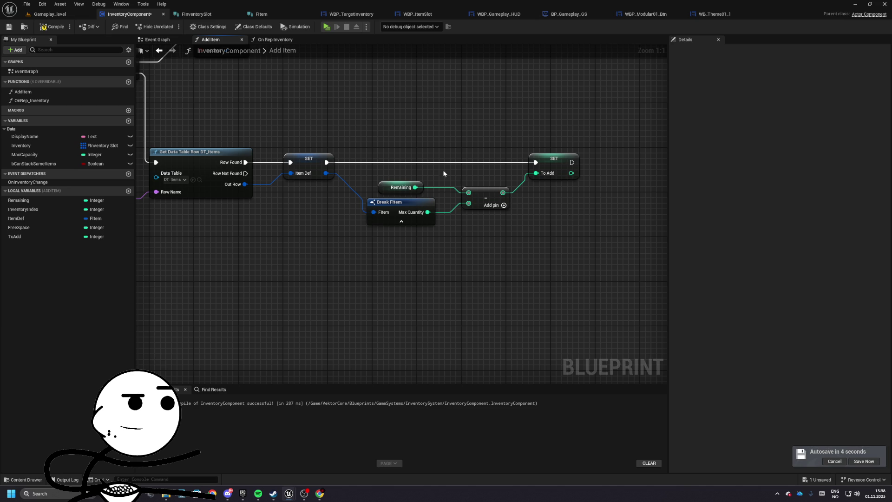
- Rearrange the lookup-to-To Add nodes to make room after the To Add set
mouse_move(209, 121)
mouse_down()
mouse_move(422, 213)
mouse_move(639, 278)
mouse_up()
click(467, 204)
drag(518, 199, 693, 211)
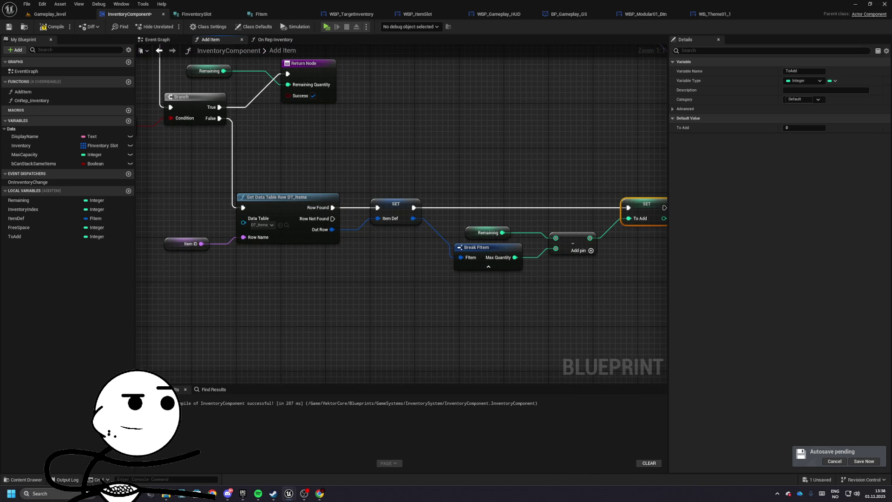
drag(428, 205, 328, 201)
click(381, 242)
drag(562, 210, 377, 198)
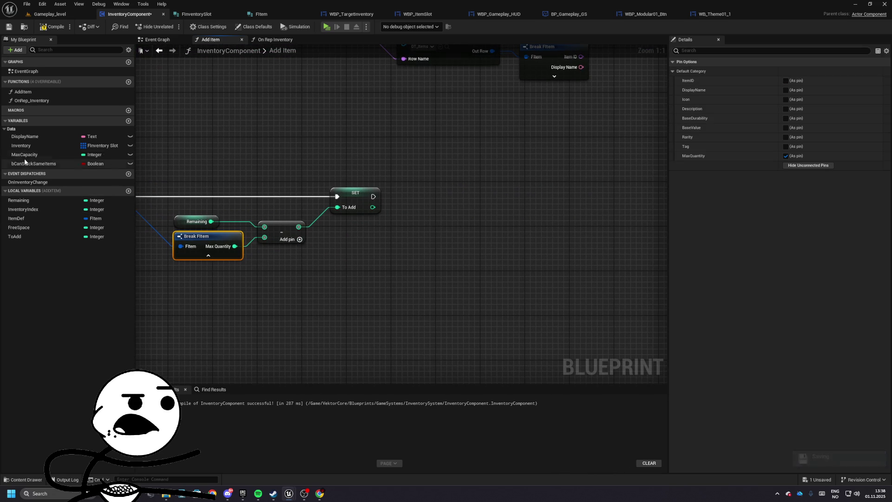
- Add an Inventory array Add after SET To Add, with a Make FInventorySlot item
mouse_move(25, 149)
mouse_down()
mouse_move(331, 222)
mouse_move(455, 196)
mouse_up()
text(add)
click(453, 241)
mouse_move(373, 196)
mouse_down()
mouse_move(467, 197)
mouse_move(377, 252)
mouse_move(380, 238)
mouse_move(366, 241)
mouse_up()
text(make)
key(Return)
drag(297, 233, 341, 221)
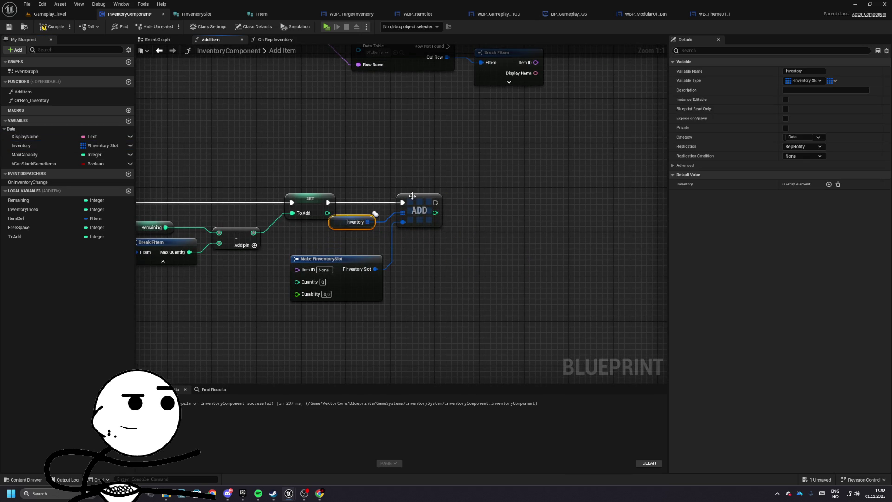
- Break the Item Def getter and wire Base Durability into the slot's Durability
drag(404, 201, 453, 204)
click(342, 221)
click(339, 258)
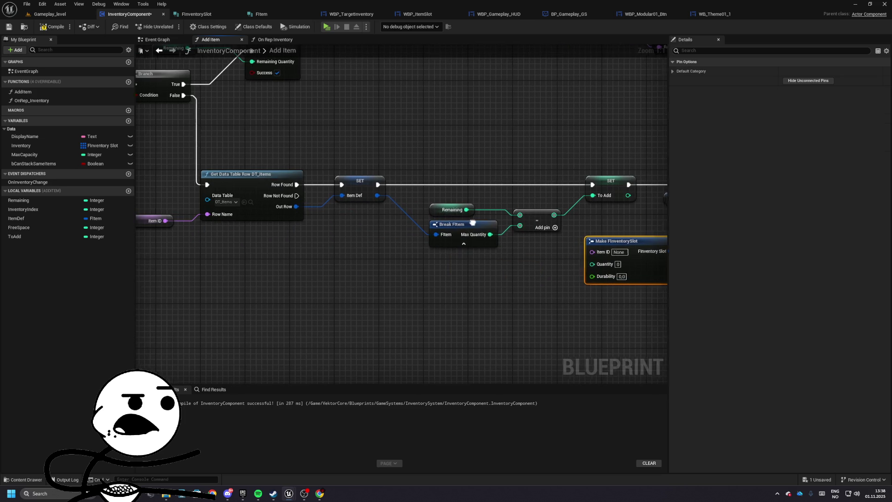
click(320, 230)
mouse_move(389, 250)
mouse_down()
mouse_move(343, 243)
mouse_move(229, 186)
mouse_up()
drag(16, 218, 354, 265)
drag(371, 267, 413, 272)
click(435, 299)
drag(363, 239, 286, 228)
click(363, 267)
mouse_move(393, 289)
mouse_down()
mouse_move(421, 289)
mouse_move(489, 238)
mouse_up()
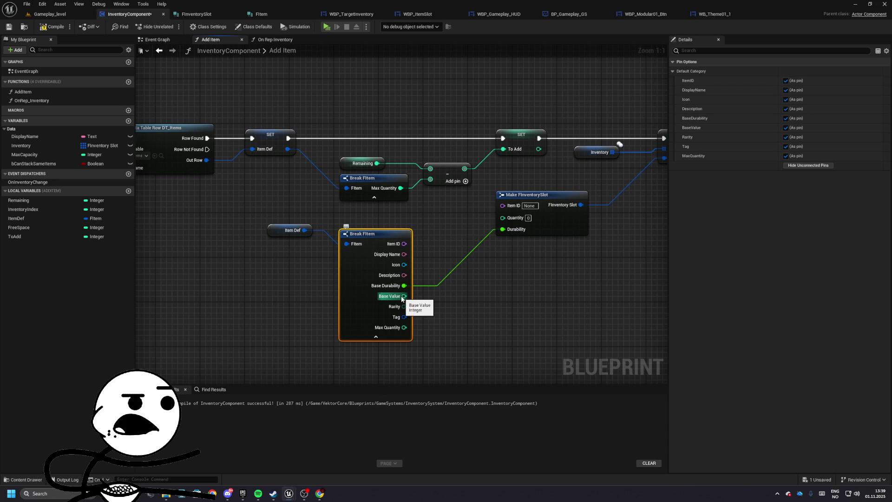
mouse_move(379, 233)
mouse_down()
mouse_move(379, 222)
mouse_move(169, 252)
mouse_up()
- Wire To Add into Quantity and Item ID into Item ID, hiding unconnected Break FItem pins
drag(348, 219, 393, 224)
drag(357, 153, 503, 247)
drag(458, 164, 581, 164)
drag(318, 181, 460, 248)
drag(321, 231, 427, 224)
drag(299, 256, 565, 230)
drag(324, 248, 501, 214)
mouse_move(237, 253)
mouse_down()
mouse_move(404, 258)
mouse_move(447, 224)
mouse_up()
click(800, 166)
mouse_move(519, 201)
mouse_down()
mouse_move(353, 255)
mouse_move(336, 281)
mouse_up()
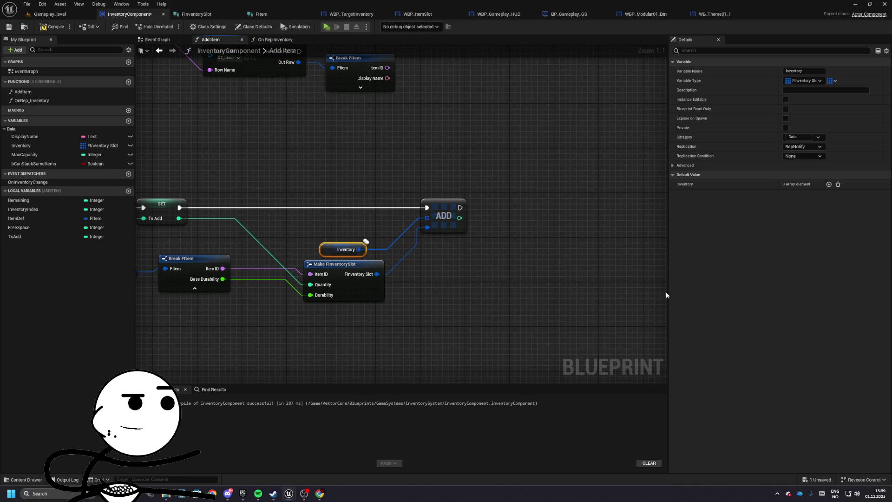
mouse_move(433, 205)
mouse_down()
mouse_move(378, 203)
mouse_move(328, 241)
mouse_move(447, 244)
mouse_up()
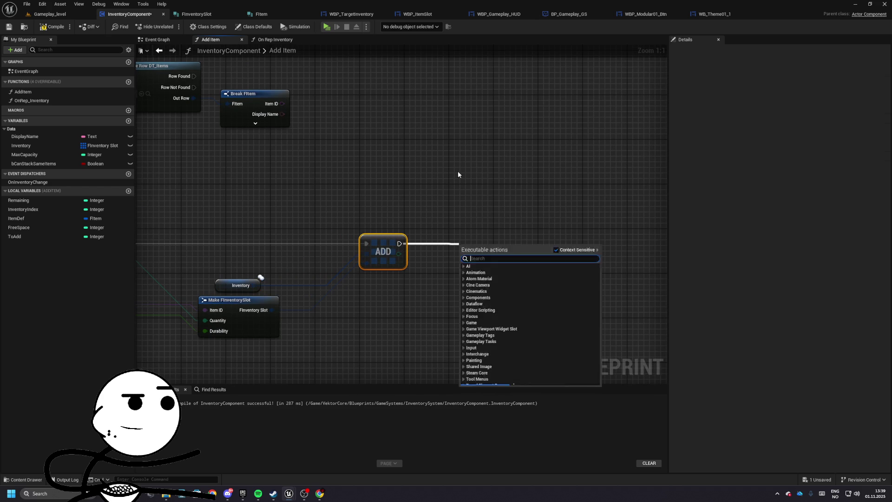
- Move the SET w/ Notify Inventory and On Inventory Change call to run right after ADD
scroll(453, 232, down, 4)
scroll(352, 158, up, 3)
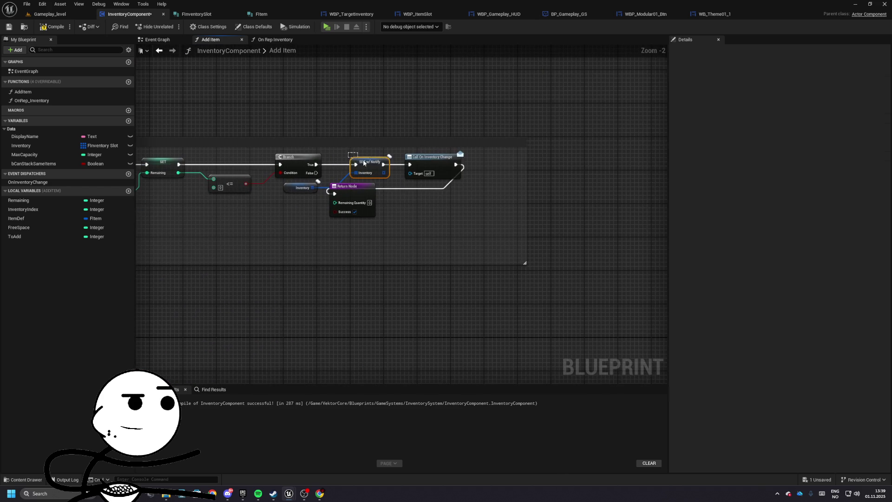
mouse_move(347, 186)
mouse_down()
mouse_move(455, 199)
mouse_move(492, 156)
mouse_up()
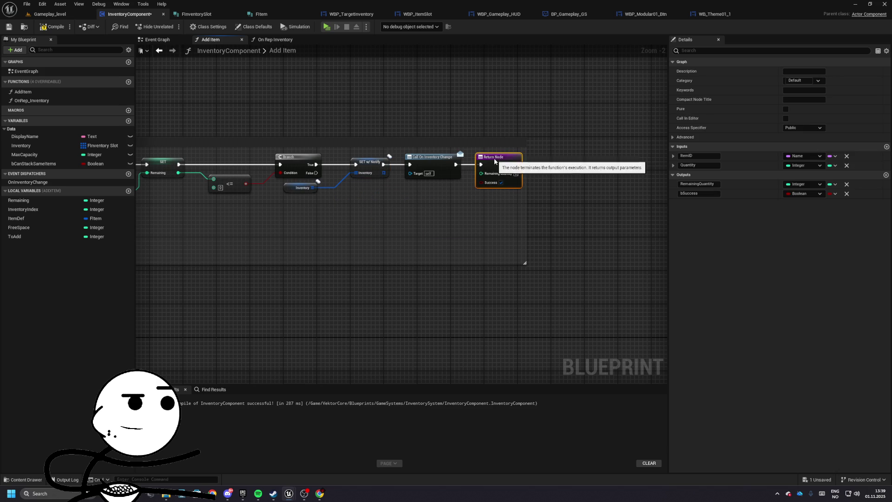
drag(299, 190, 316, 190)
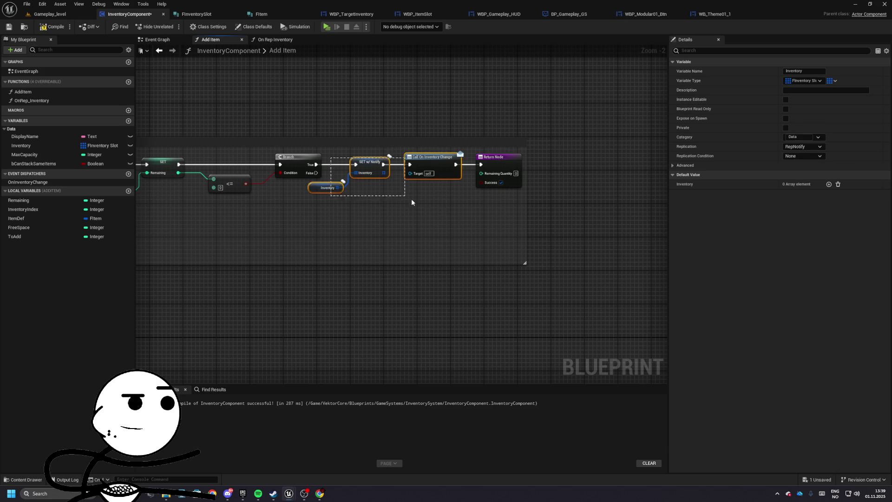
key(ctrl+x)
key(ctrl+v)
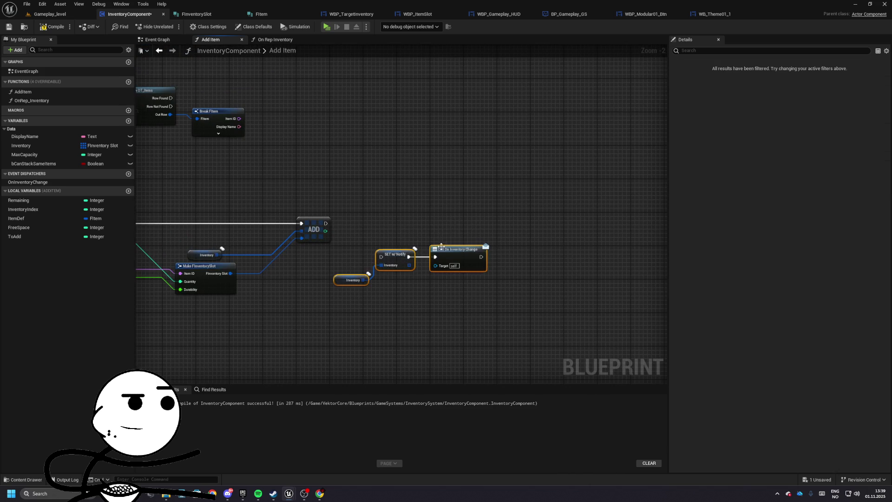
drag(440, 246, 426, 232)
mouse_move(326, 224)
mouse_down()
mouse_move(367, 224)
mouse_move(317, 251)
mouse_up()
click(389, 248)
click(393, 215)
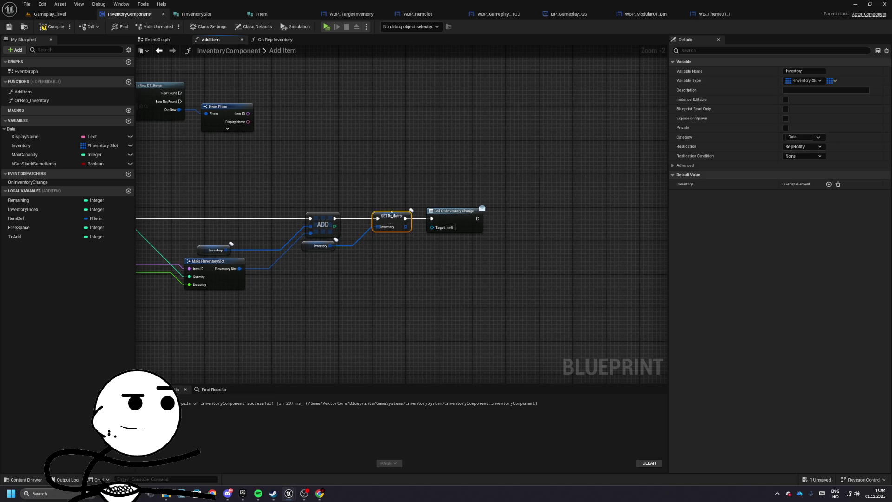
click(445, 214)
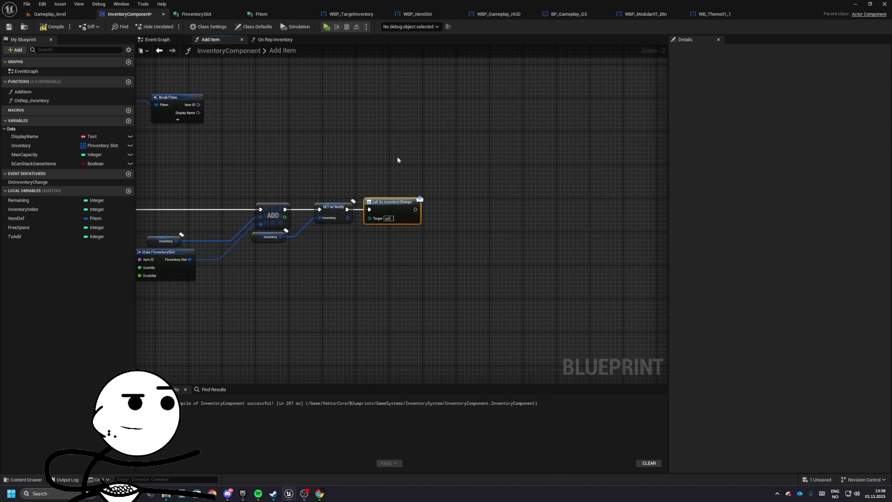
mouse_move(352, 168)
mouse_down()
mouse_move(536, 174)
mouse_move(521, 193)
mouse_up()
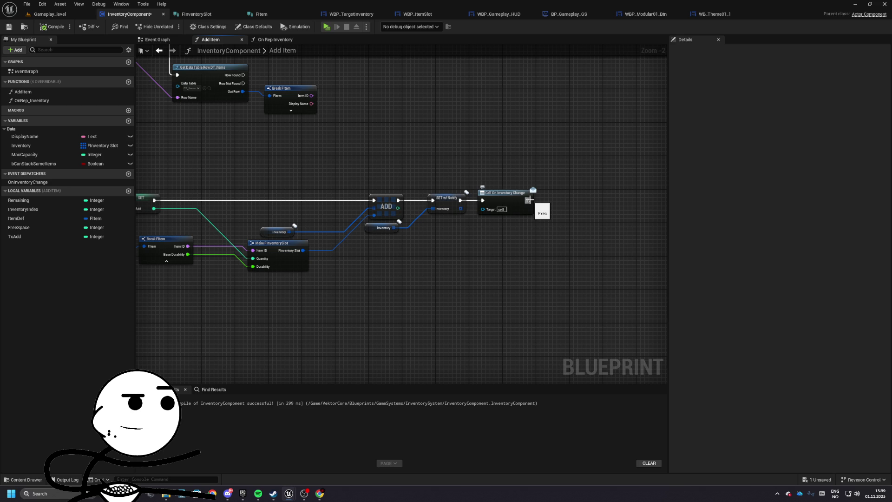
- Add a Branch after On Inventory Change with condition Remaining > 0
mouse_move(529, 200)
mouse_down()
mouse_move(608, 198)
mouse_move(600, 200)
mouse_up()
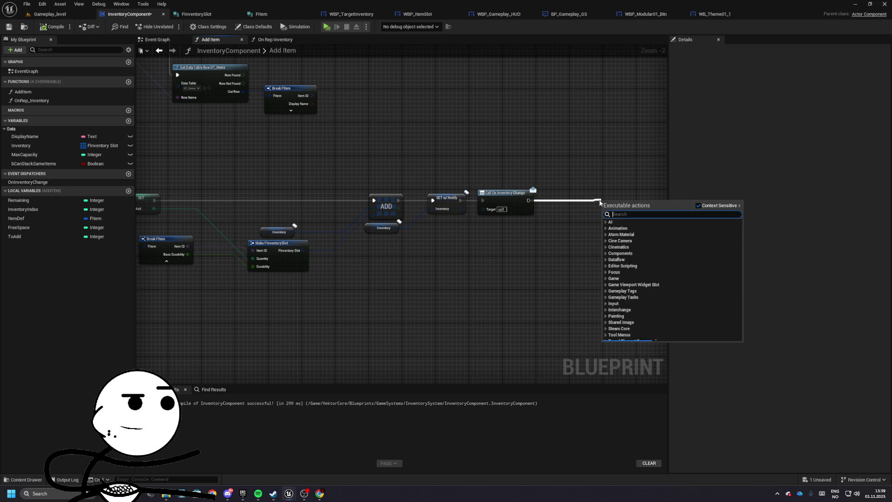
text(branch)
key(Return)
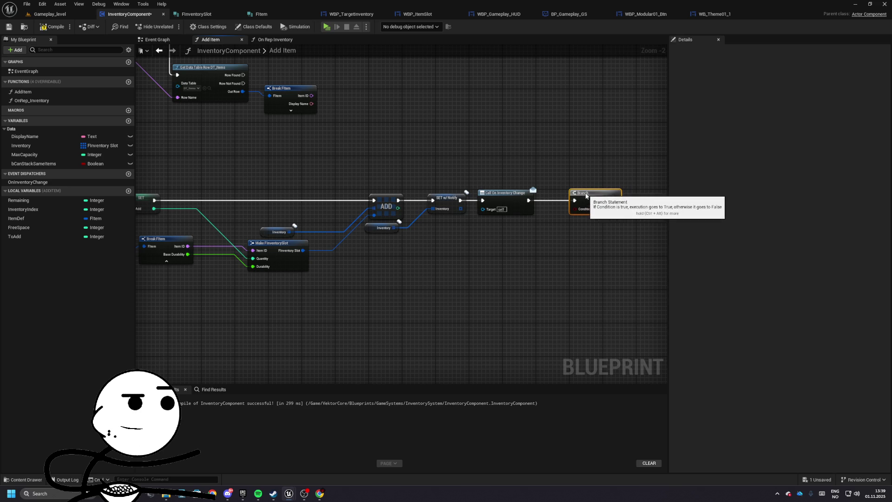
click(20, 200)
mouse_move(20, 200)
mouse_down()
mouse_move(523, 229)
mouse_move(576, 208)
mouse_up()
text(<)
key(Return)
- Tidy the comparison nodes and route the Branch True wire back to the loop start
drag(470, 225, 488, 229)
drag(639, 371, 475, 229)
drag(539, 232, 511, 232)
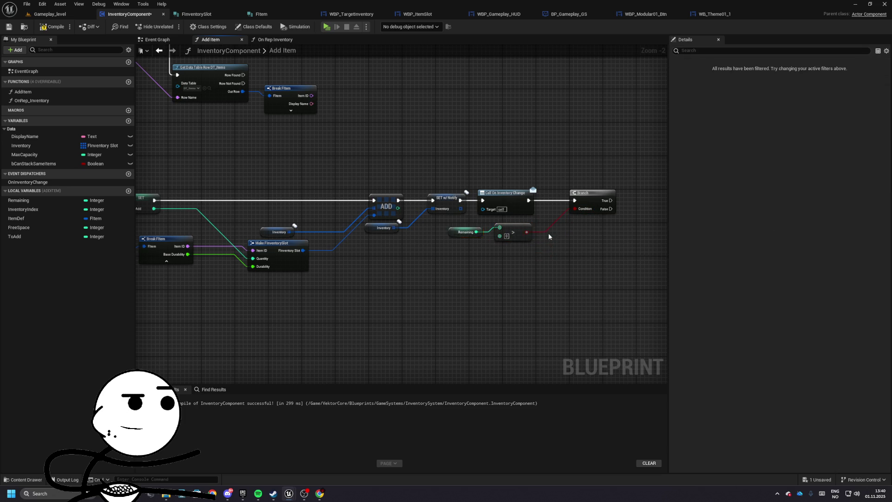
click(479, 212)
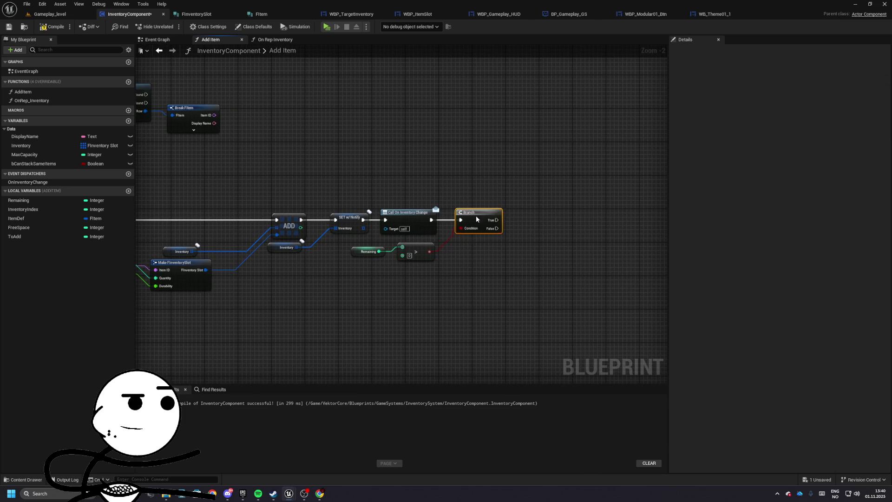
drag(517, 216, 499, 219)
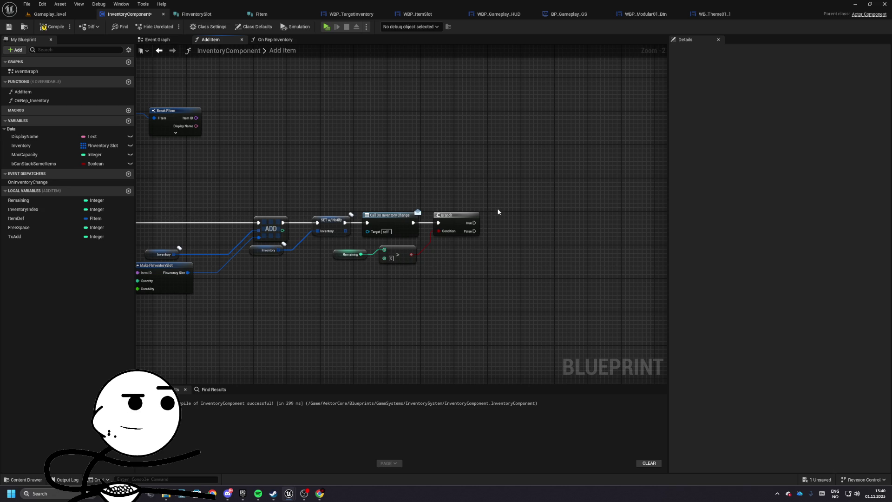
mouse_move(399, 187)
mouse_down()
mouse_move(568, 260)
mouse_move(651, 253)
mouse_move(446, 193)
mouse_move(301, 223)
mouse_up()
mouse_move(431, 229)
mouse_down()
mouse_move(410, 194)
mouse_move(275, 179)
mouse_move(349, 170)
mouse_move(285, 169)
mouse_move(349, 159)
mouse_move(444, 160)
mouse_up()
- Add a reroute bend point on the loop wire back to the start
scroll(369, 160, down, 5)
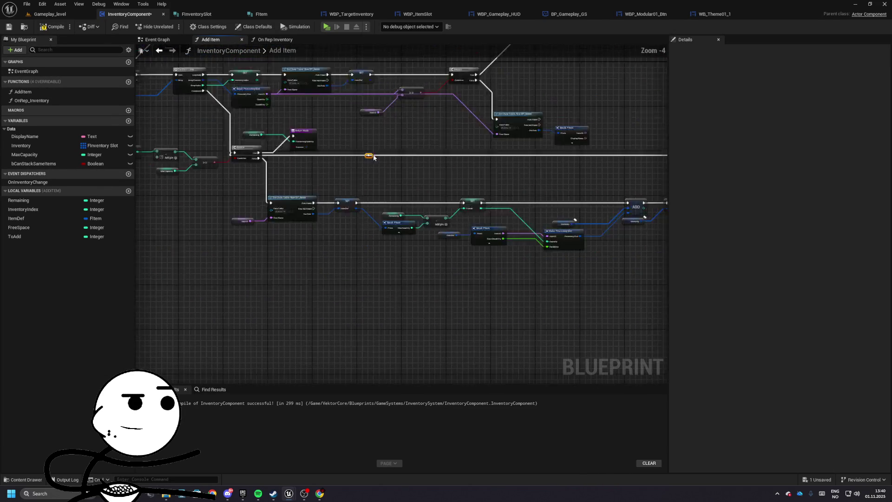
drag(551, 207, 549, 210)
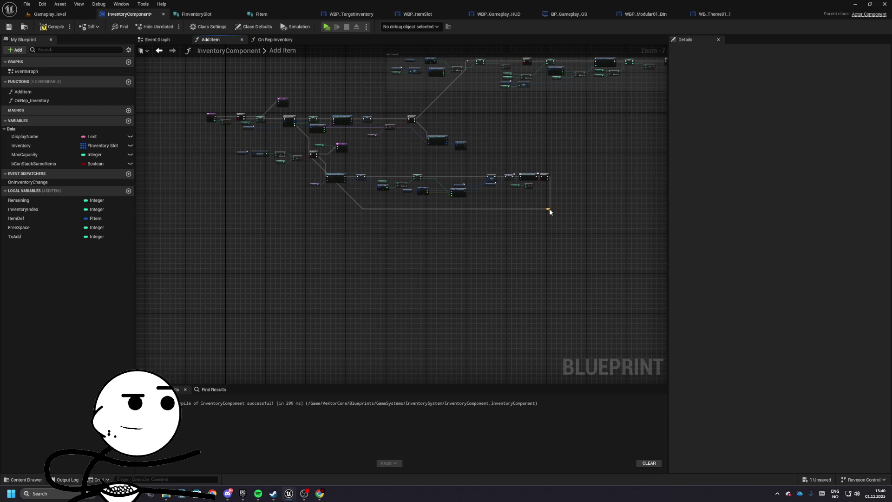
double_click(484, 208)
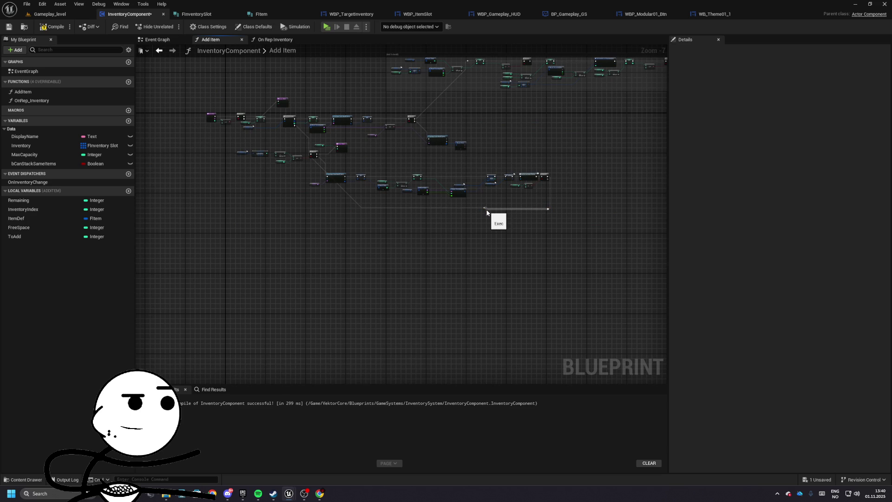
scroll(486, 208, up, 2)
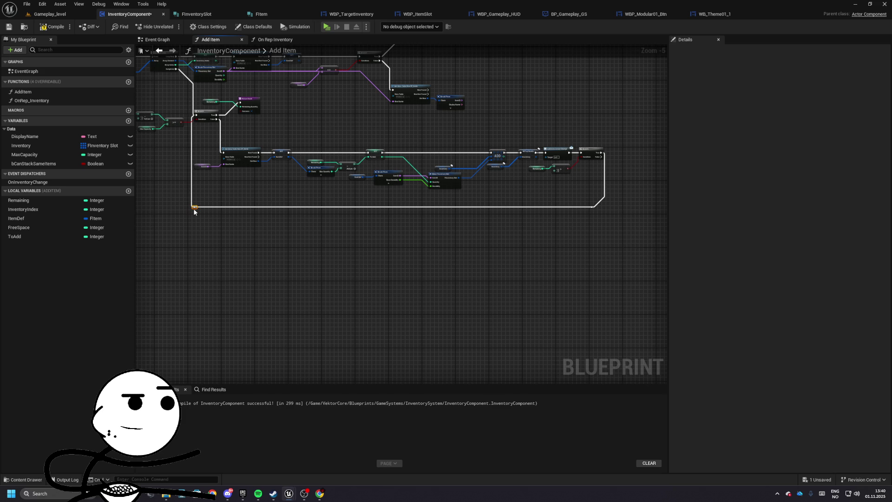
scroll(345, 227, up, 4)
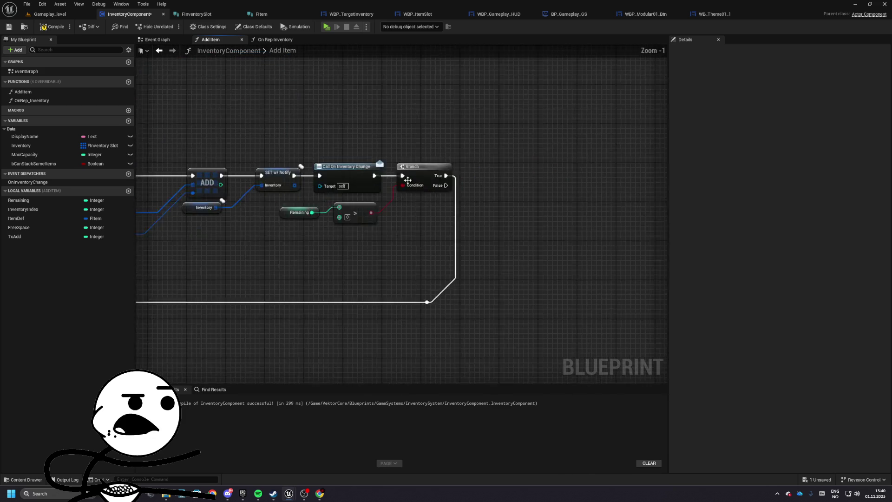
- Move SET w/ Notify Inventory and On Inventory Change onto the Branch False path, ending in a Return Node
drag(288, 155, 386, 191)
ctrl+click(239, 215)
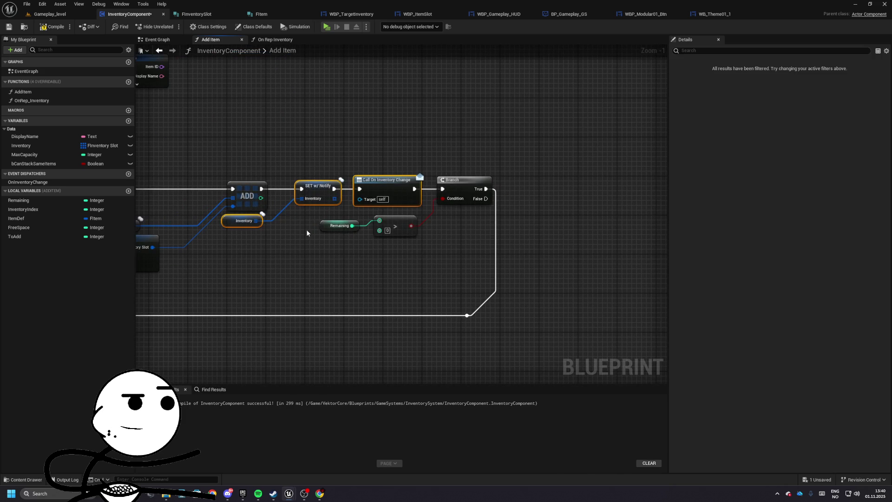
key(ctrl+x)
key(ctrl+v)
mouse_move(551, 235)
mouse_down()
mouse_move(542, 205)
mouse_move(485, 198)
mouse_up()
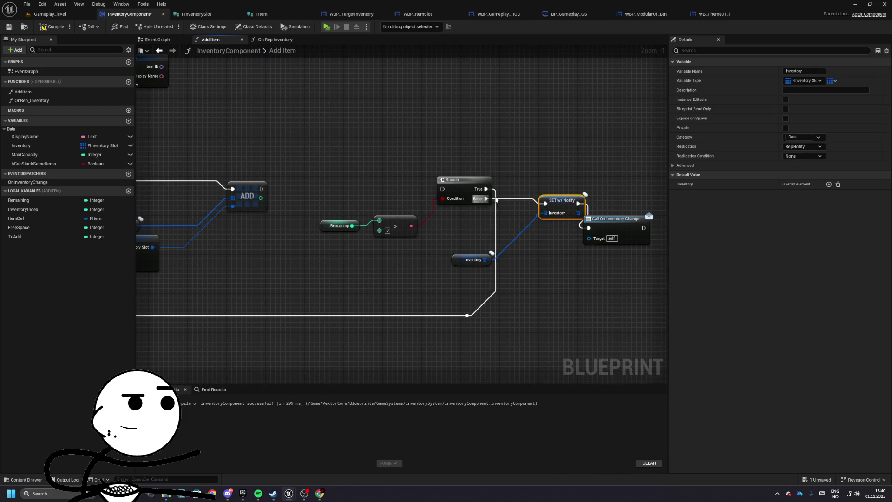
drag(544, 229, 556, 201)
mouse_move(429, 261)
mouse_down()
mouse_move(460, 229)
mouse_move(588, 195)
mouse_up()
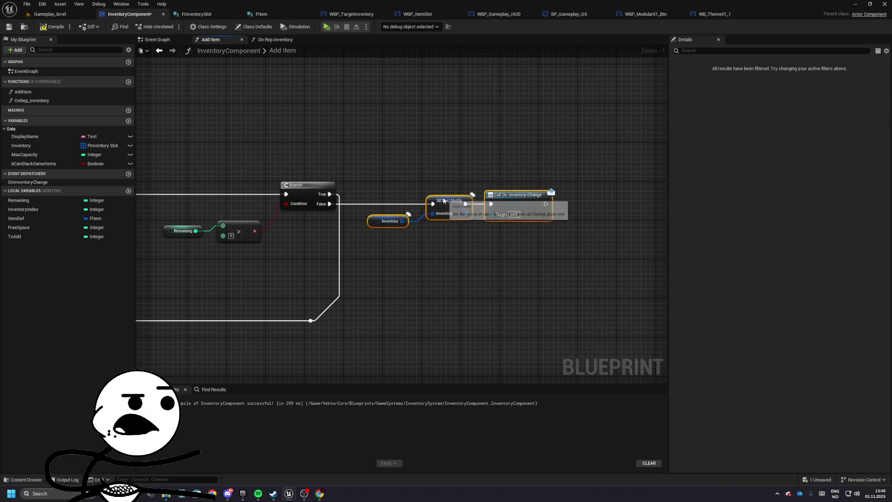
drag(468, 209, 510, 207)
text(ret)
scroll(581, 288, down, 5)
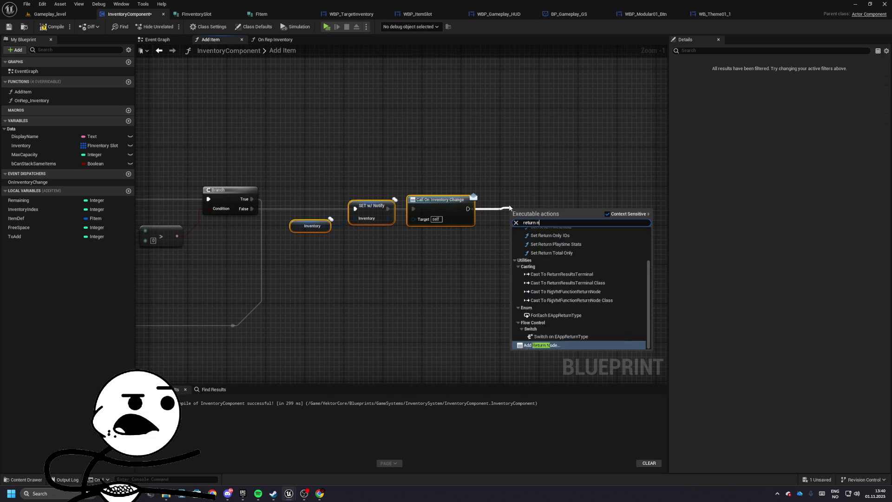
click(539, 338)
- Connect Branch False to the lower execution line and move the comparison nearer the Branch
drag(288, 165, 506, 163)
drag(321, 194, 367, 235)
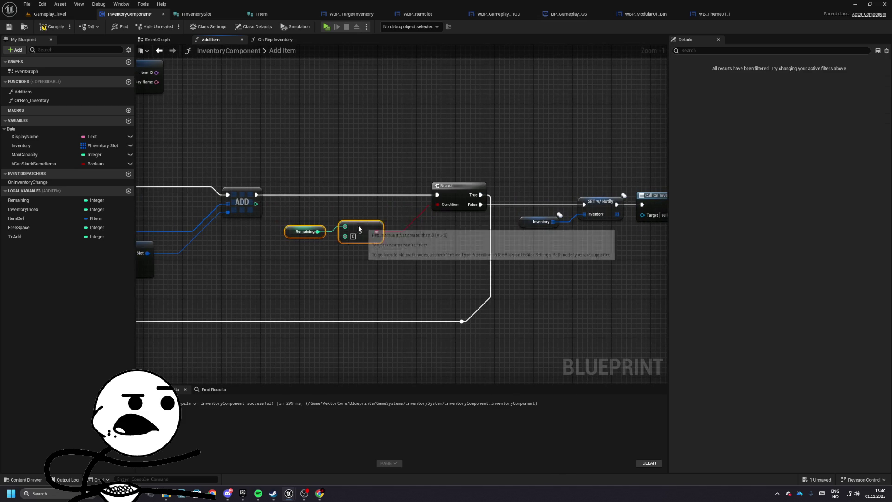
drag(441, 203, 367, 207)
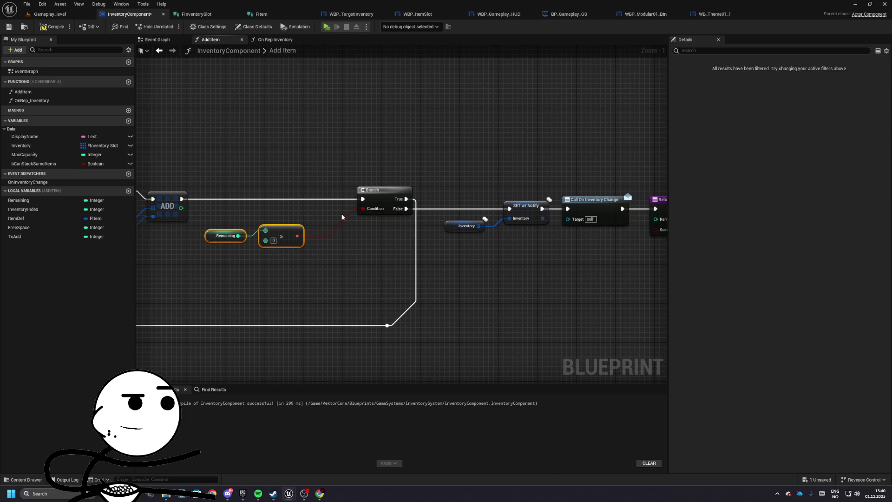
mouse_move(407, 209)
mouse_down()
mouse_move(470, 203)
mouse_move(391, 206)
mouse_move(388, 327)
mouse_up()
key(Escape)
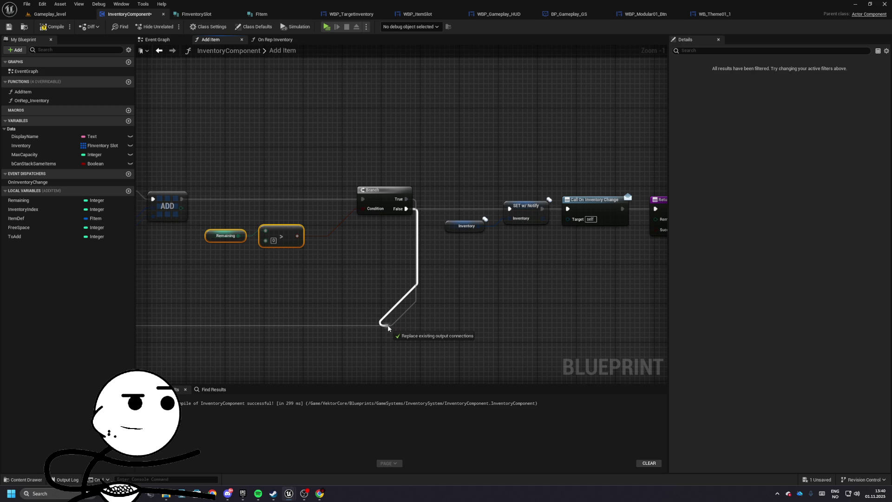
drag(389, 322, 388, 325)
right_click(405, 199)
key(Escape)
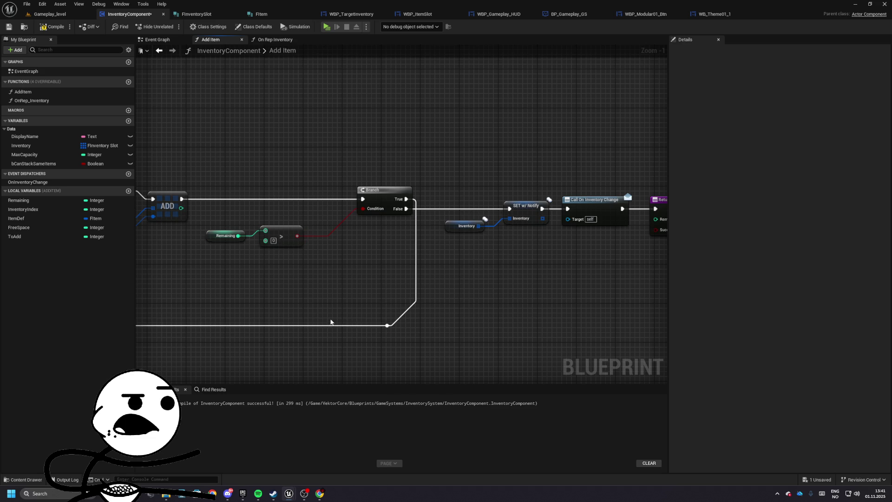
drag(313, 185, 529, 260)
click(529, 277)
scroll(339, 191, down, 4)
scroll(339, 191, up, 3)
drag(366, 199, 391, 247)
scroll(344, 210, down, 2)
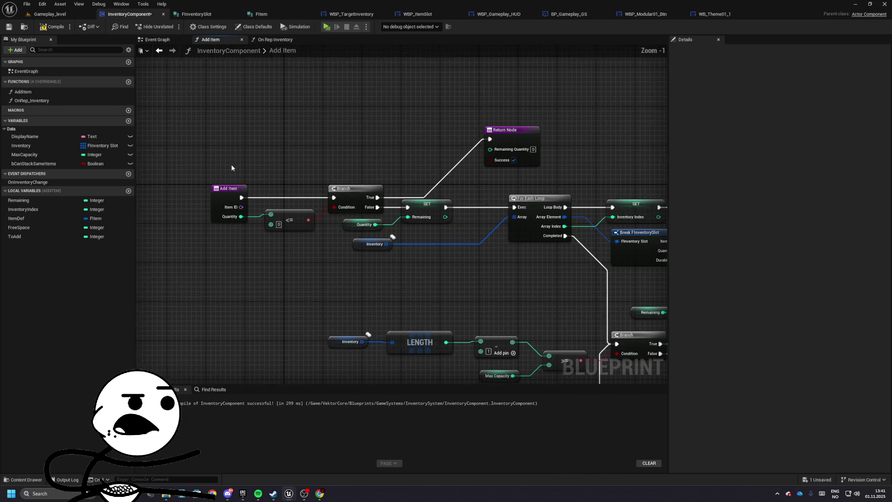
- Compile and save InventoryComponent, then open BP_Gameplay_PC from the Gameplay folder
click(9, 27)
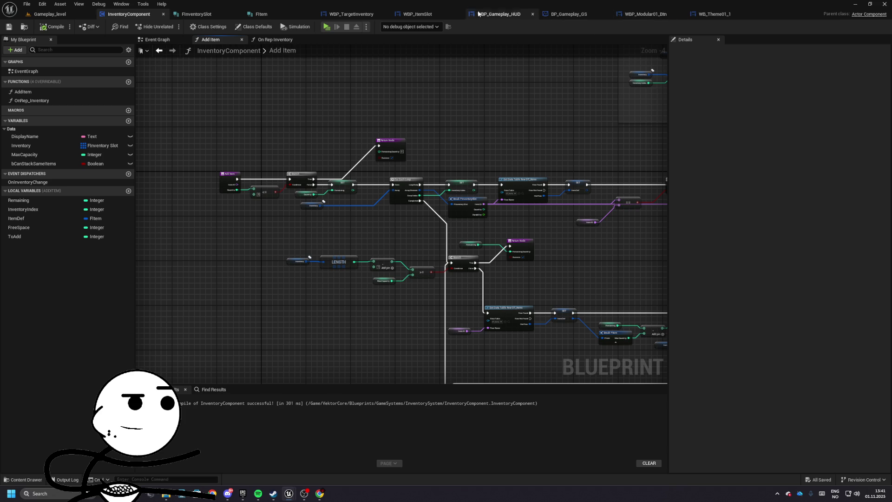
click(502, 18)
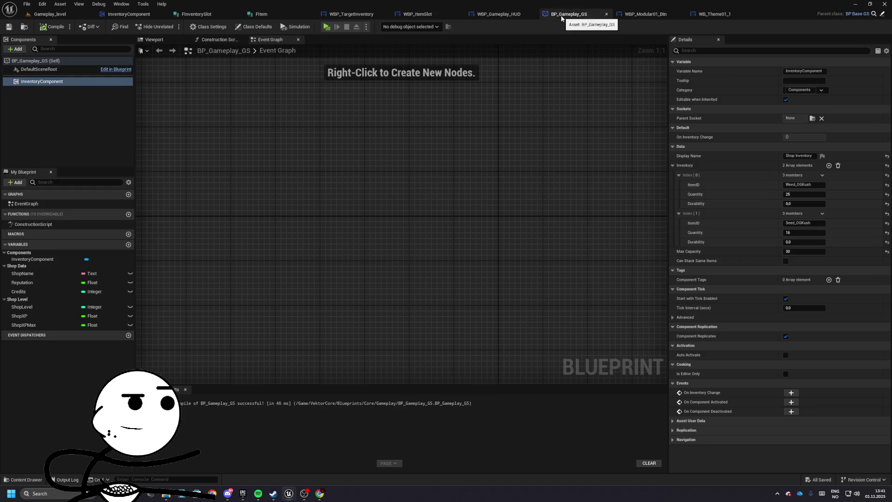
click(50, 14)
click(859, 316)
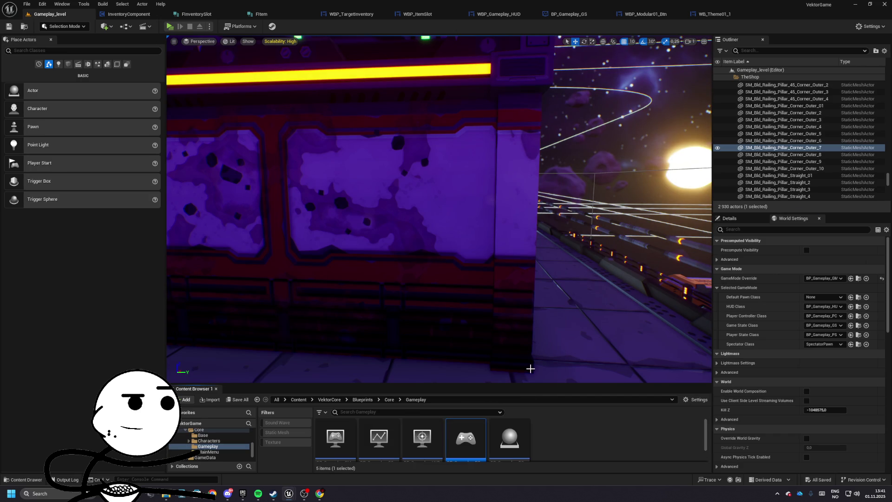
double_click(469, 431)
scroll(367, 240, down, 3)
scroll(367, 240, up, 2)
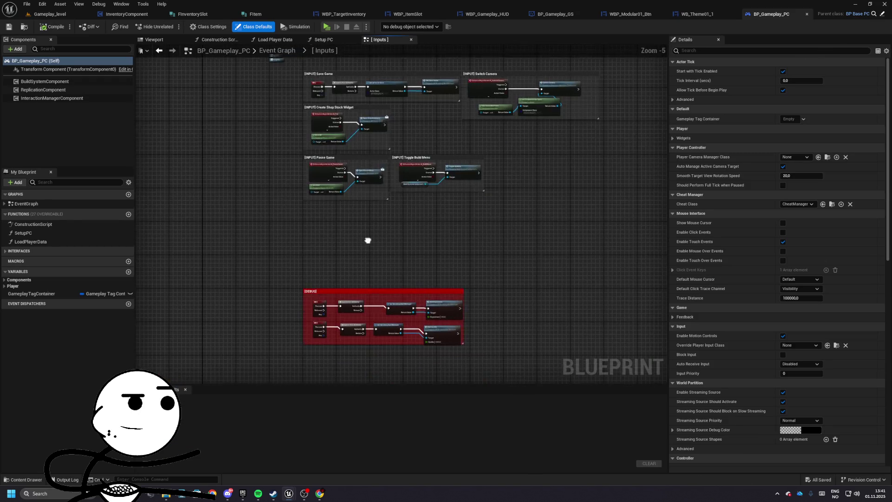
scroll(347, 239, up, 4)
right_click(309, 221)
- Add a Get Game State node and a G keyboard event, replacing the mistaken Debug Key G
text(get game s)
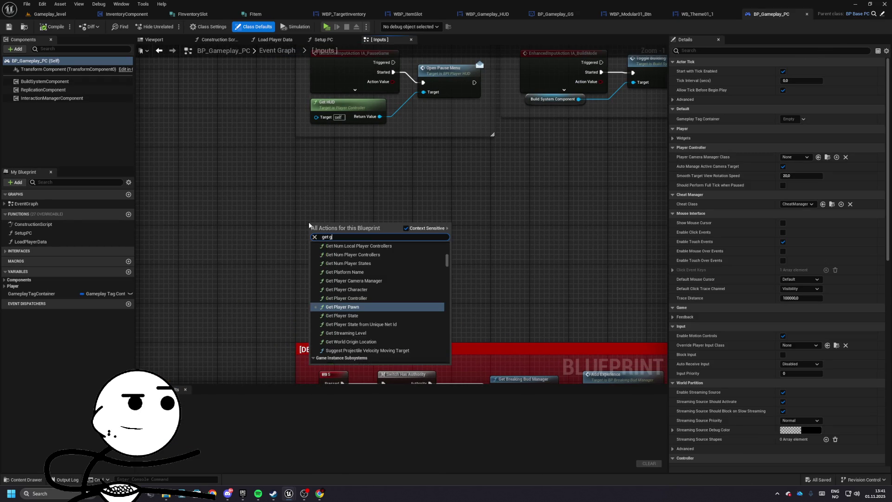
key(Return)
right_click(296, 192)
text(keyb)
text( g)
key(Return)
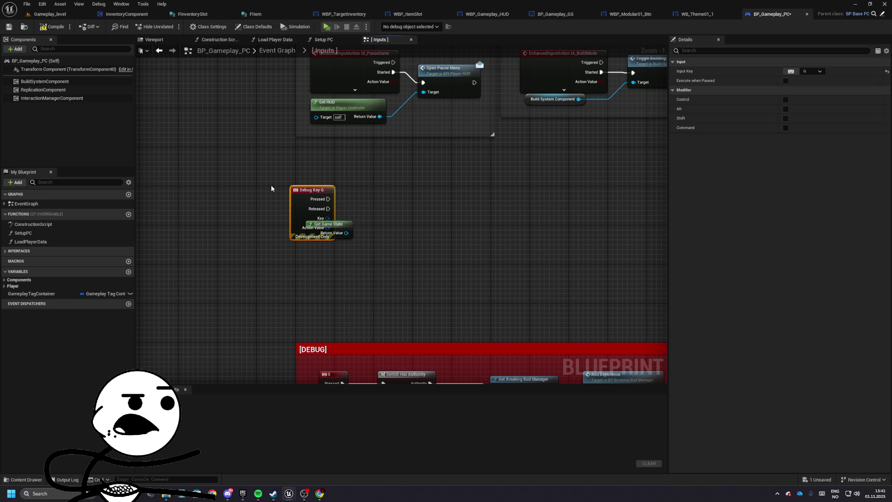
key(Delete)
right_click(287, 189)
text(key)
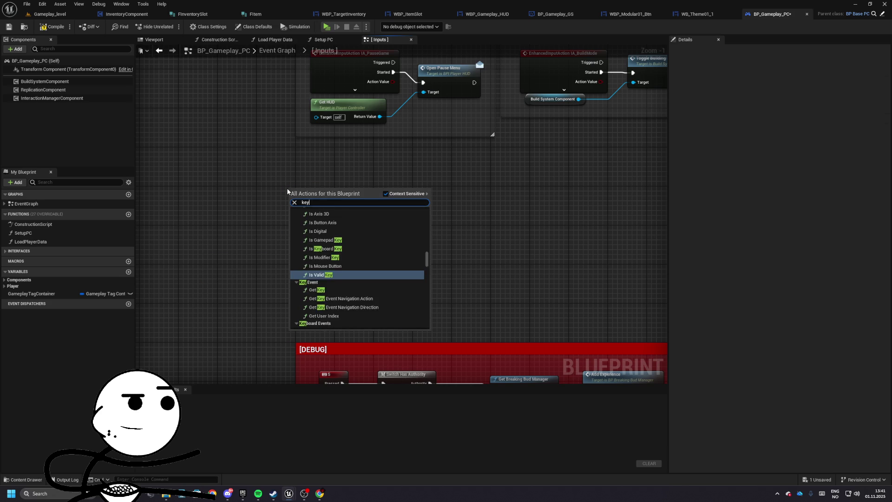
text(board g)
scroll(286, 187, down, 1)
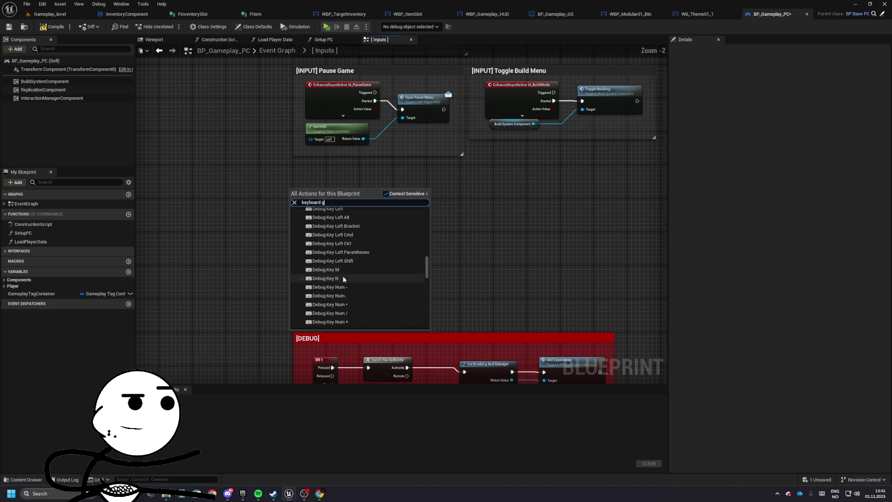
scroll(344, 297, down, 10)
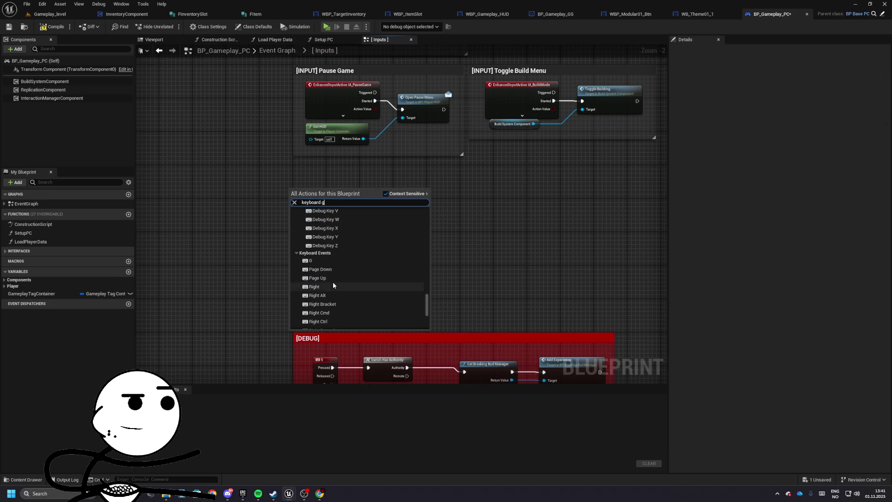
click(311, 261)
scroll(297, 260, up, 2)
- On G pressed, cast the game state to BP_Gameplay_GS and get its Inventory Component
drag(362, 278, 421, 257)
text(cast to gs)
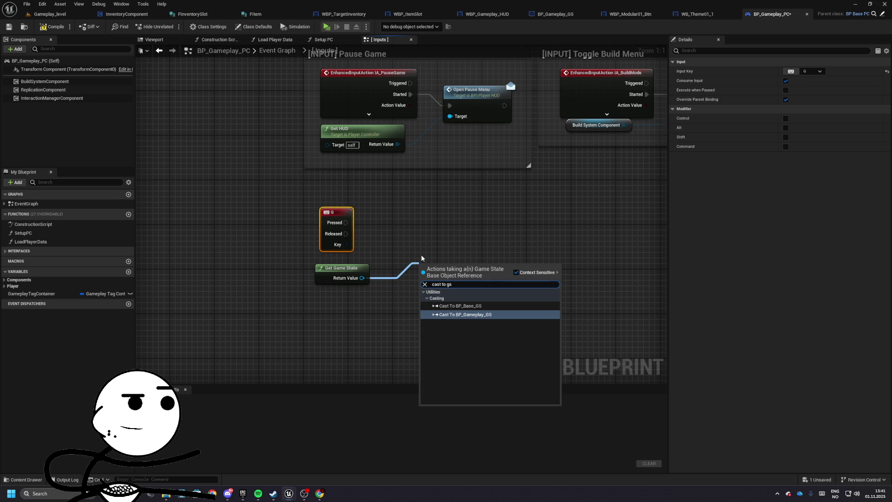
key(Return)
drag(432, 259, 432, 222)
mouse_move(346, 222)
mouse_down()
mouse_move(420, 222)
mouse_move(468, 258)
mouse_up()
text(get)
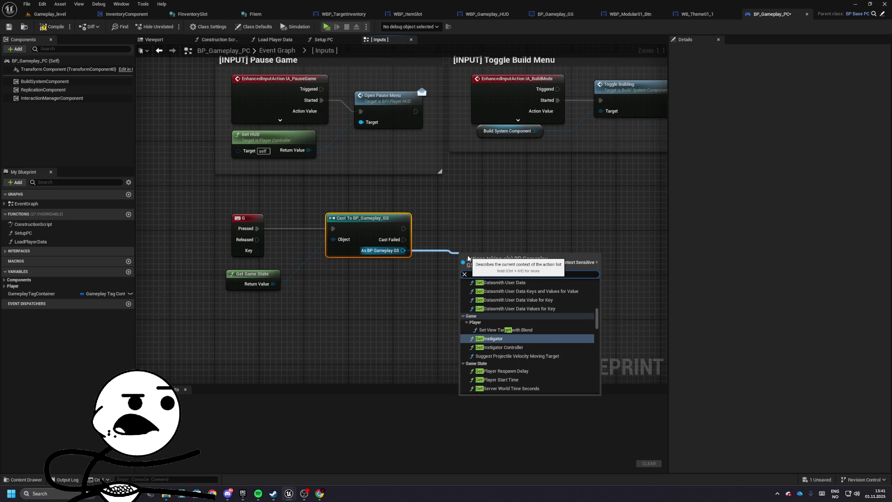
text( i)
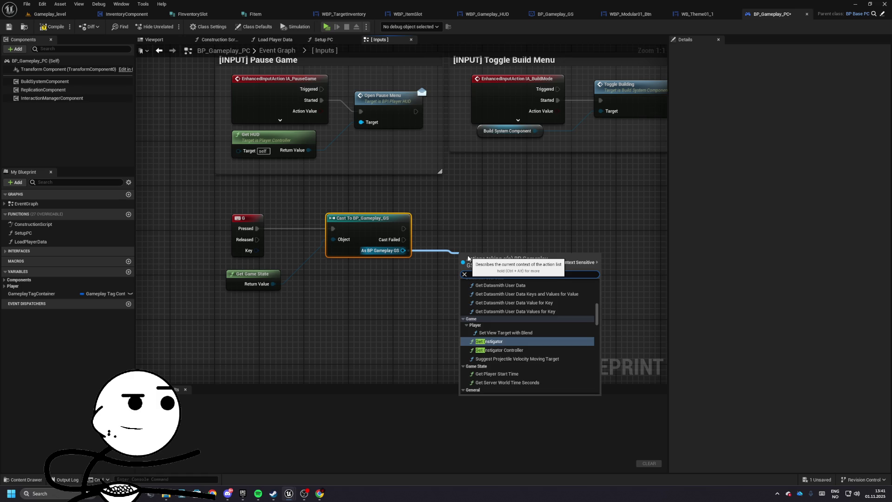
text(nventory)
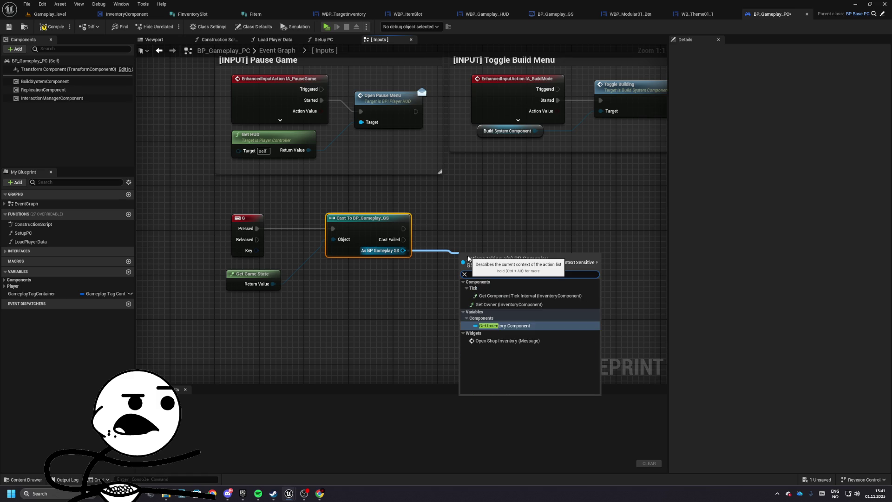
key(Return)
mouse_move(512, 259)
mouse_down()
mouse_move(385, 270)
mouse_move(500, 251)
mouse_up()
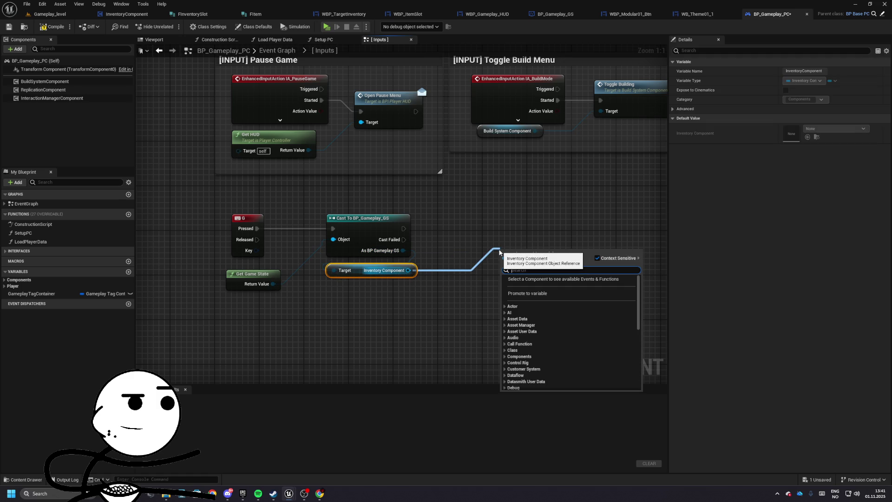
- Call Add Item with item ID Weed_OGKush and quantity 50 after the cast, then compile
text(add)
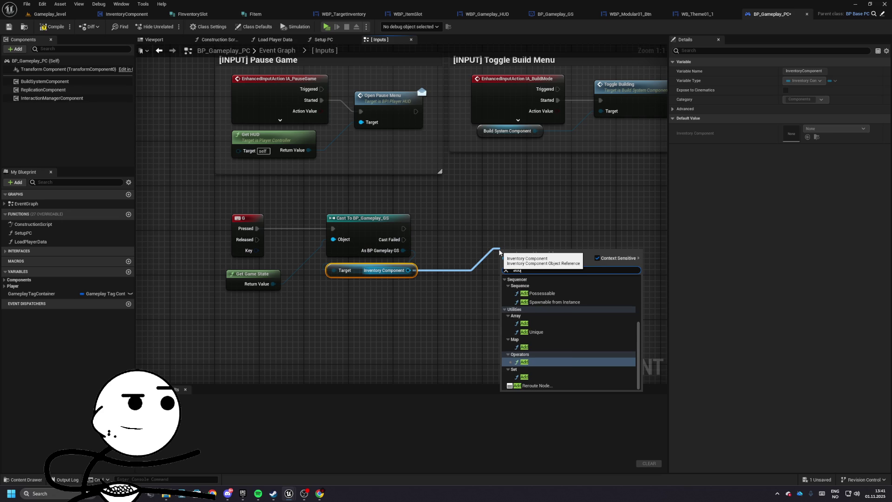
text( item)
key(Return)
drag(472, 228, 402, 231)
click(500, 250)
text(W)
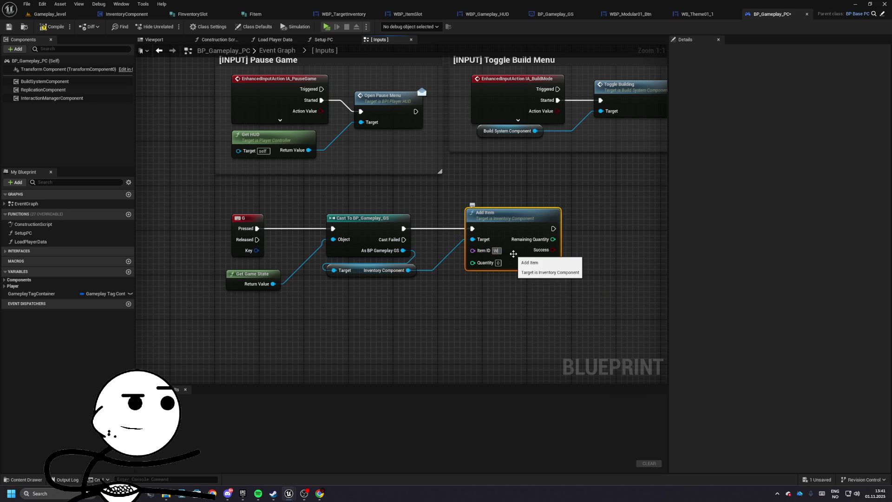
text(eed_OG)
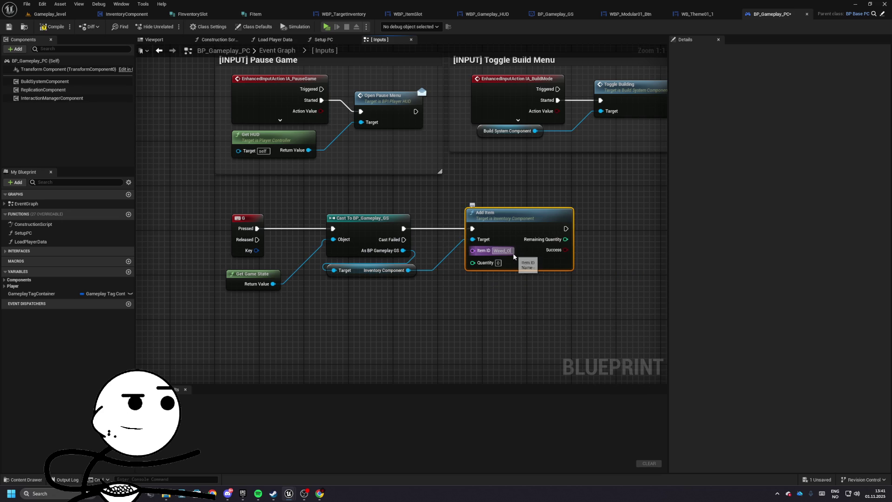
text(Kush)
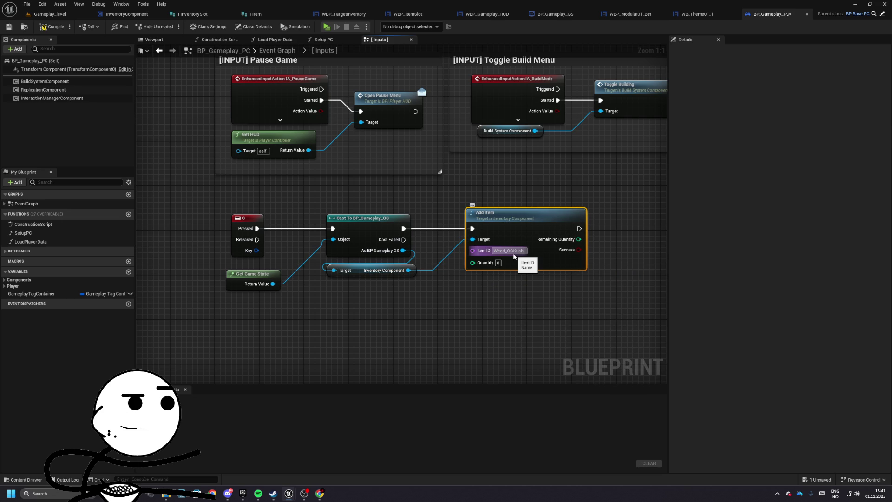
key(Tab)
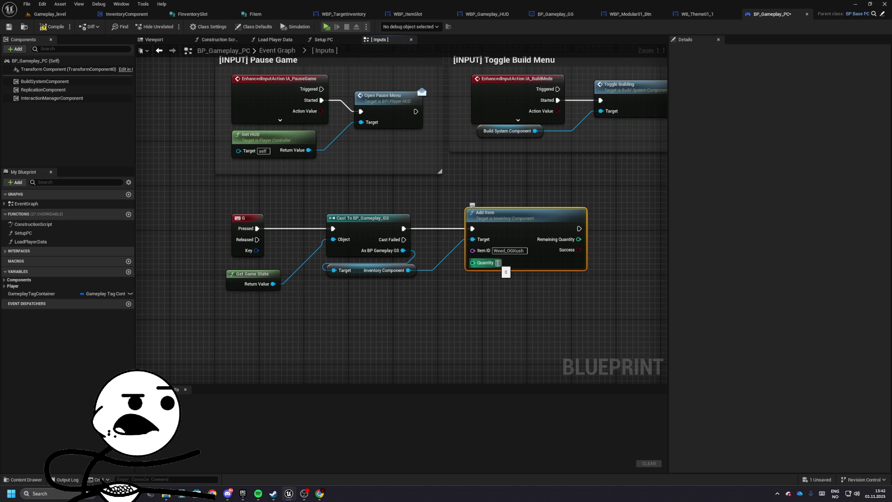
text(50)
click(520, 295)
click(7, 27)
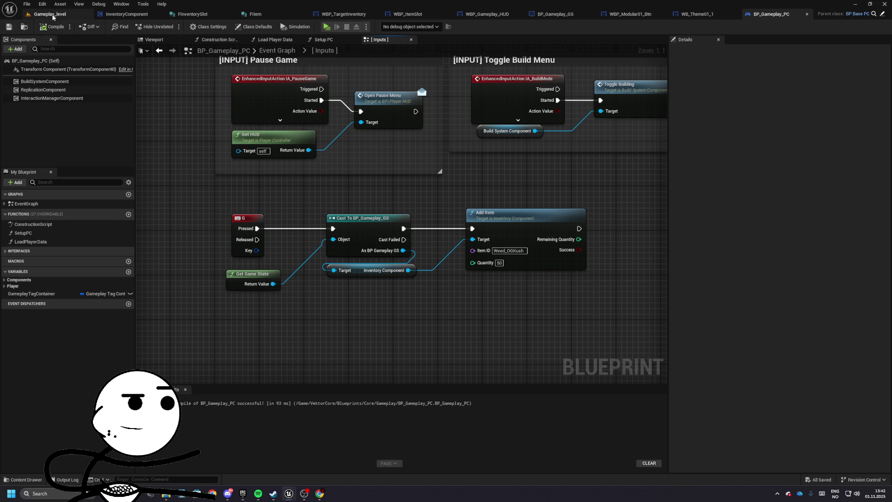
- Add a Print String node after Add Item and save the player controller blueprint
mouse_move(578, 228)
mouse_down()
mouse_move(619, 229)
mouse_move(427, 252)
mouse_move(419, 241)
mouse_up()
text(print string)
key(Return)
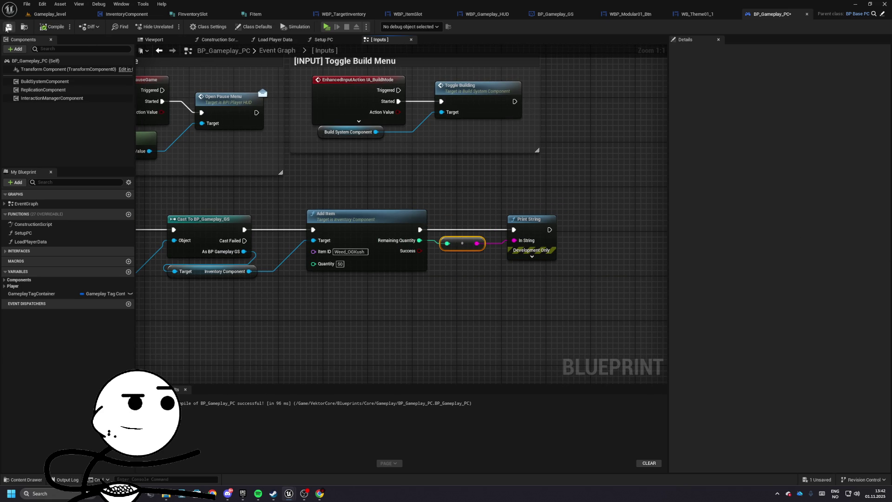
click(8, 27)
- Play test from the level editor, stop, dismiss the message log and return to Add Item's graph
scroll(420, 171, down, 2)
click(50, 14)
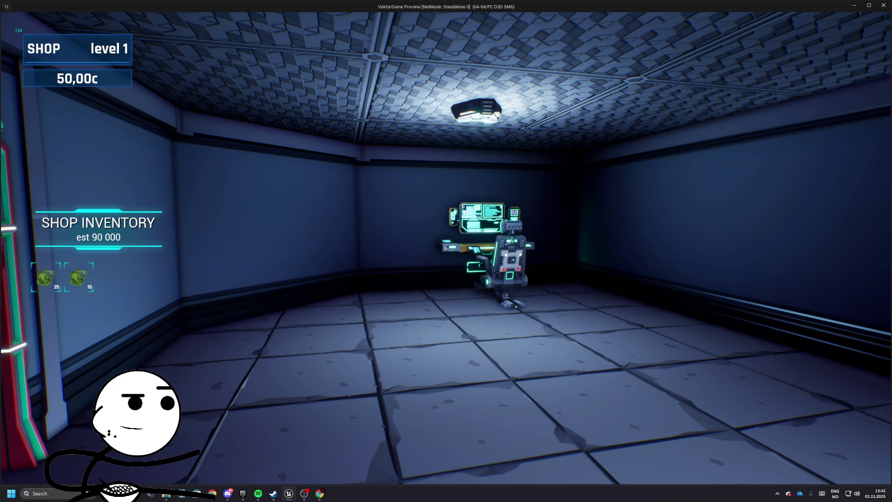
key(Escape)
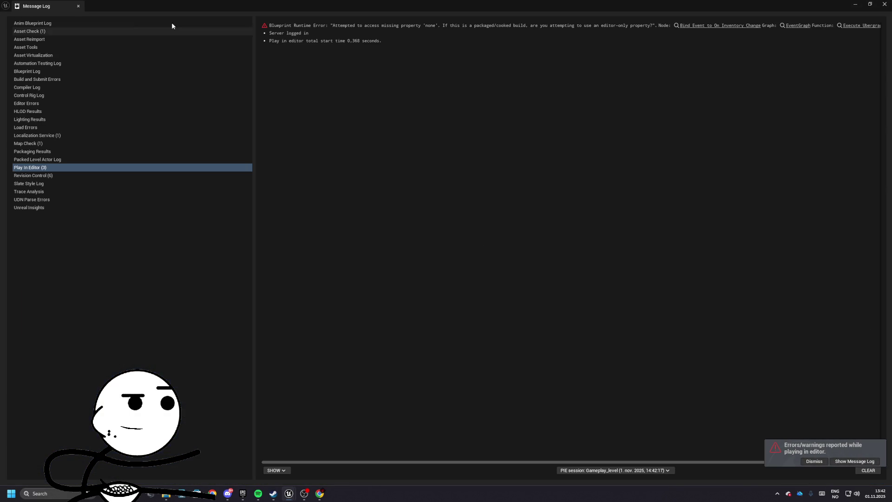
click(79, 7)
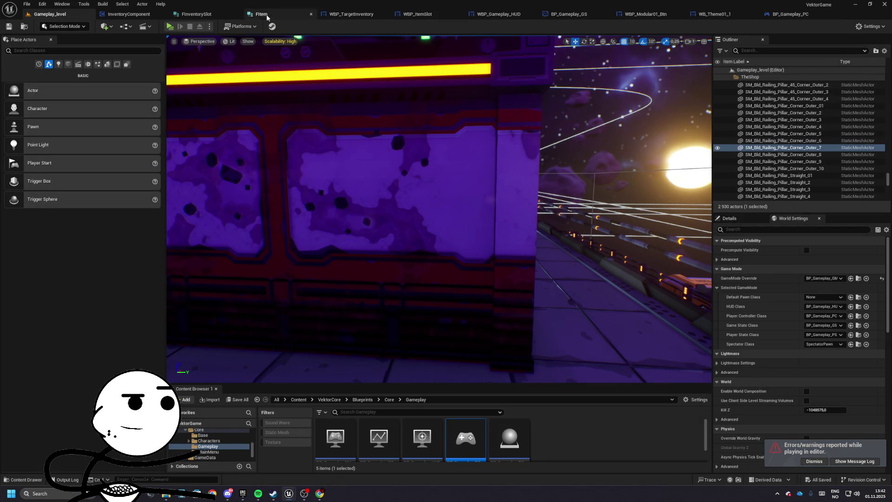
click(126, 14)
- Undo the stray node moves and duplicate the Subtract node beside the ADD node
scroll(437, 150, up, 2)
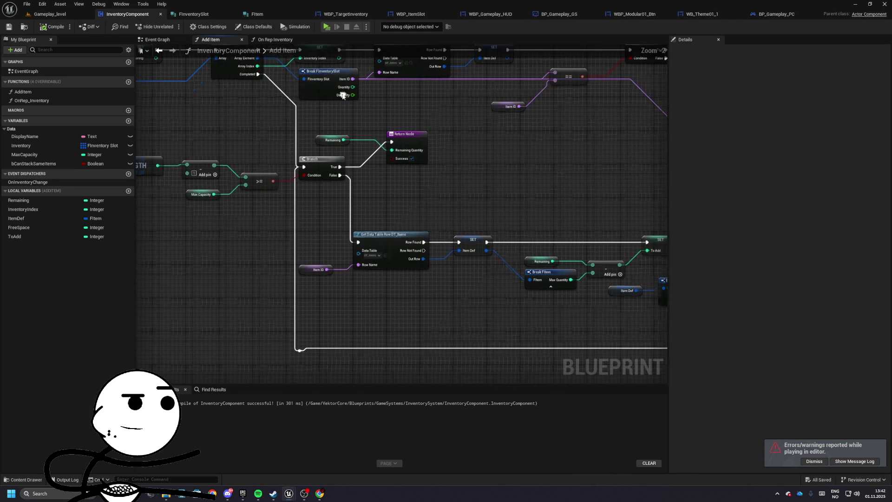
mouse_move(276, 108)
mouse_down()
mouse_move(270, 132)
mouse_move(350, 155)
mouse_move(153, 143)
mouse_move(478, 265)
mouse_move(372, 267)
mouse_move(430, 198)
mouse_move(358, 181)
mouse_move(458, 195)
mouse_up()
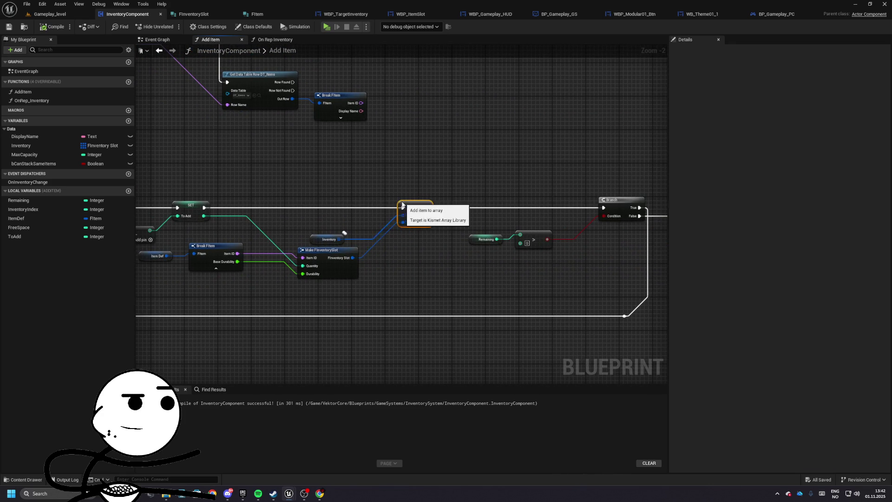
mouse_move(391, 204)
mouse_down()
mouse_move(527, 215)
mouse_move(404, 211)
mouse_up()
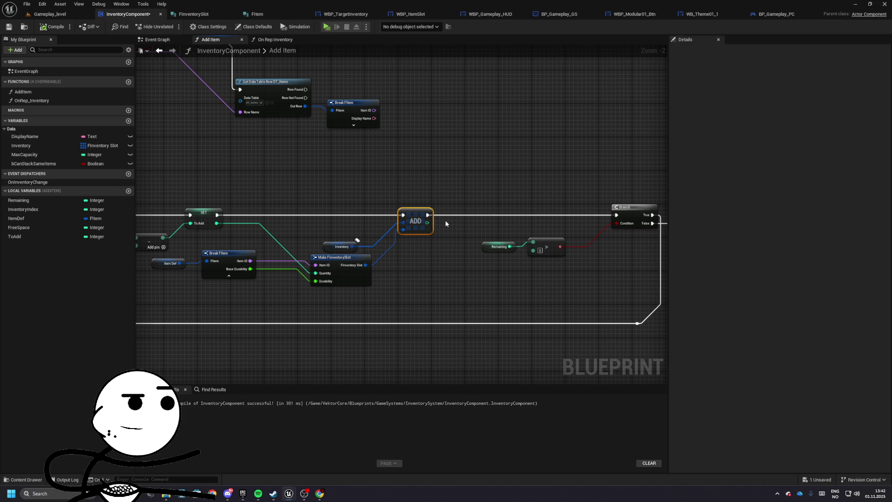
mouse_move(445, 219)
mouse_down()
mouse_move(632, 240)
mouse_move(464, 217)
mouse_move(378, 273)
mouse_up()
drag(319, 252, 400, 271)
drag(525, 242, 378, 219)
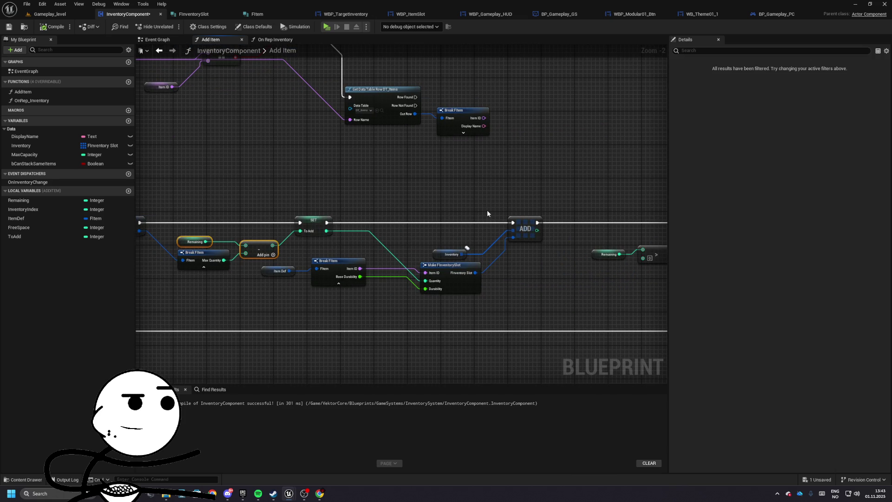
click(525, 228)
scroll(485, 207, up, 2)
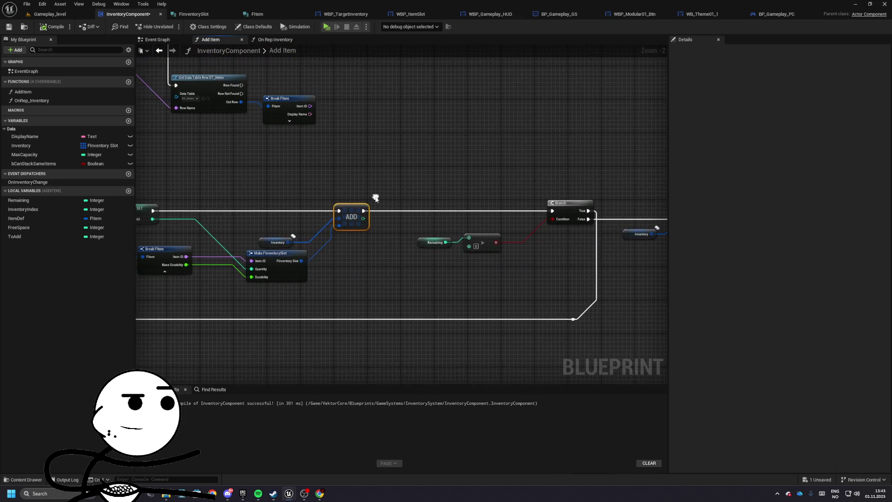
drag(427, 197, 349, 195)
key(ctrl+z)
key(ctrl+z)
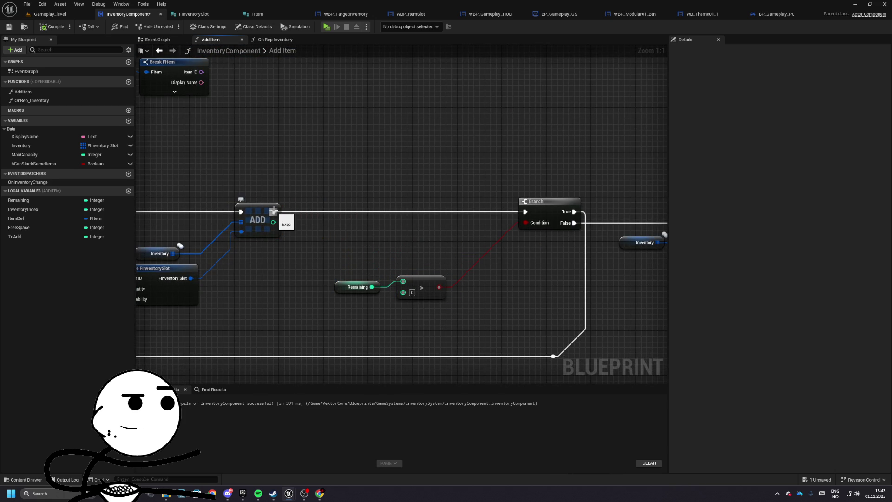
key(ctrl+z)
key(ctrl+z)
right_click(423, 255)
click(502, 269)
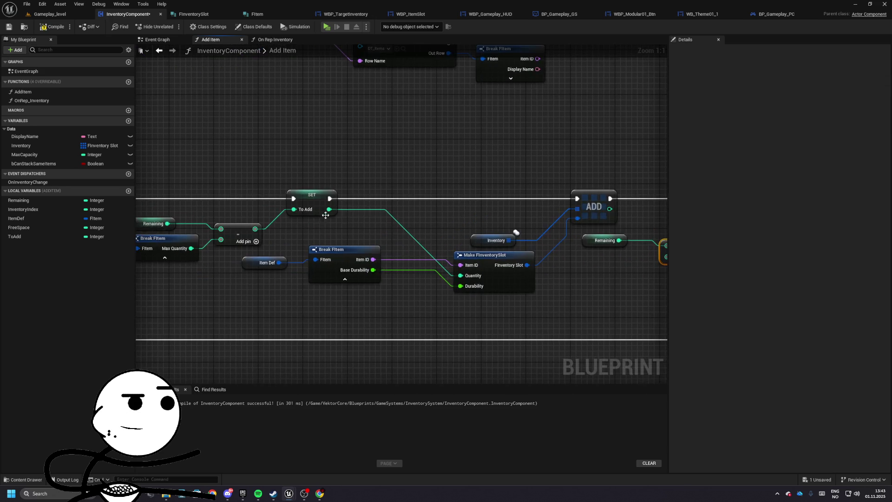
key(ctrl+z)
key(ctrl+z)
key(ctrl+z)
- Wire Remaining minus ToAdd into a new SET Remaining placed right after the array add
drag(65, 237, 169, 238)
drag(242, 213, 324, 206)
click(331, 190)
drag(238, 181, 377, 230)
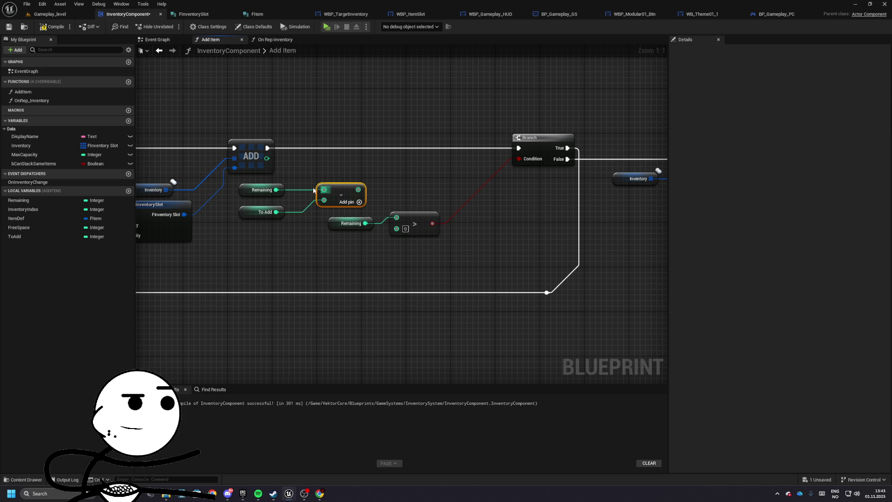
drag(344, 197, 339, 192)
click(330, 218)
mouse_move(70, 200)
mouse_down()
mouse_move(375, 141)
mouse_move(268, 148)
mouse_up()
mouse_move(354, 184)
mouse_down()
mouse_move(380, 159)
mouse_move(519, 148)
mouse_up()
- Frame the whole Add Item graph and launch the game to test it
scroll(456, 342, down, 5)
scroll(241, 256, up, 2)
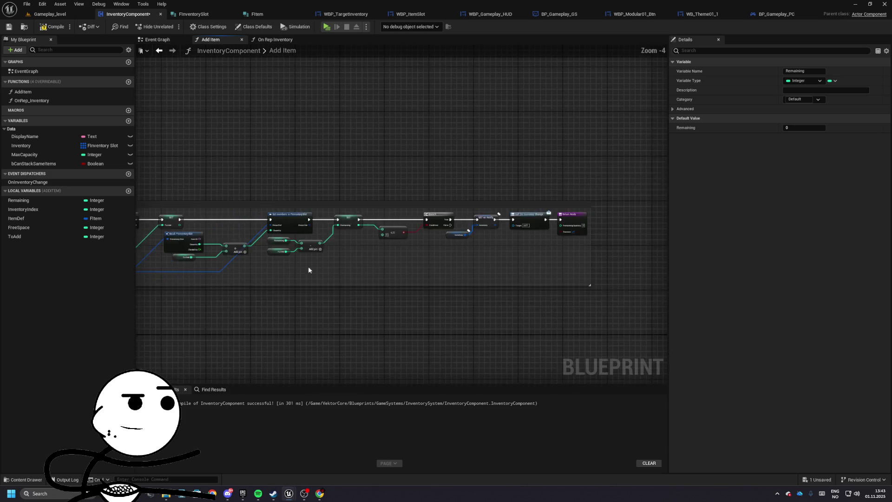
key(Home)
click(44, 16)
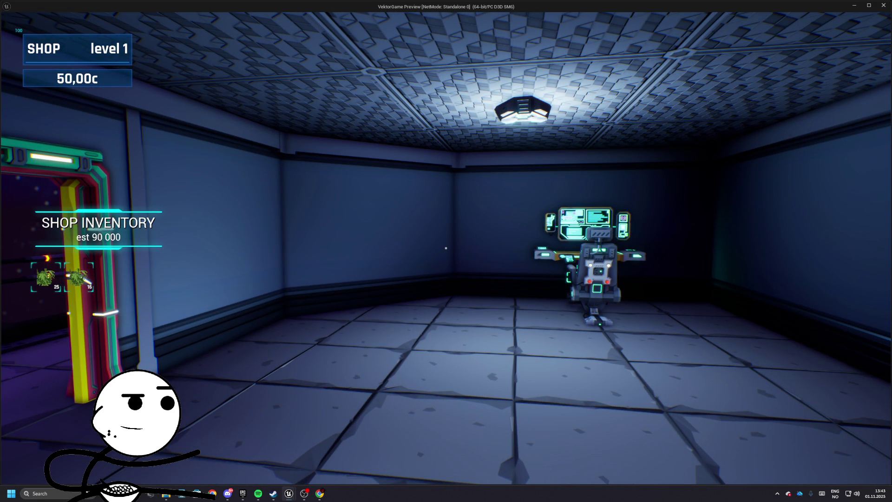
- Stop the game and follow the Blueprint runtime error to WBP_TargetInventory's Bind Event node
key(Escape)
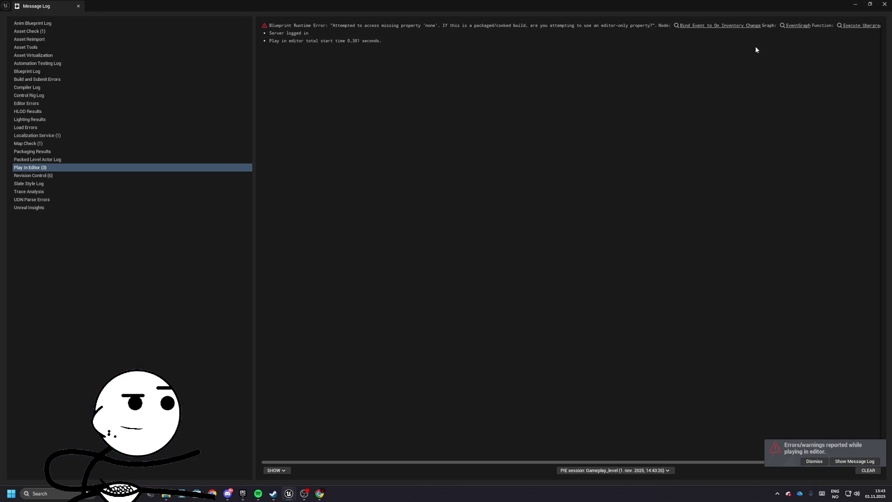
click(722, 27)
click(79, 6)
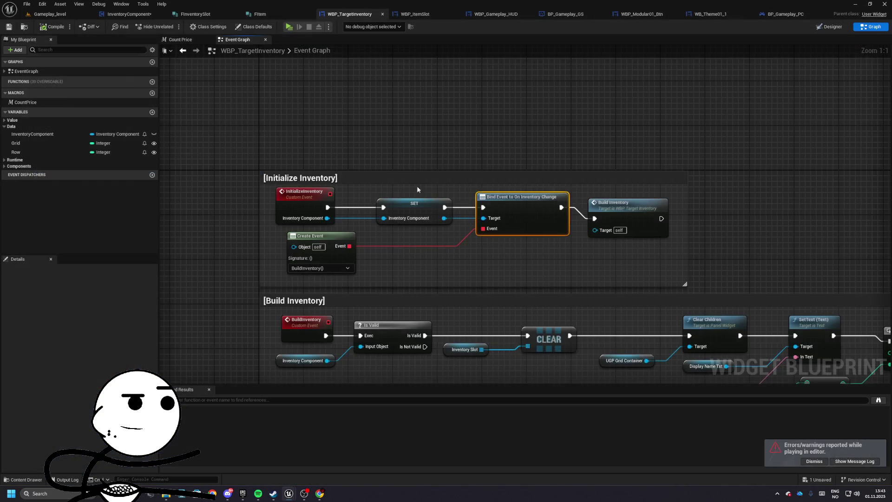
click(284, 259)
- Refresh the Bind Event to On Inventory Change node, keep BuildInventory bound, and save
right_click(478, 197)
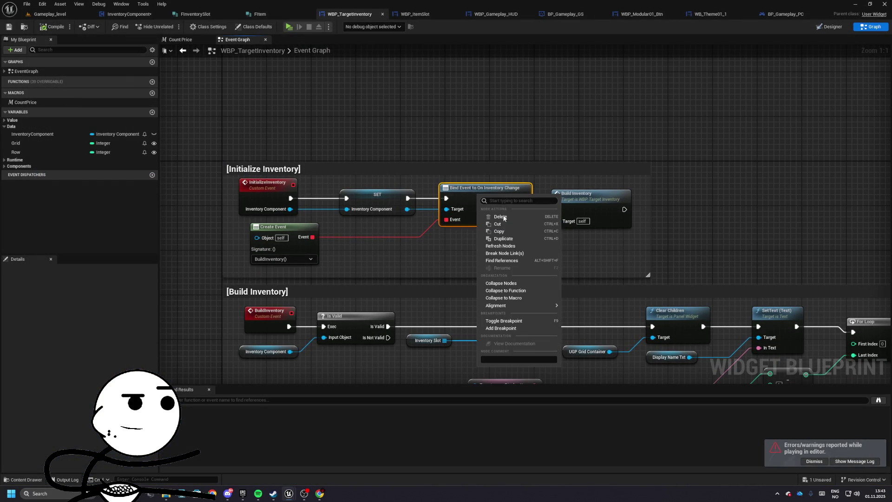
click(500, 245)
click(279, 227)
click(284, 258)
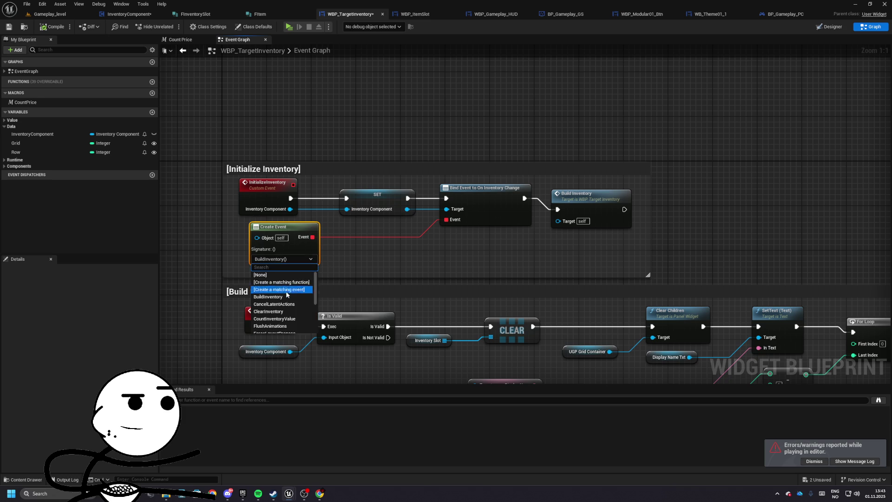
click(78, 36)
click(8, 27)
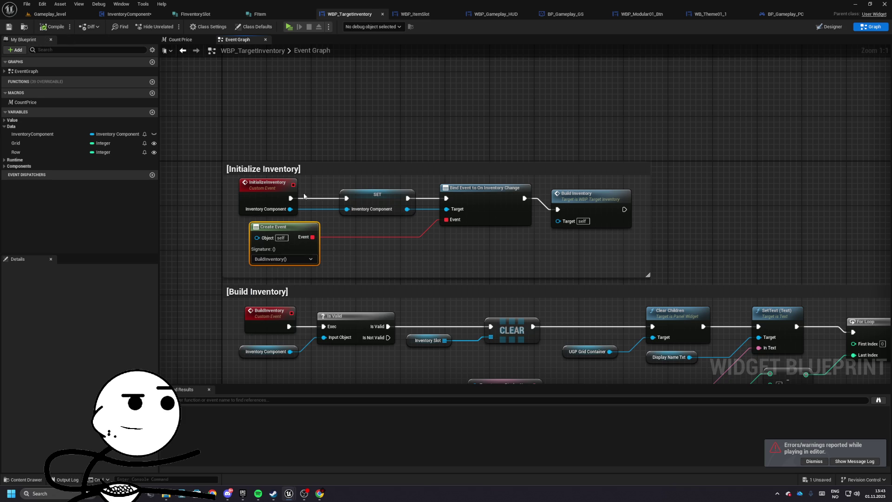
- Tidy the Initialize Inventory and Build Inventory nodes into line and save the widget again
drag(347, 231, 335, 222)
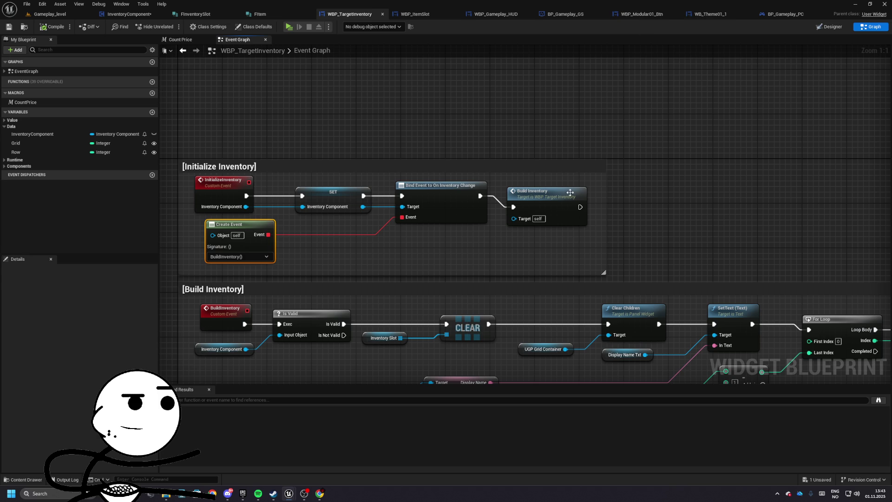
drag(576, 190, 576, 184)
drag(347, 205, 368, 203)
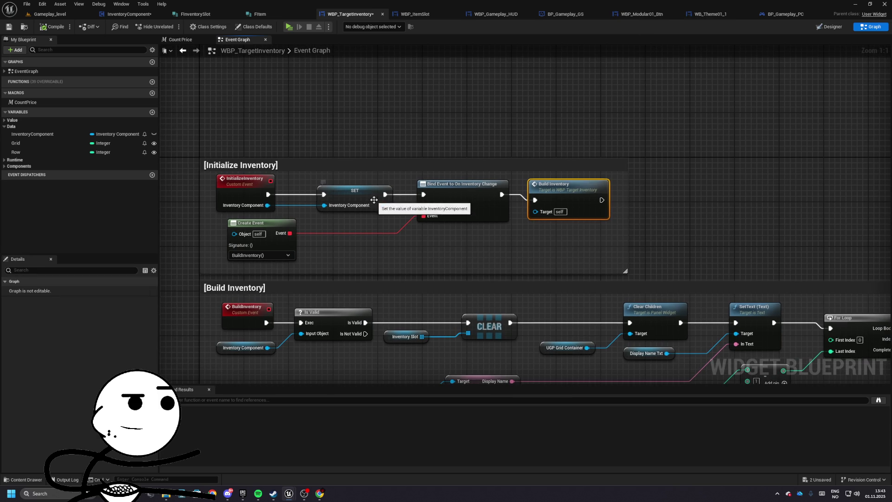
drag(527, 144, 486, 142)
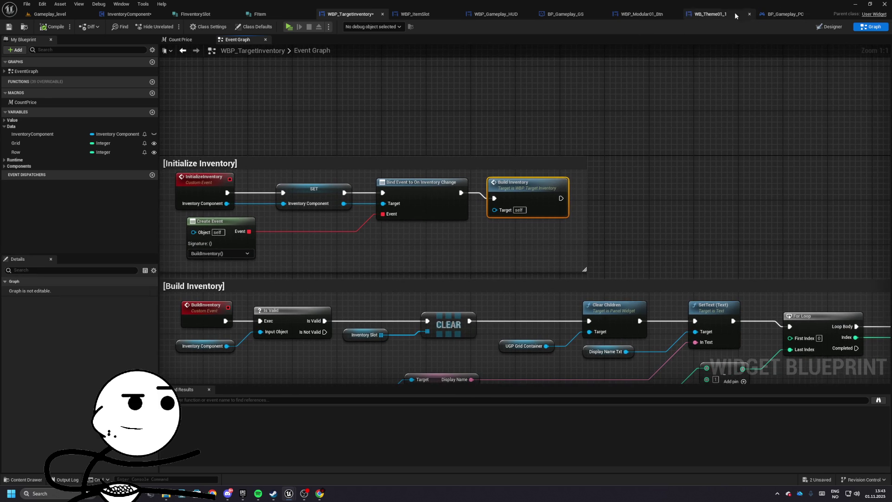
click(5, 28)
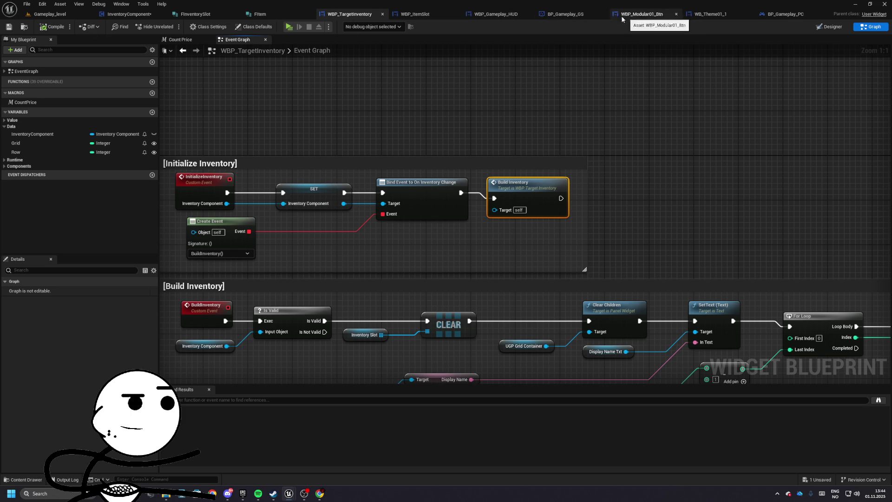
- Realign Event Construct, Get Game State and Get Component by Class in WBP_Gameplay_HUD, then compile and save InventoryComponent
click(500, 17)
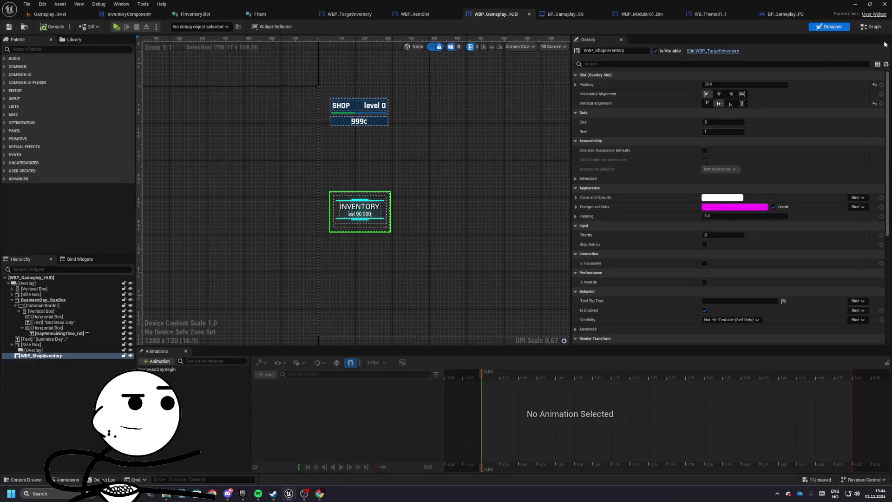
click(871, 26)
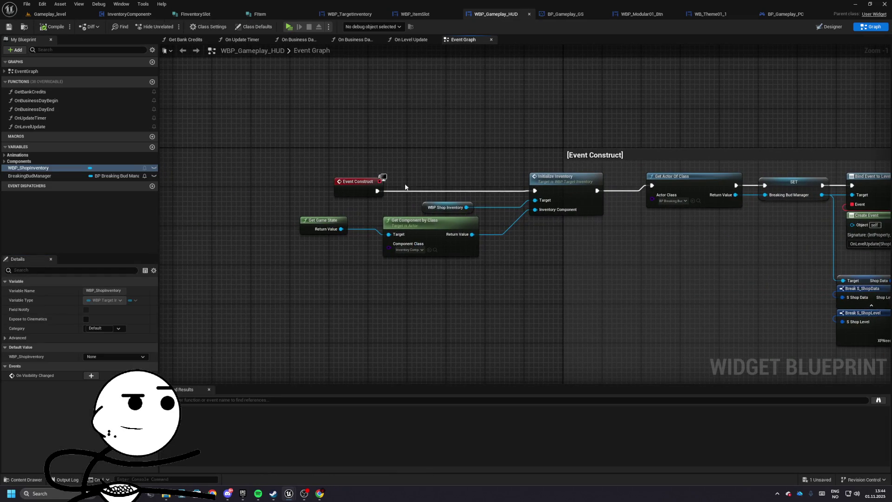
drag(430, 227, 429, 232)
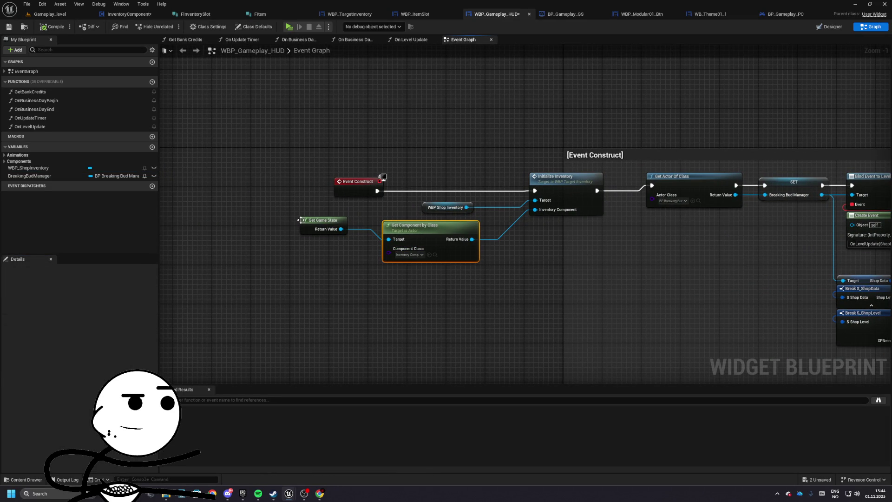
drag(297, 226, 297, 235)
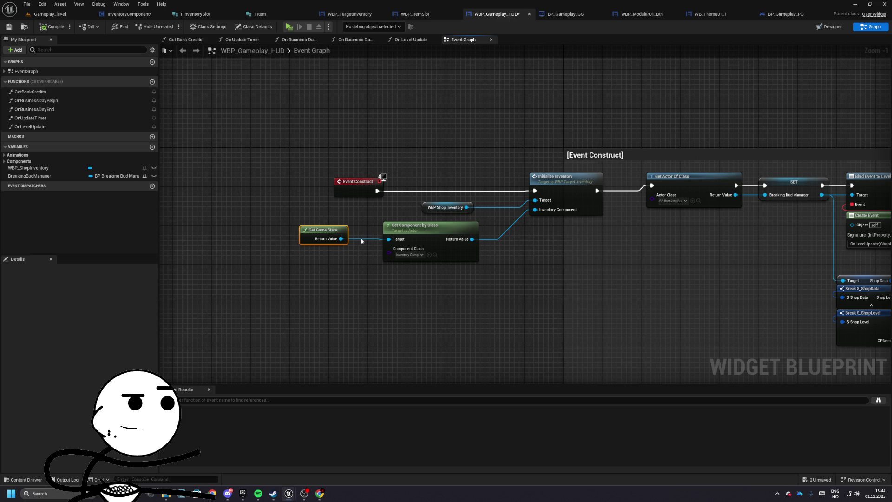
mouse_move(372, 185)
mouse_down()
mouse_move(322, 180)
mouse_move(355, 184)
mouse_up()
text(de)
click(432, 139)
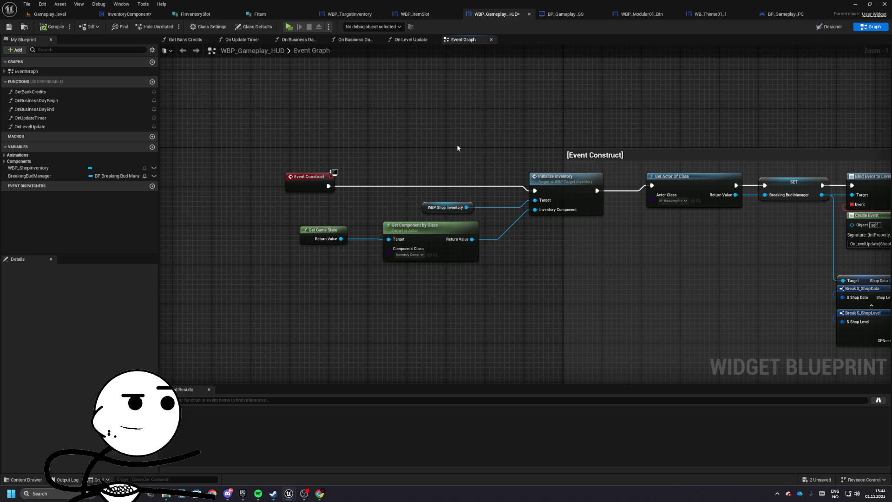
drag(303, 192, 317, 197)
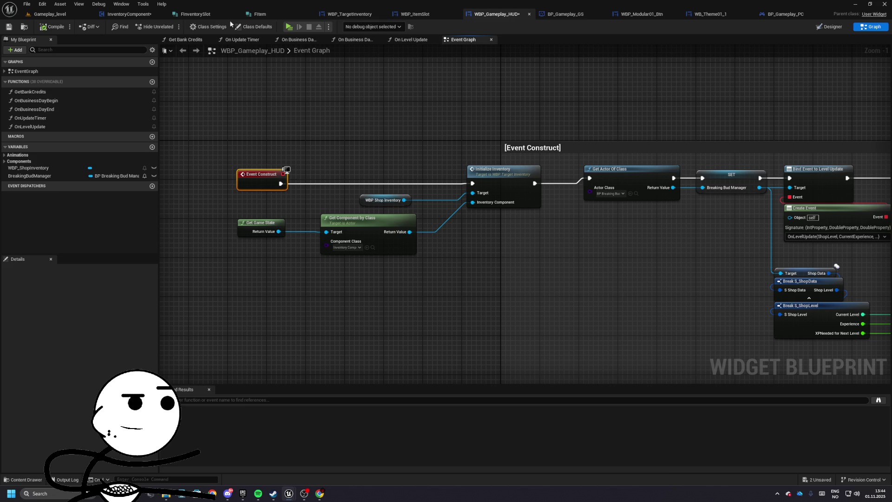
click(128, 14)
click(8, 26)
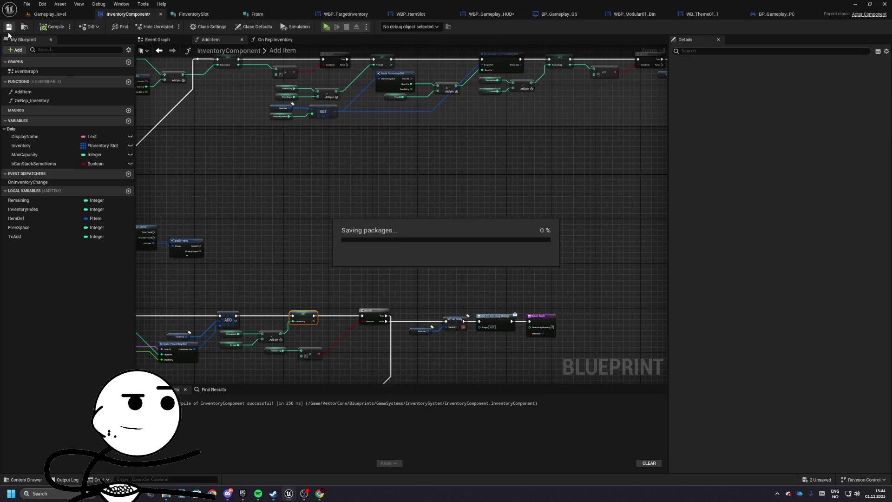
click(37, 182)
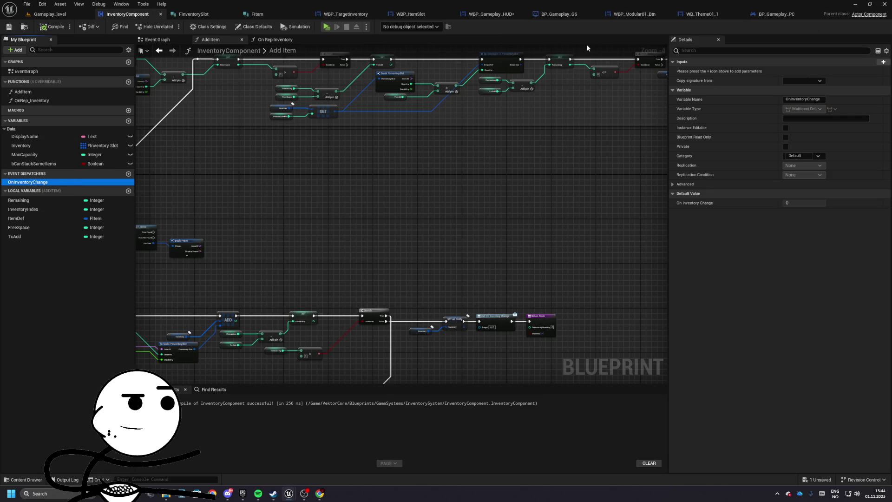
click(327, 26)
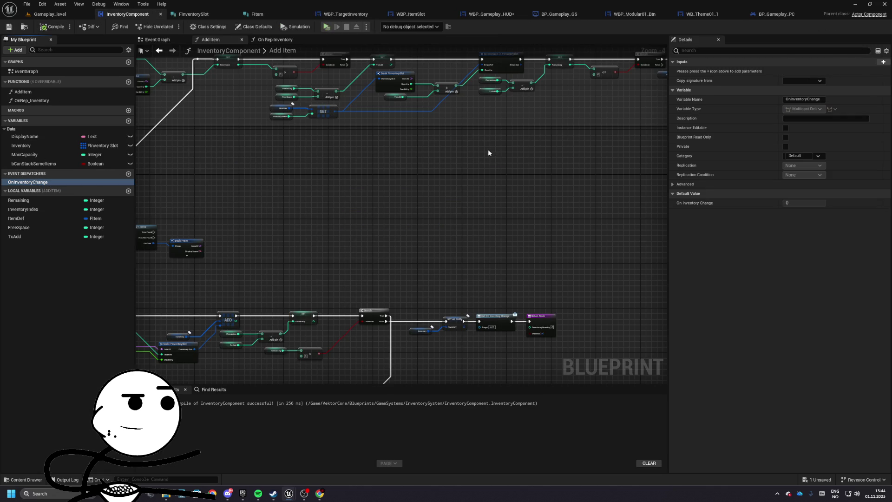
key(w)
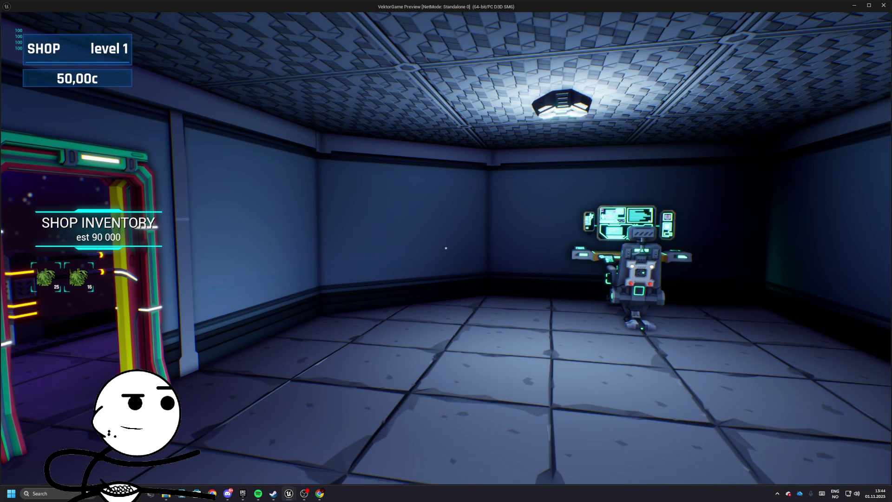
key(Escape)
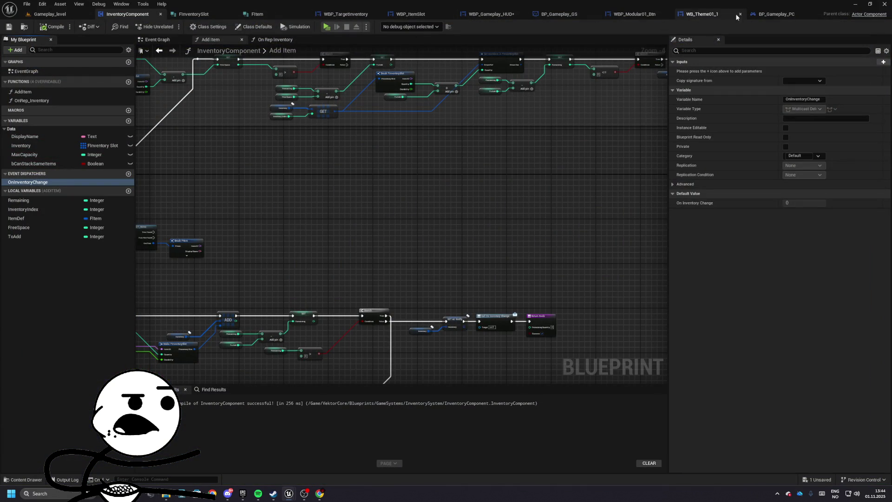